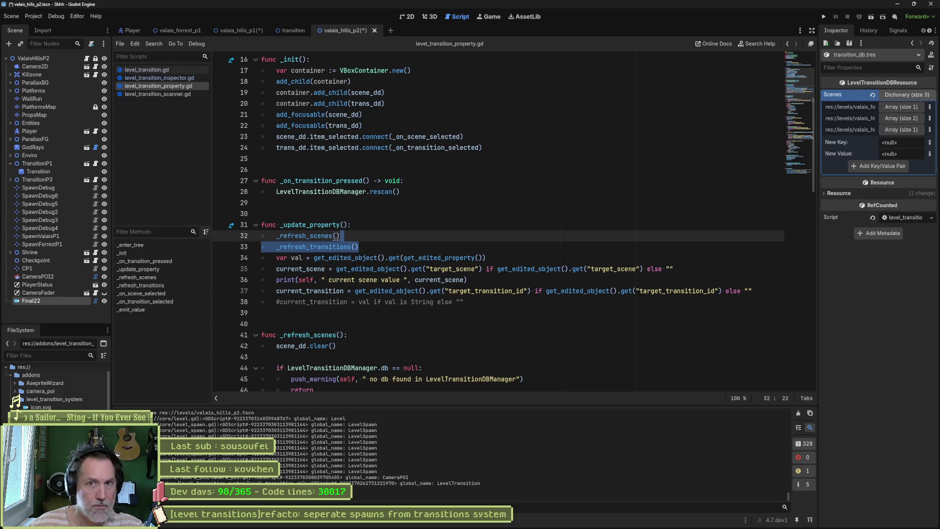
# Expand the third scene's entry in transition_db.tres and save the valais_hills_p2 scene.
pyautogui.click(901, 129)
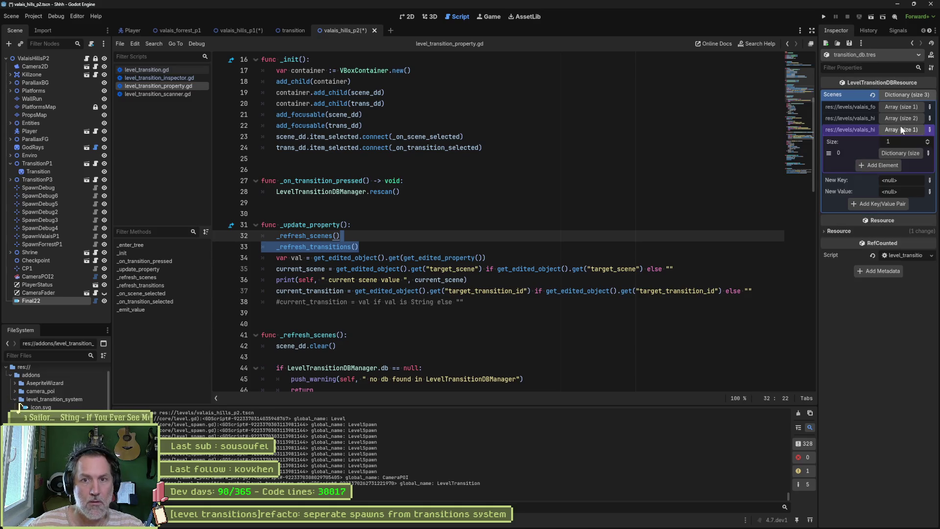
pyautogui.click(898, 154)
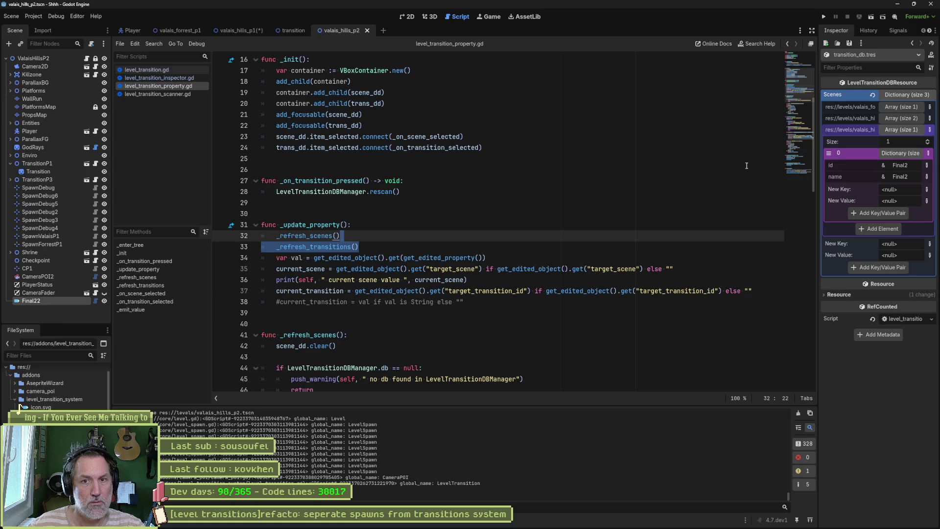
pyautogui.hotkey('ctrl', 's')
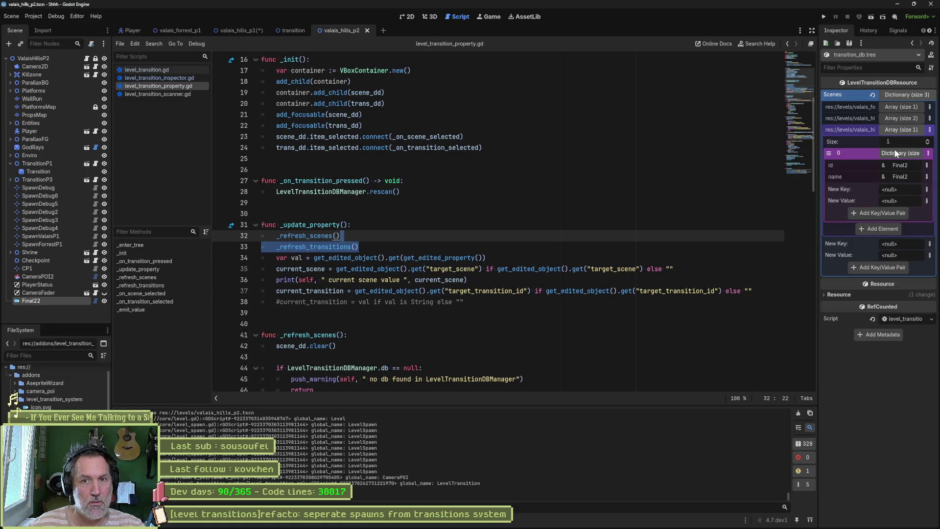
# Refresh the third scene's transition list and select the Final22 node.
pyautogui.click(898, 125)
pyautogui.click(898, 125)
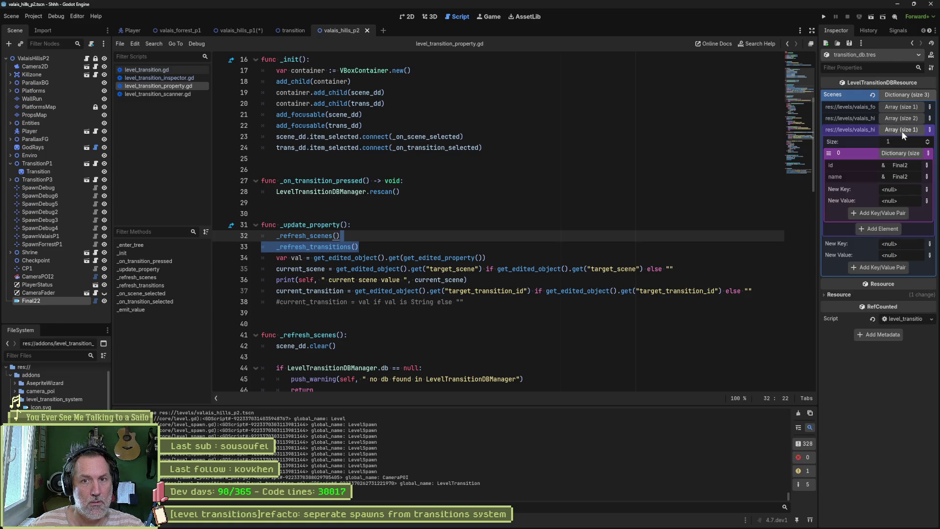
pyautogui.click(58, 300)
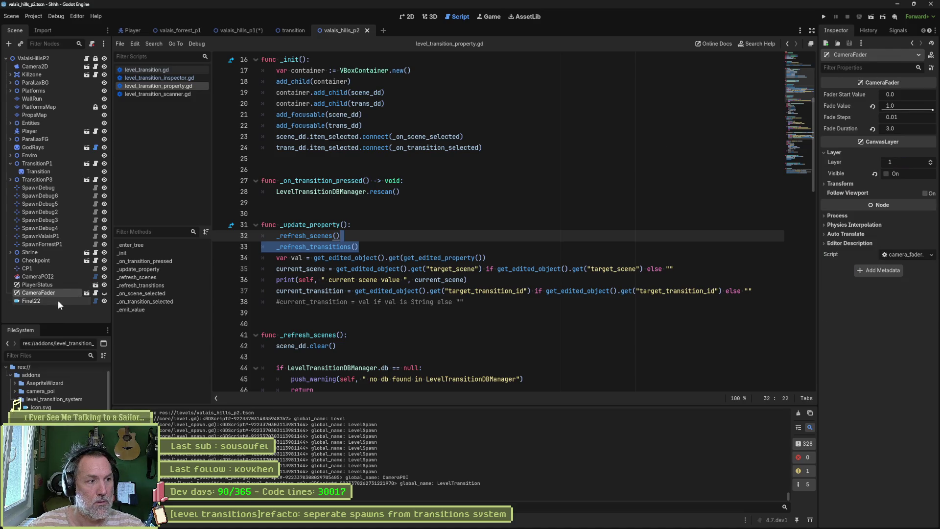
# Open and dismiss Final22's Target transition list, then reselect Final22 so its target refreshes.
pyautogui.click(887, 110)
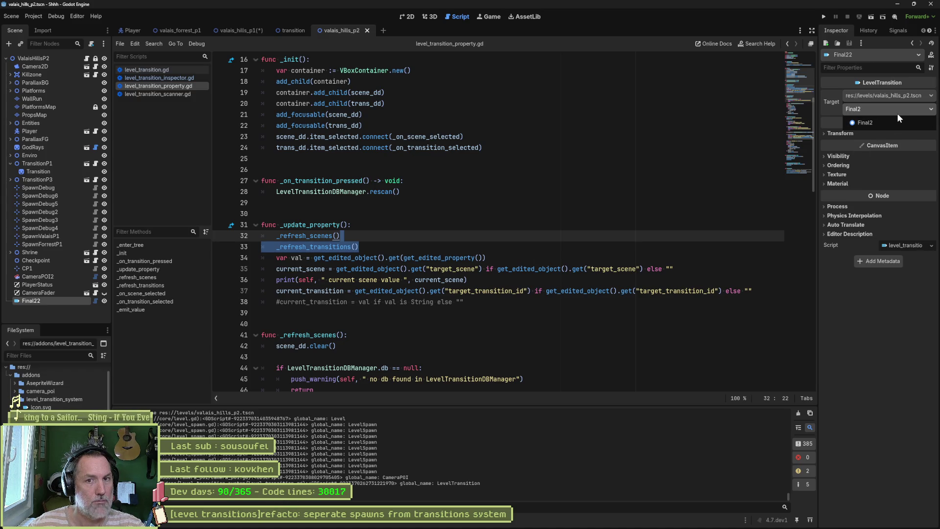
pyautogui.press('Escape')
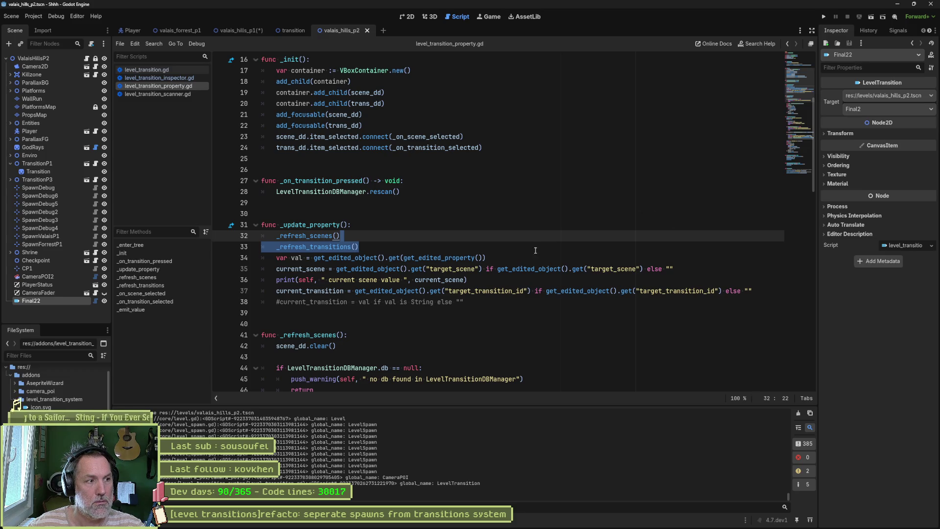
pyautogui.click(52, 300)
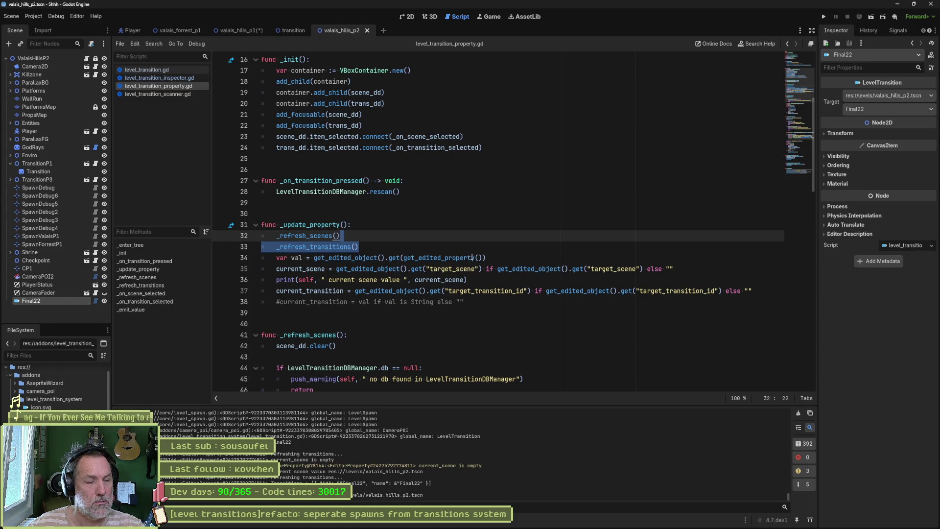
# Move the two refresh calls on lines 32–33 down to the end of _update_property.
pyautogui.click(419, 247)
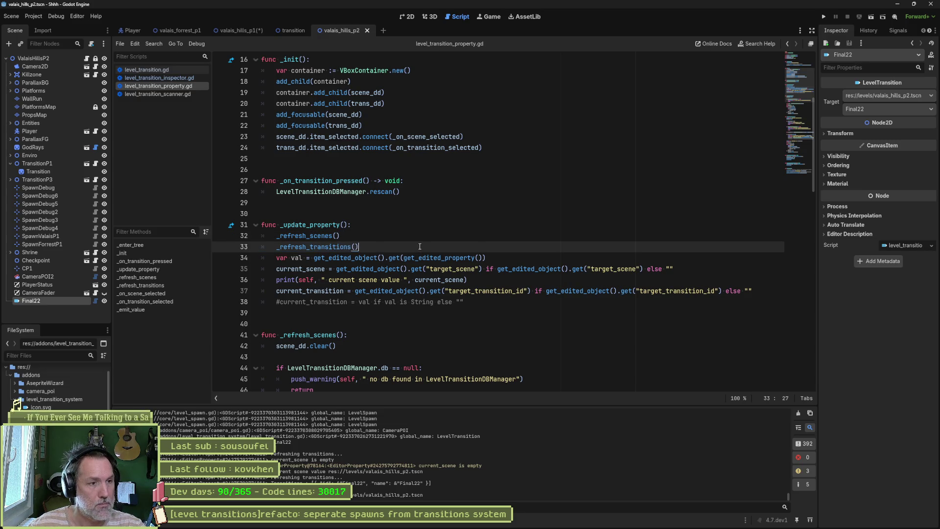
pyautogui.hotkey('shift', 'Up')
pyautogui.hotkey('alt', 'Down')
pyautogui.hotkey('alt', 'Down')
pyautogui.hotkey('alt', 'Down')
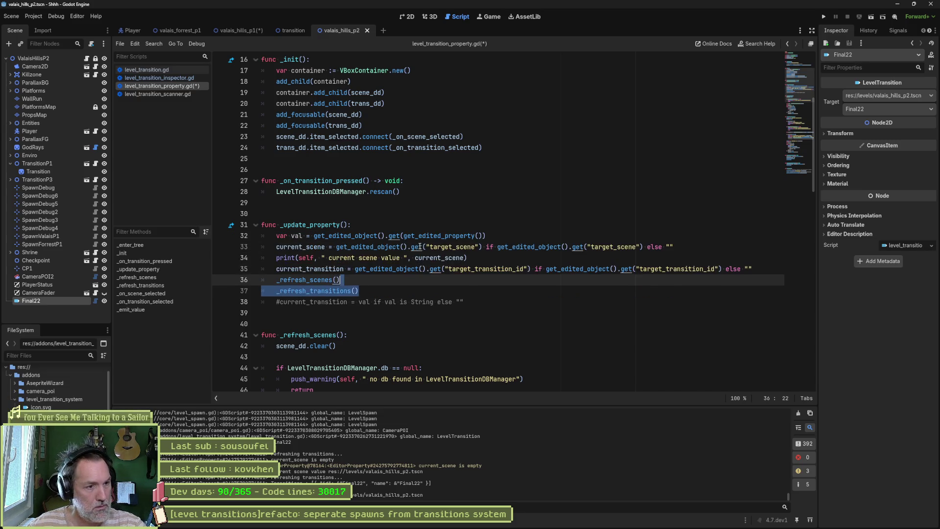
# Delete the commented-out line 38, save the script, and clear the output log.
pyautogui.click(467, 304)
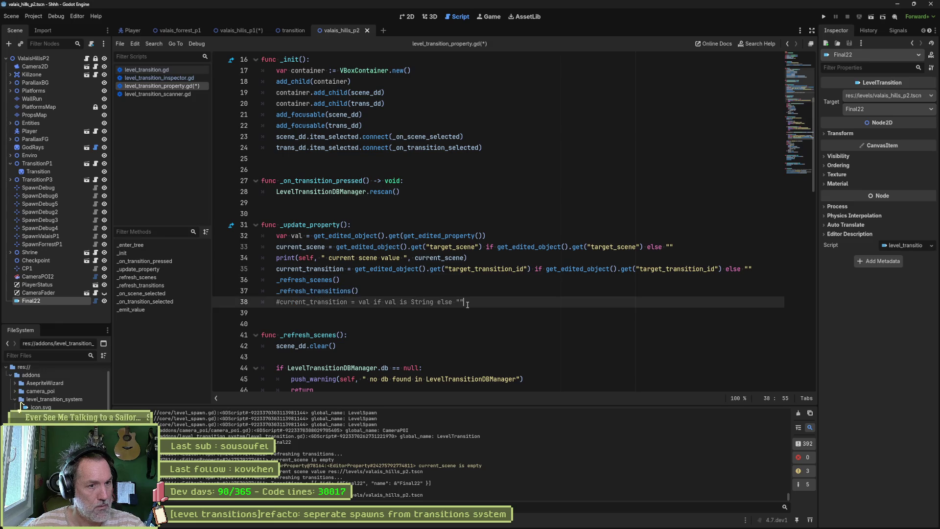
pyautogui.hotkey('ctrl', 'shift', 'k')
pyautogui.hotkey('ctrl', 's')
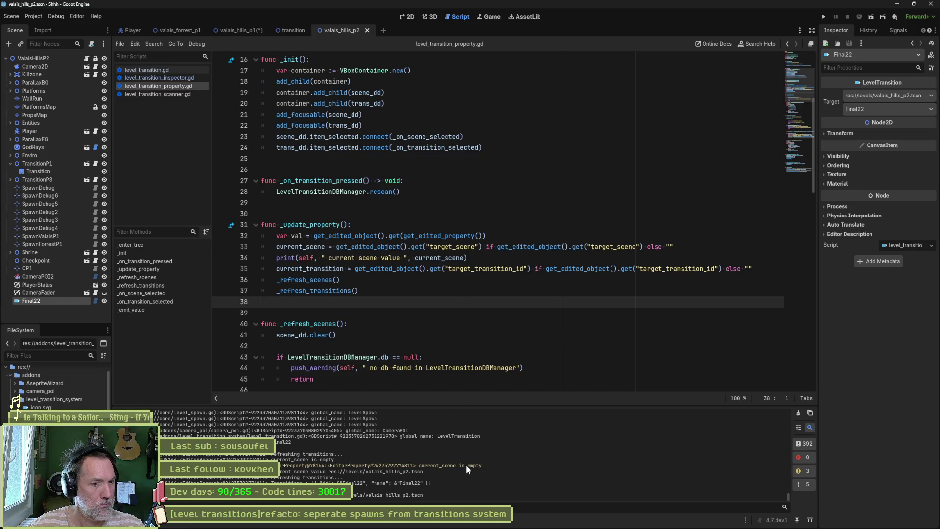
pyautogui.click(801, 414)
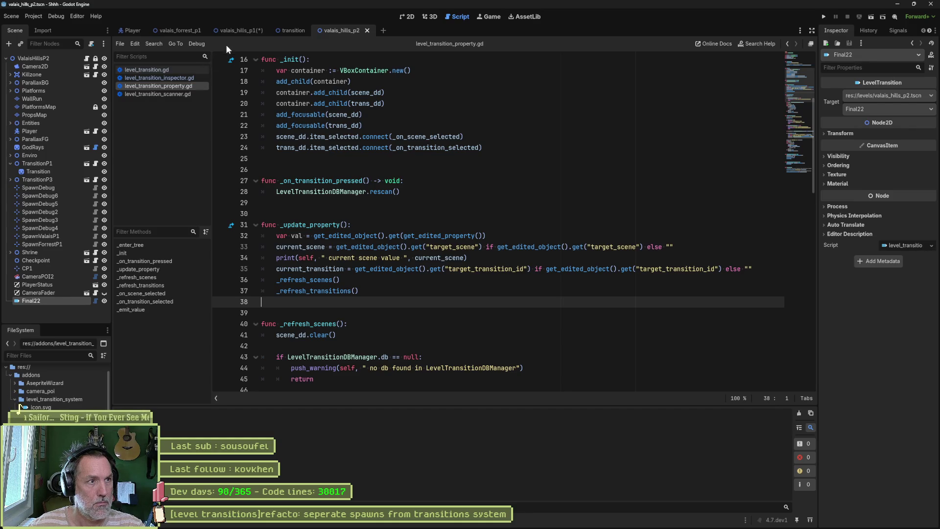
# In valais_hills_p1, set P1LevelTransition's target scene to valais_hills_p2.tscn and save.
pyautogui.click(245, 30)
pyautogui.click(52, 309)
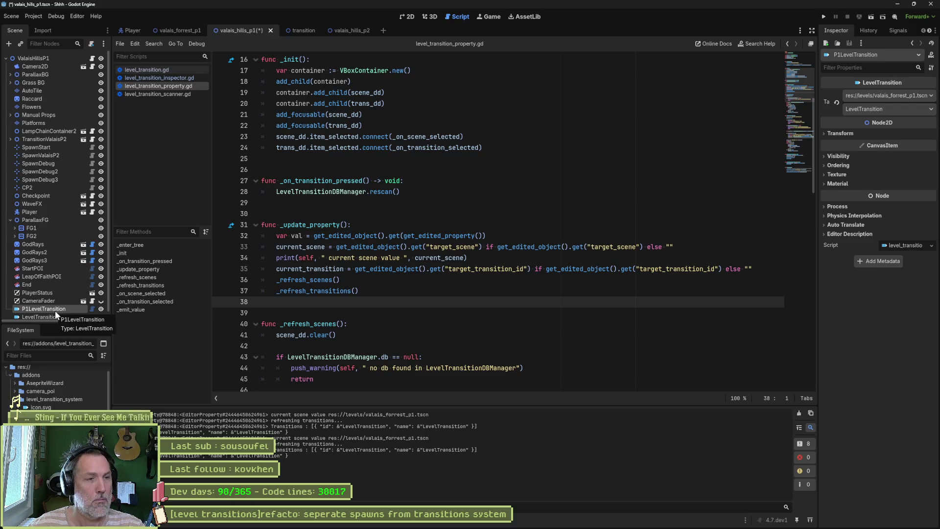
pyautogui.click(887, 96)
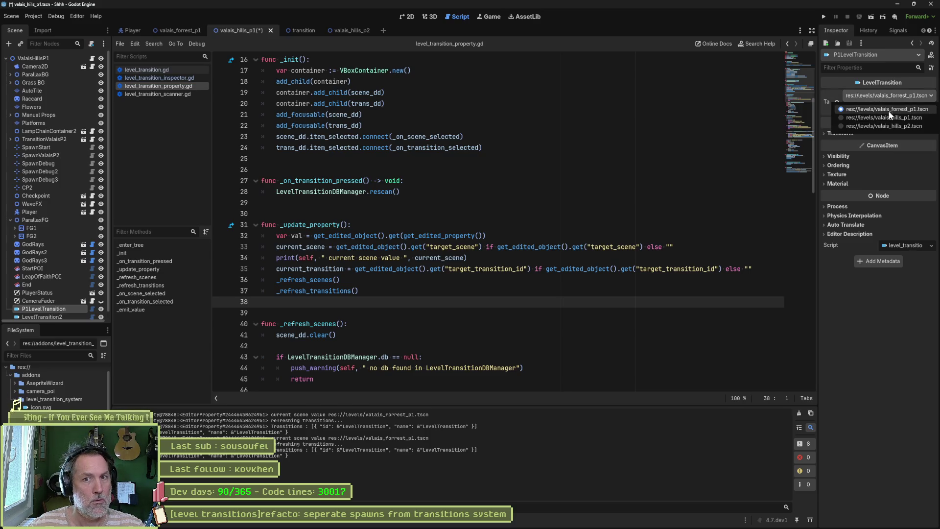
pyautogui.click(886, 124)
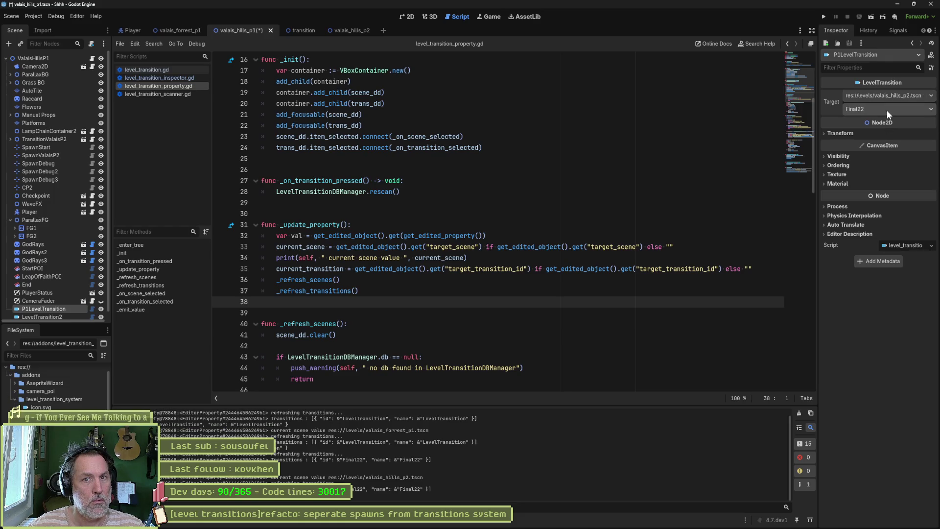
pyautogui.scroll(-1, 74, 290)
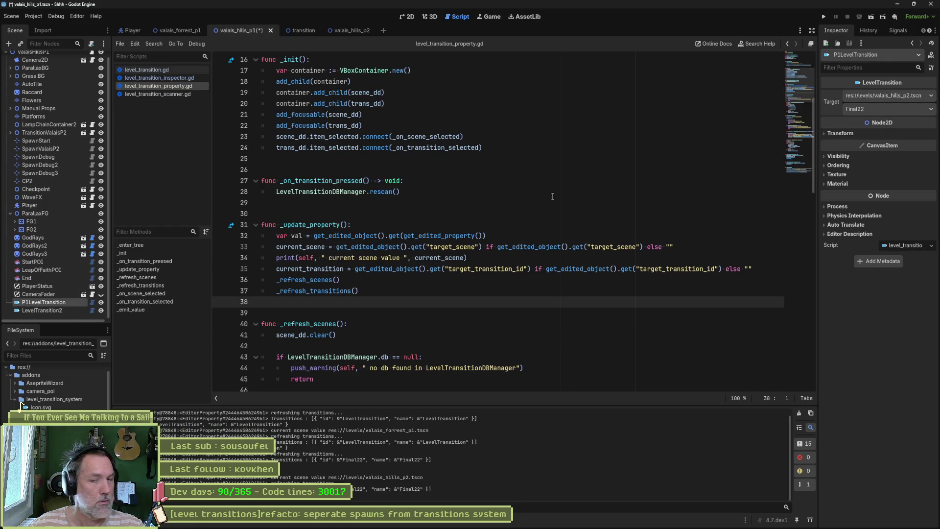
pyautogui.hotkey('ctrl', 's')
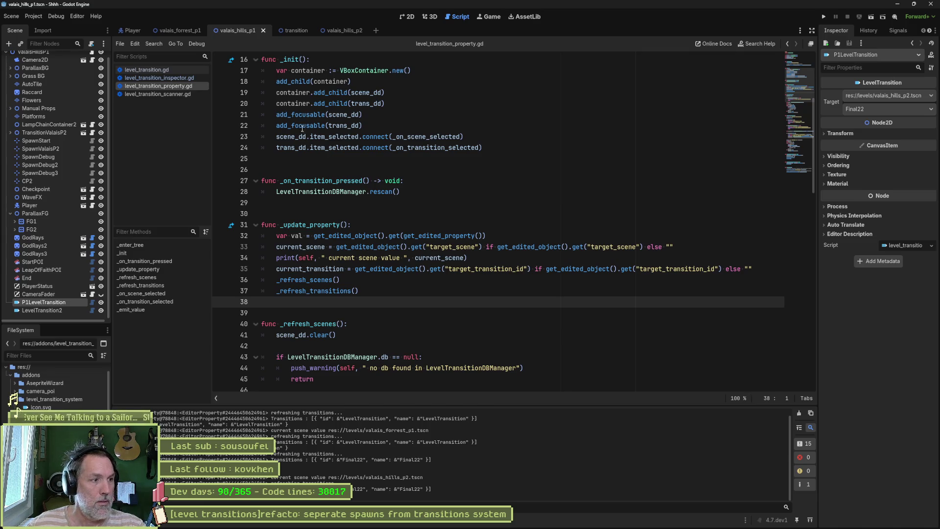
# Rename the node to HillsP2_Final22, save the scene, and close Godot.
pyautogui.click(46, 301)
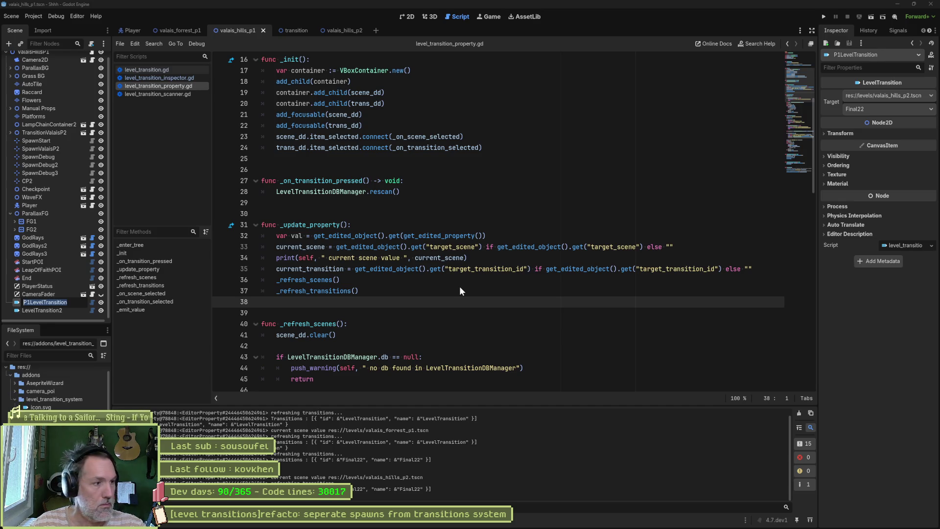
pyautogui.write('HillsP2')
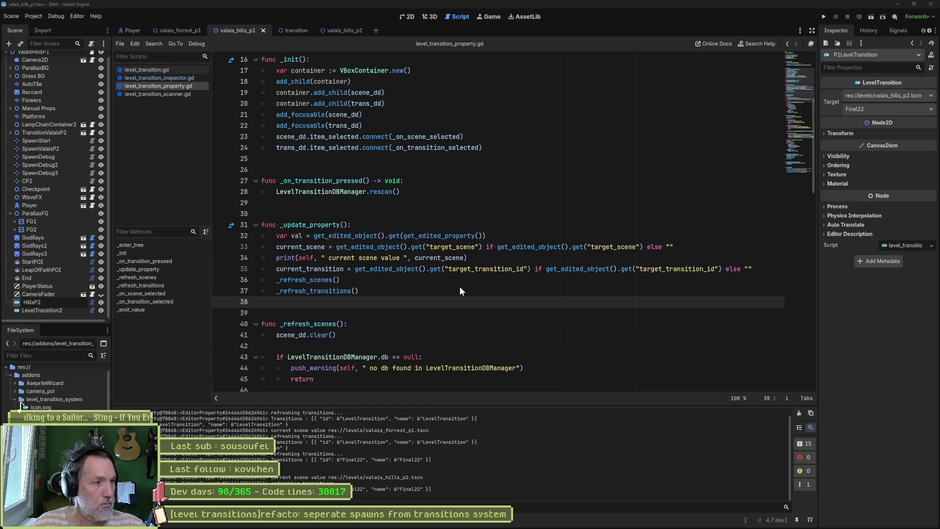
pyautogui.write('_F')
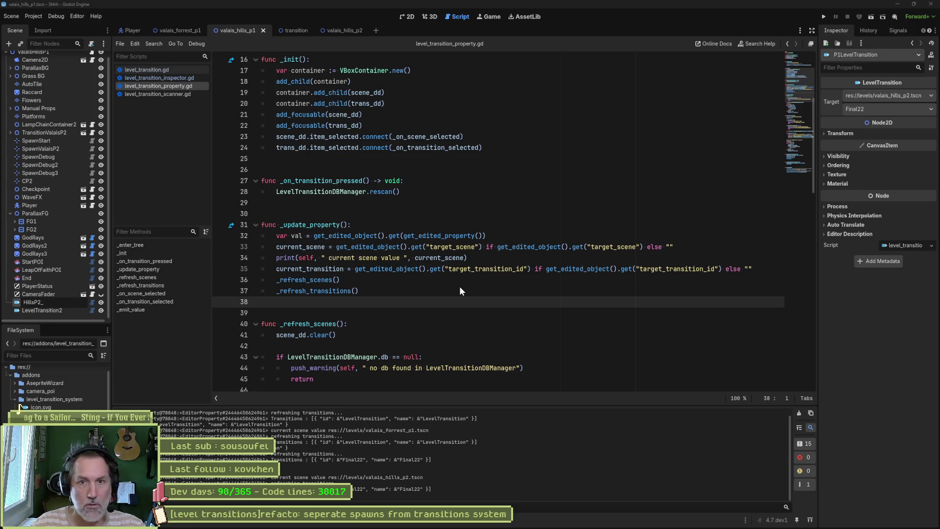
pyautogui.write('inal22')
pyautogui.press('Return')
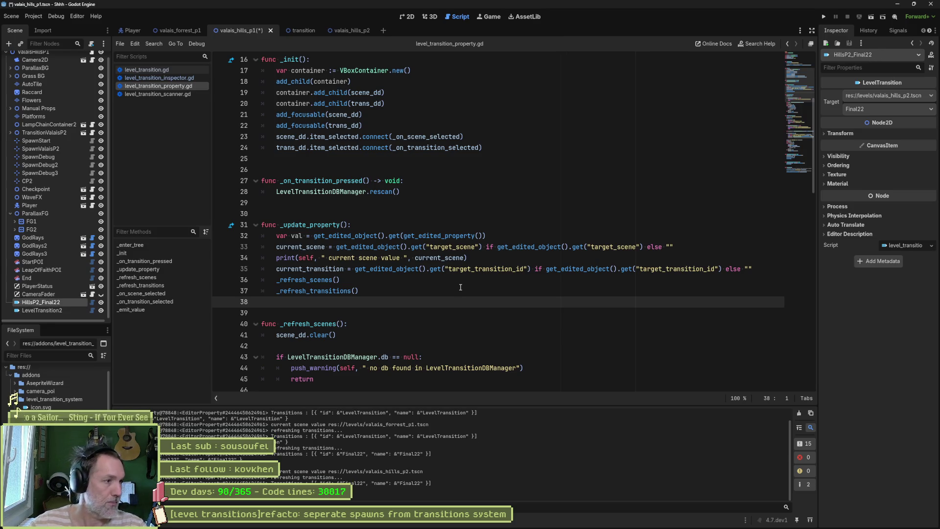
pyautogui.hotkey('ctrl', 's')
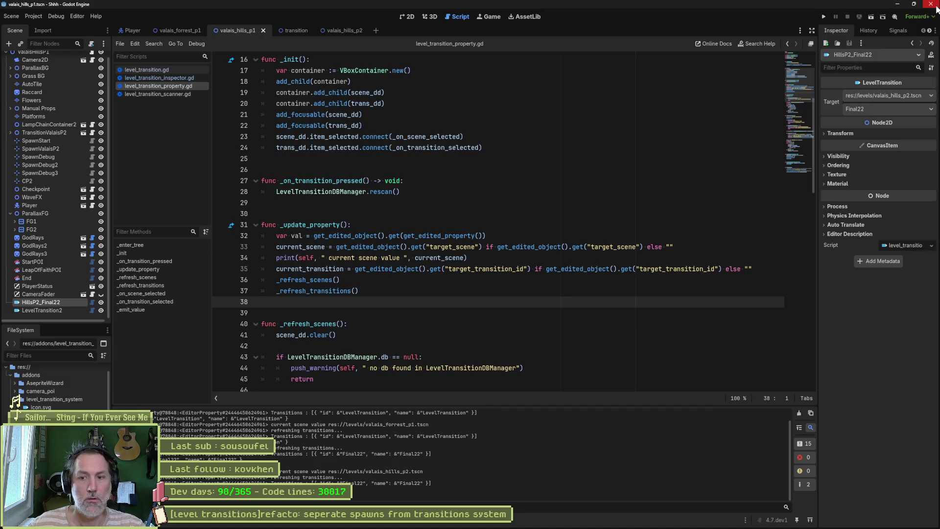
pyautogui.click(932, 5)
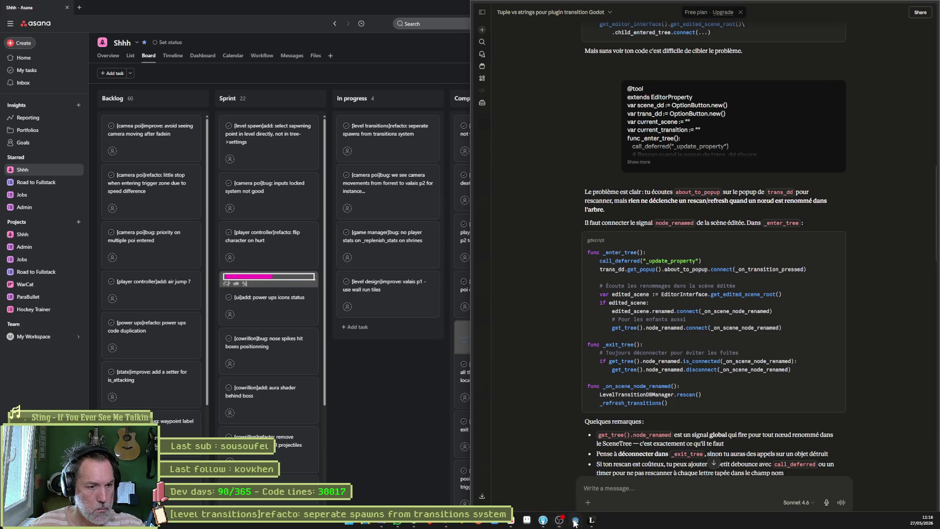
# Launch Godot and open the Shhh project from the Project Manager list.
pyautogui.click(576, 521)
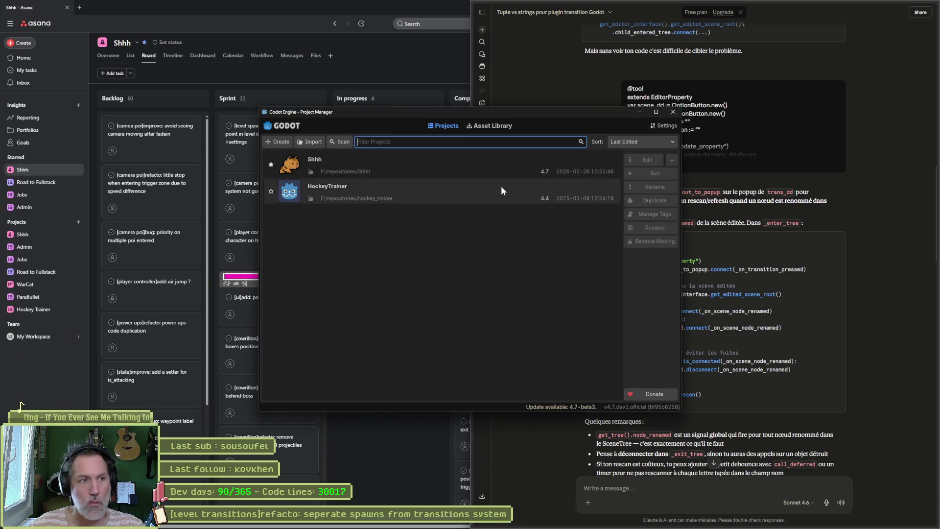
pyautogui.doubleClick(447, 168)
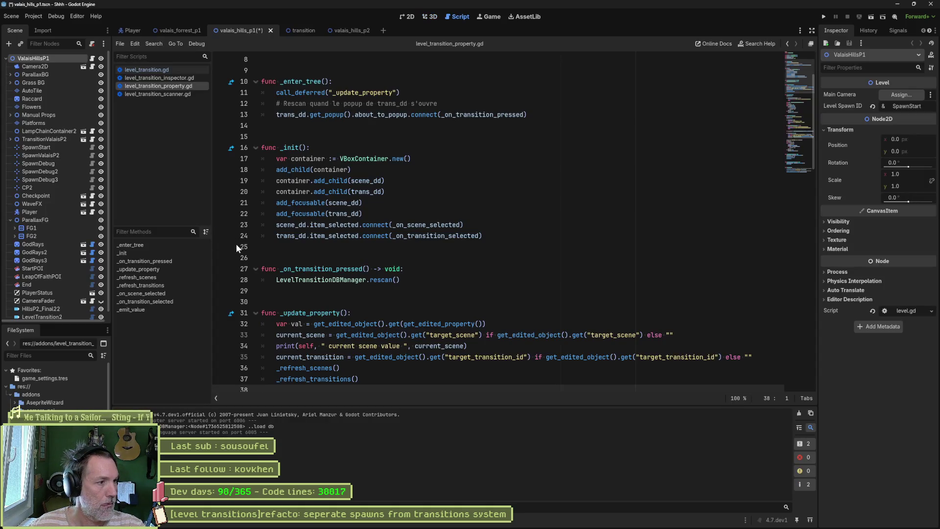
# Select HillsP2_Final22 and LevelTransition2 to confirm both target Final22 in valais_hills_p2.
pyautogui.scroll(-1, 77, 257)
pyautogui.click(51, 303)
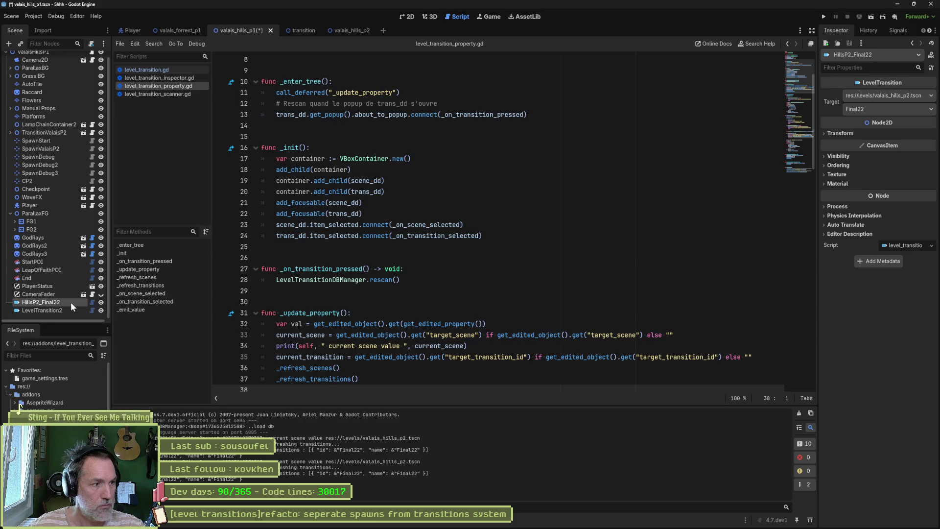
pyautogui.click(58, 310)
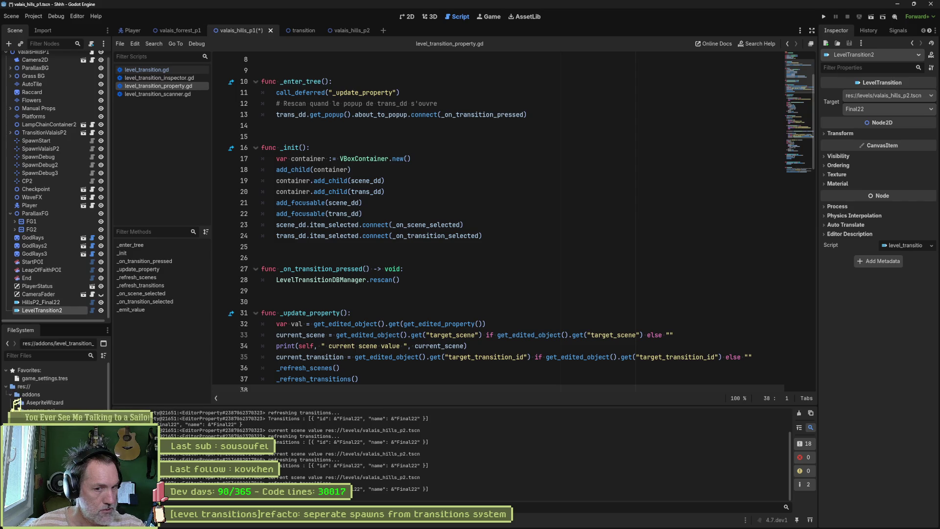
pyautogui.scroll(5, 289, 467)
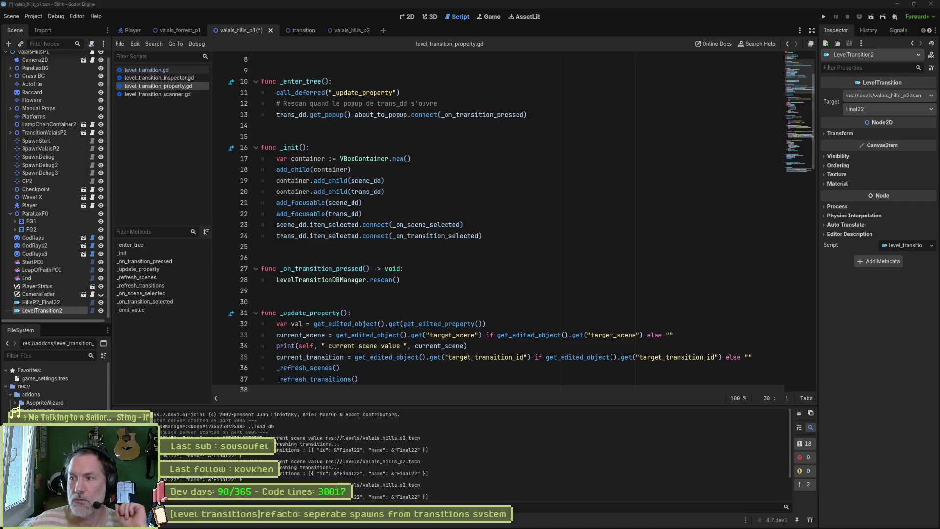
pyautogui.click(527, 277)
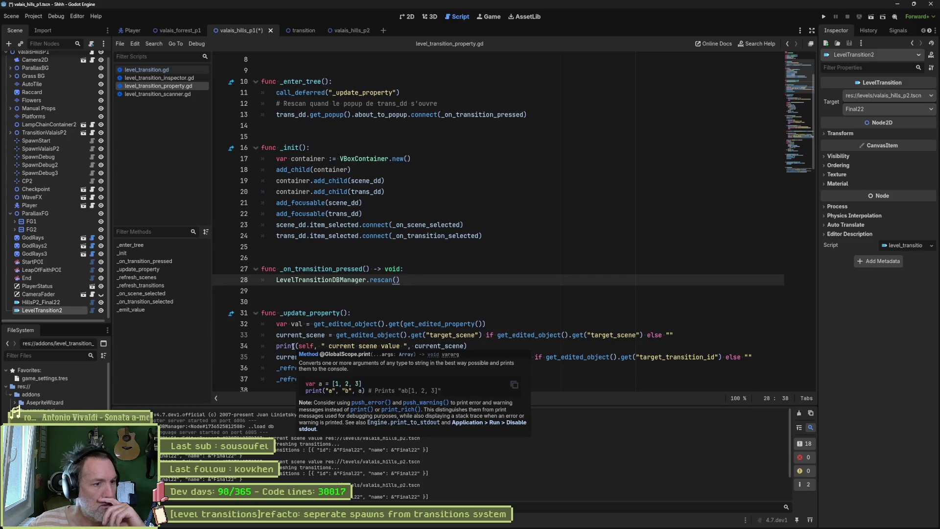
# Comment out the current scene value and refreshing transitions prints in level_transition_property.gd.
pyautogui.click(797, 60)
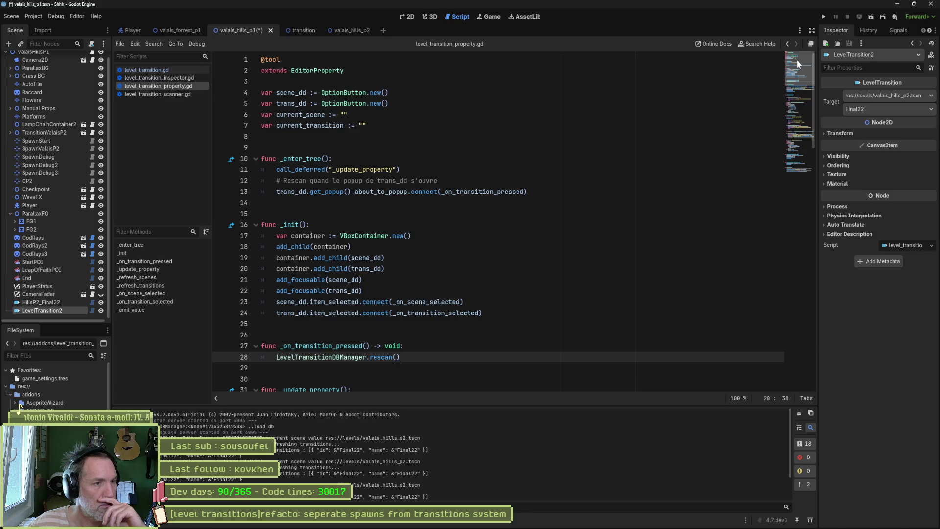
pyautogui.moveTo(798, 60)
pyautogui.mouseDown()
pyautogui.moveTo(803, 66)
pyautogui.moveTo(755, 90)
pyautogui.mouseUp()
pyautogui.click(288, 195)
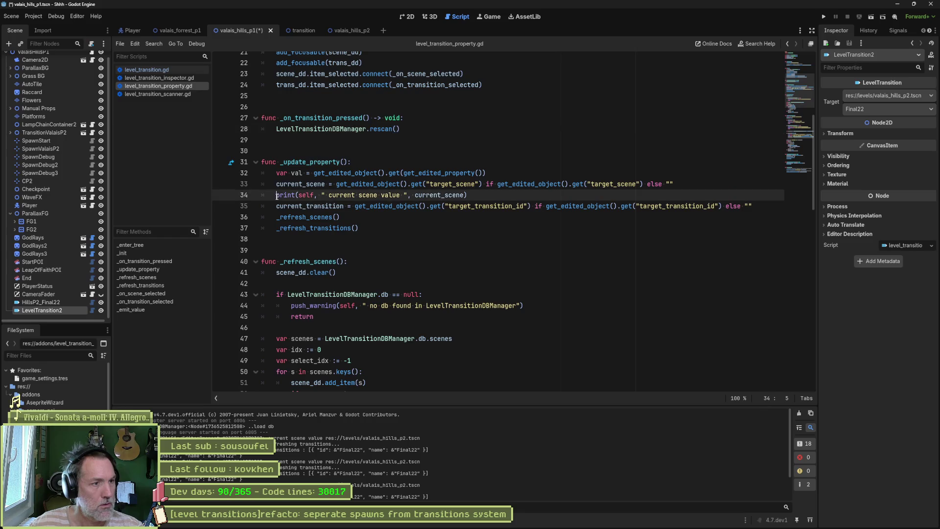
pyautogui.hotkey('ctrl', 'k')
pyautogui.scroll(-2, 286, 220)
pyautogui.scroll(-2, 288, 243)
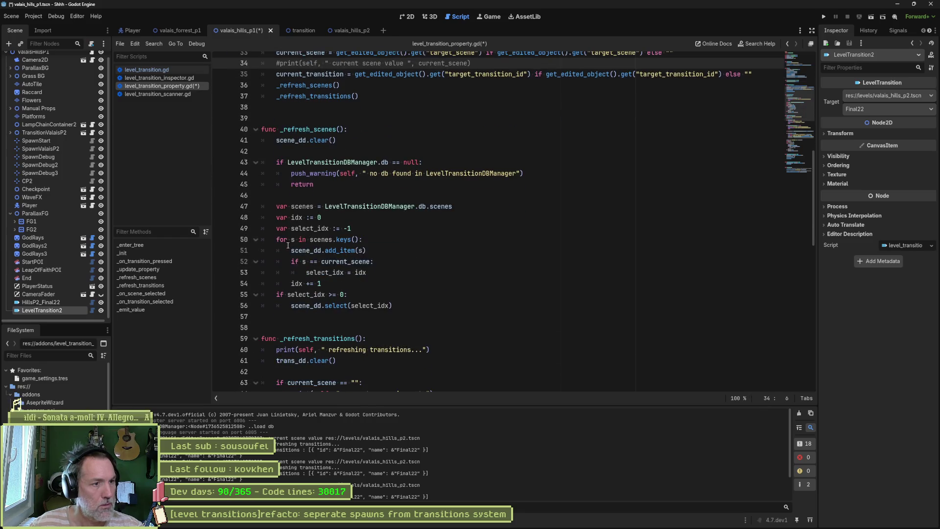
pyautogui.click(272, 347)
pyautogui.hotkey('ctrl', 'k')
pyautogui.scroll(-6, 294, 294)
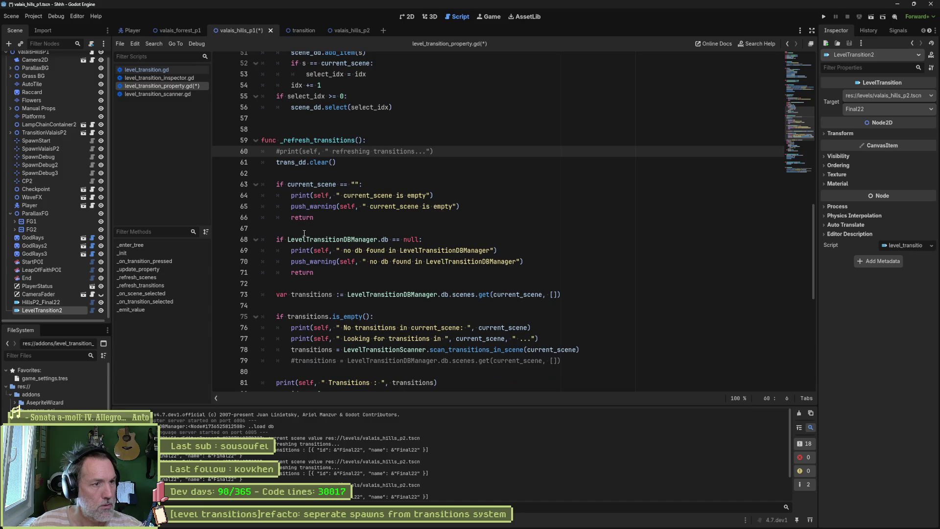
# Comment out the no db found, current_scene empty, No transitions, Looking for transitions and Transitions prints.
pyautogui.click(292, 195)
pyautogui.click(292, 251)
pyautogui.hotkey('ctrl', 'k')
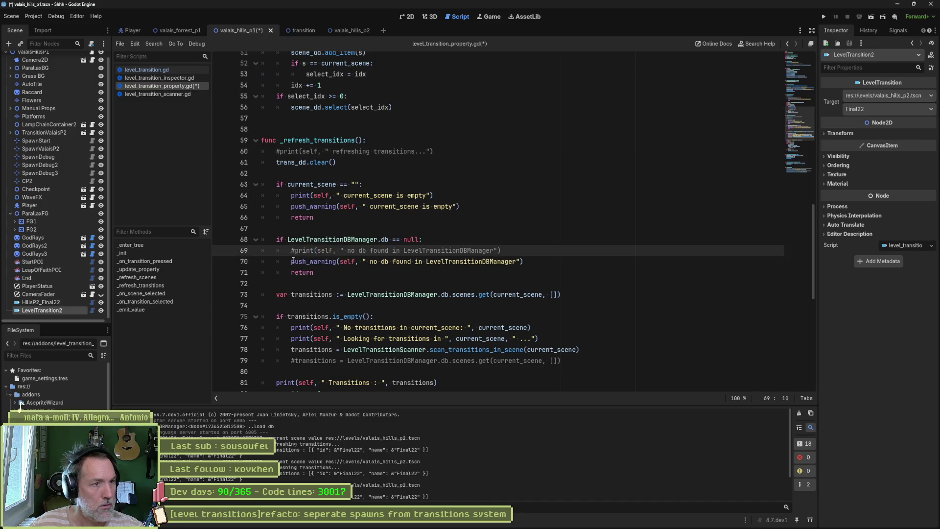
pyautogui.click(292, 198)
pyautogui.hotkey('ctrl', 'k')
pyautogui.scroll(-2, 294, 244)
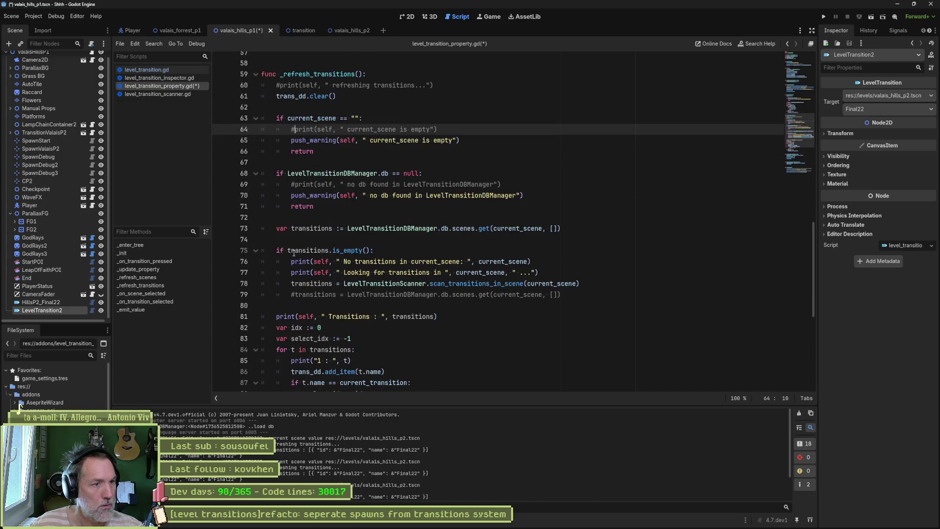
pyautogui.click(292, 262)
pyautogui.hotkey('ctrl', 'k')
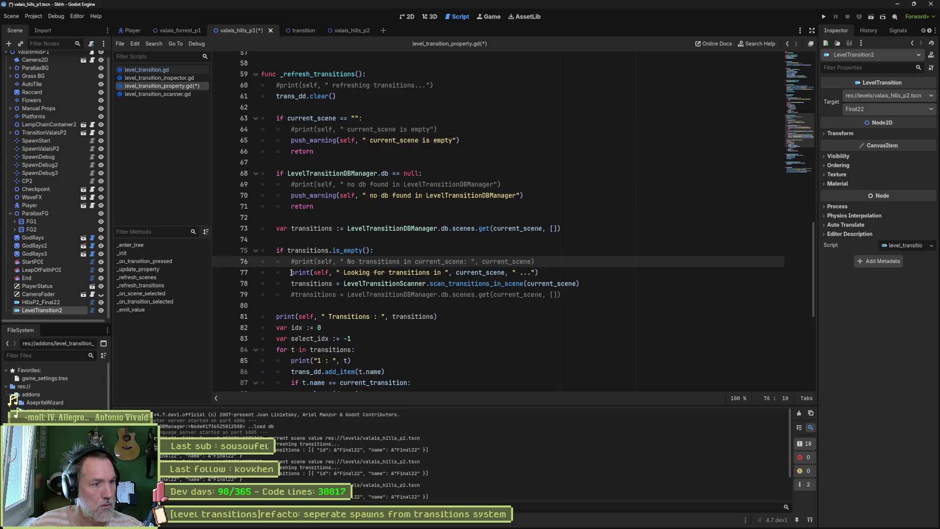
pyautogui.click(293, 272)
pyautogui.hotkey('ctrl', 'k')
pyautogui.scroll(-5, 303, 265)
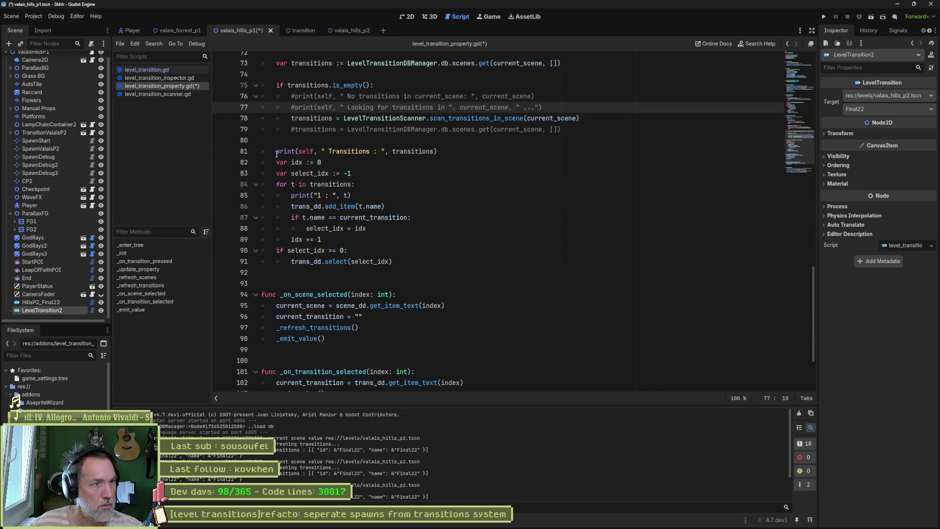
pyautogui.click(276, 153)
pyautogui.hotkey('ctrl', 'k')
pyautogui.scroll(-3, 338, 239)
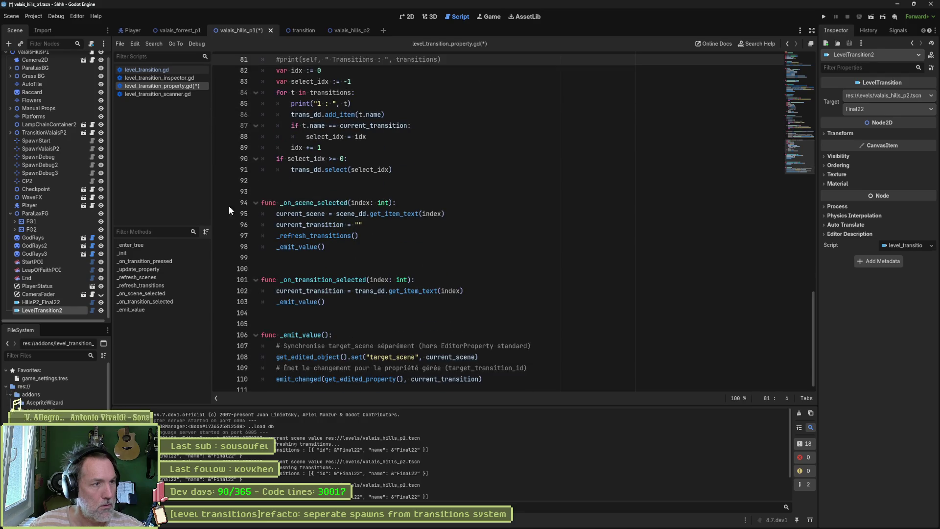
# In level_transition_scanner.gd, comment out the global_name, scanned scene, scanning scene, empty and Scan scenes found prints.
pyautogui.click(168, 94)
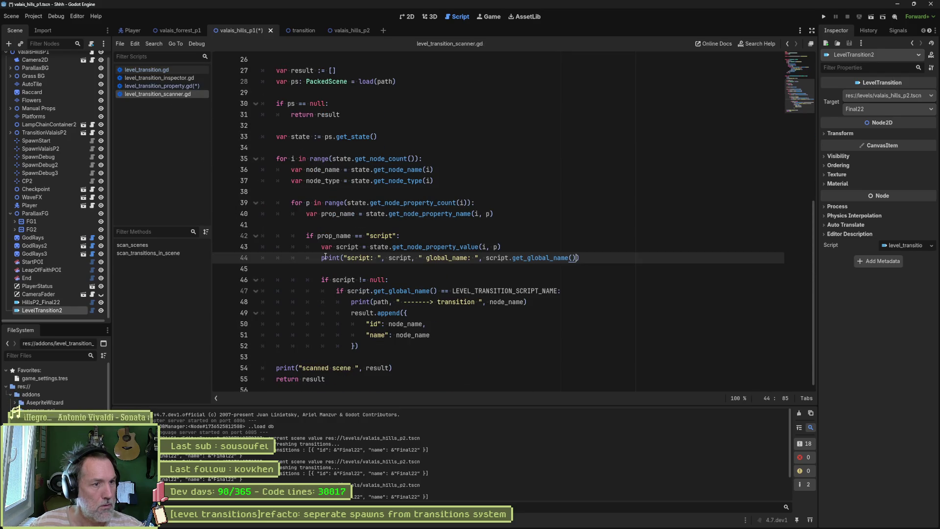
pyautogui.hotkey('ctrl', 'k')
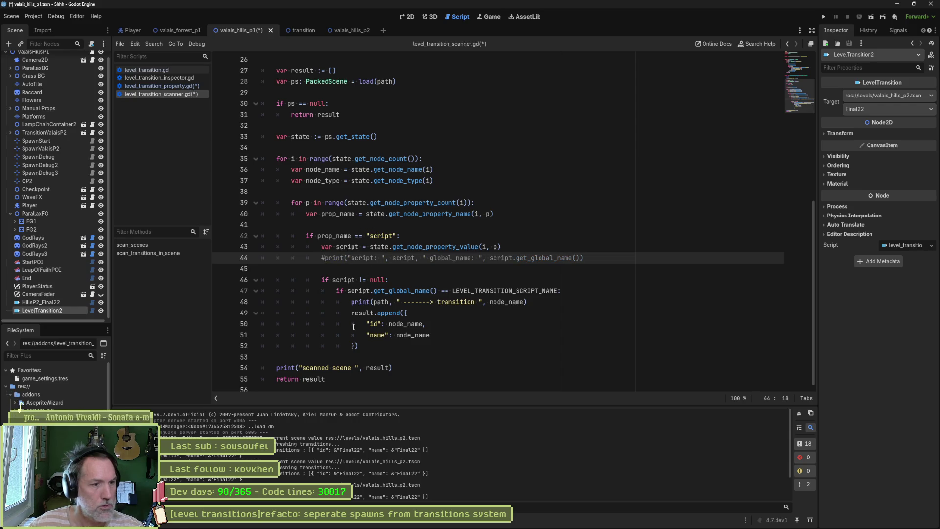
pyautogui.click(278, 369)
pyautogui.hotkey('ctrl', 'k')
pyautogui.scroll(6, 277, 309)
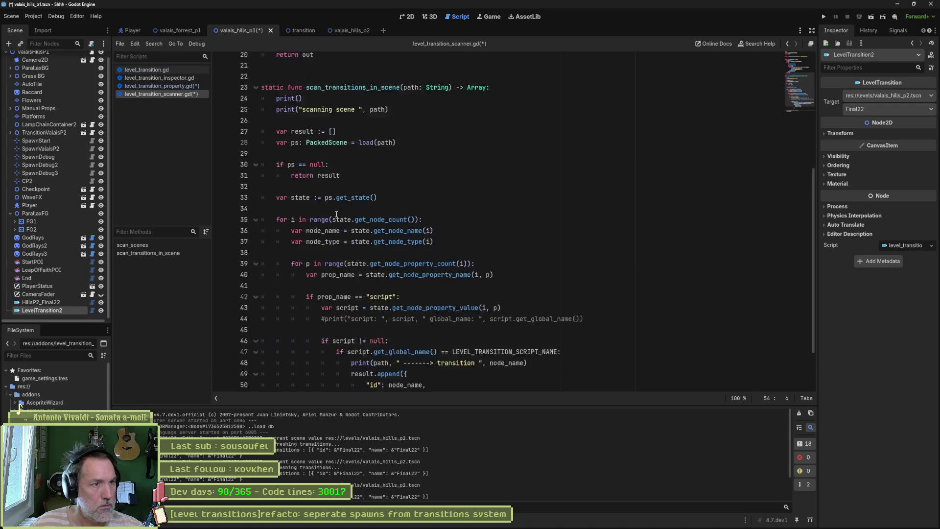
pyautogui.click(278, 247)
pyautogui.hotkey('ctrl', 'k')
pyautogui.click(278, 235)
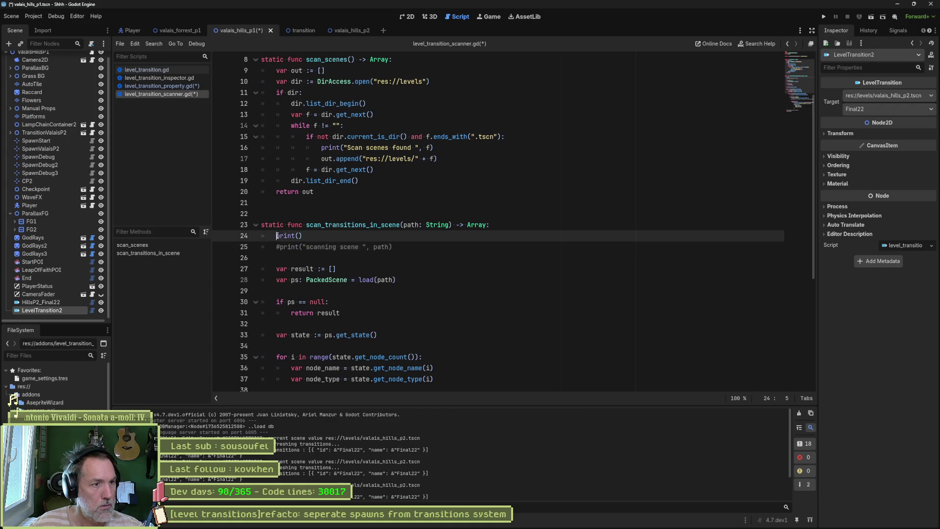
pyautogui.hotkey('ctrl', 'k')
pyautogui.scroll(3, 313, 240)
pyautogui.click(322, 225)
pyautogui.hotkey('ctrl', 'k')
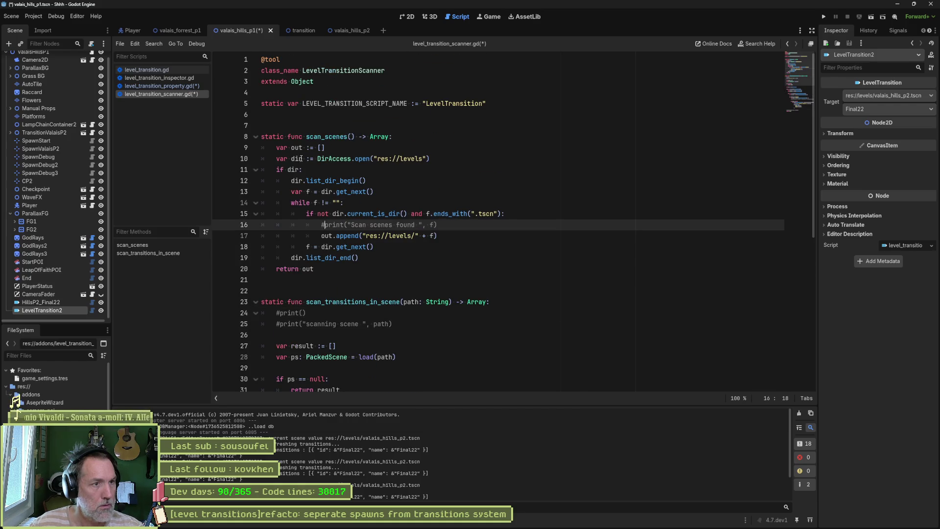
# Save all the edited scripts and the scene.
pyautogui.click(166, 70)
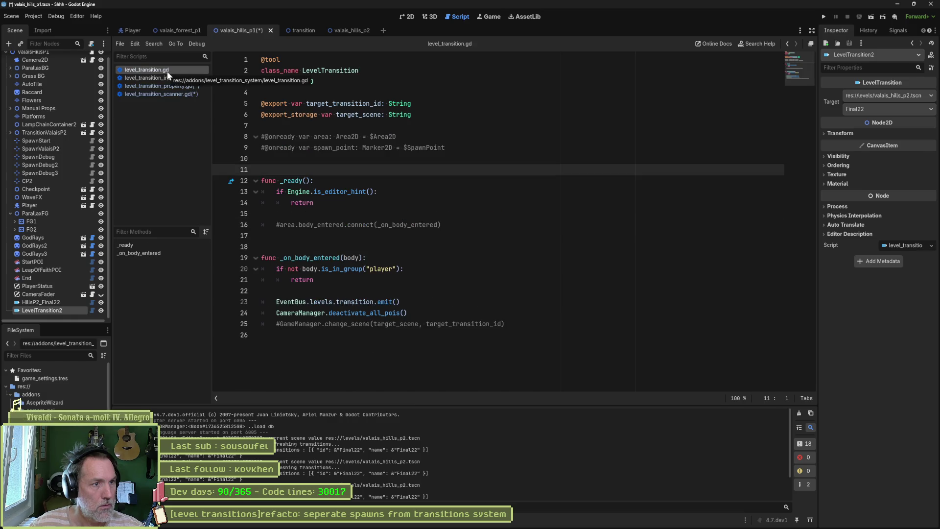
pyautogui.click(168, 77)
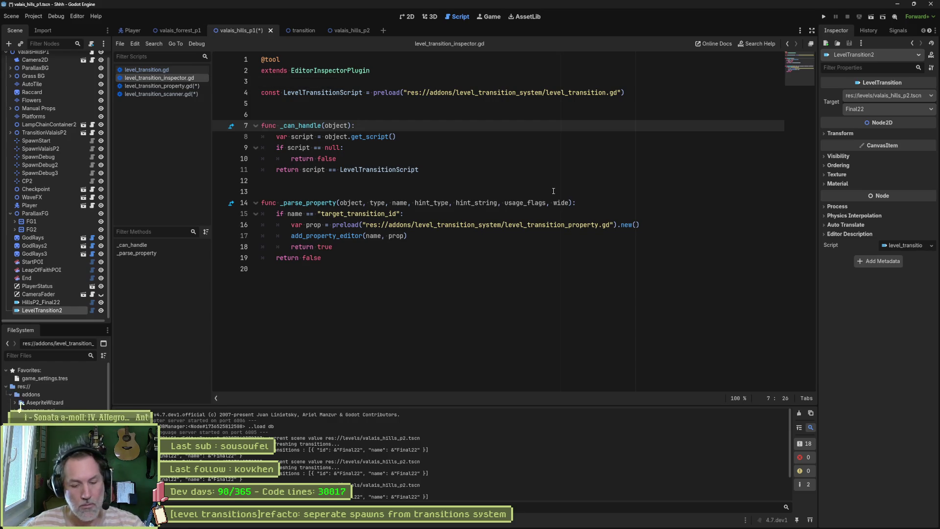
pyautogui.hotkey('ctrl', 's')
# Clear the output log and reselect the LevelTransition2 node.
pyautogui.click(799, 412)
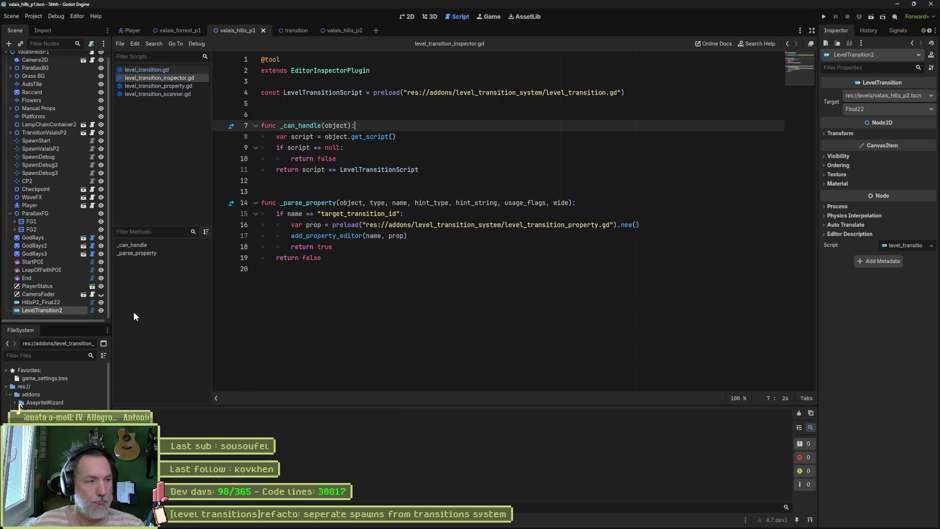
pyautogui.click(41, 302)
pyautogui.click(52, 311)
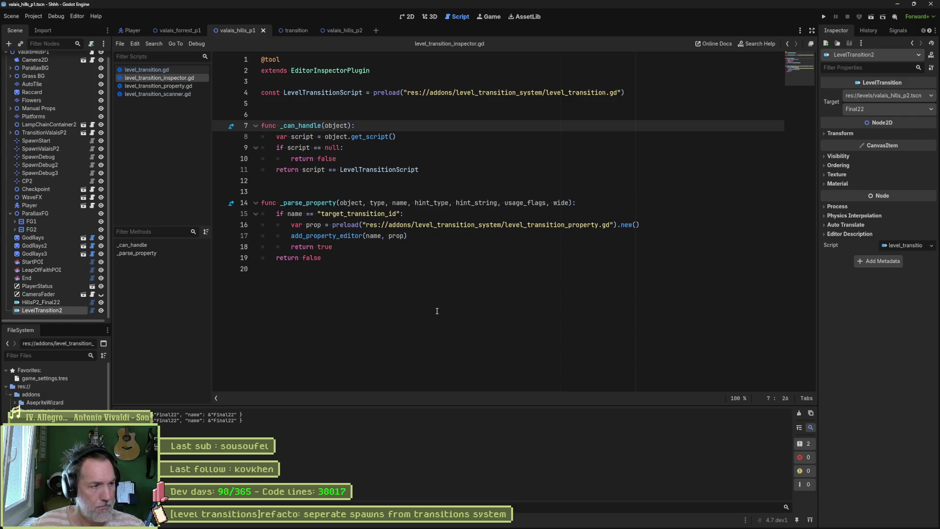
# In level_transition_property.gd, comment out the loop print on line 85 and delete leftover line 79.
pyautogui.click(174, 70)
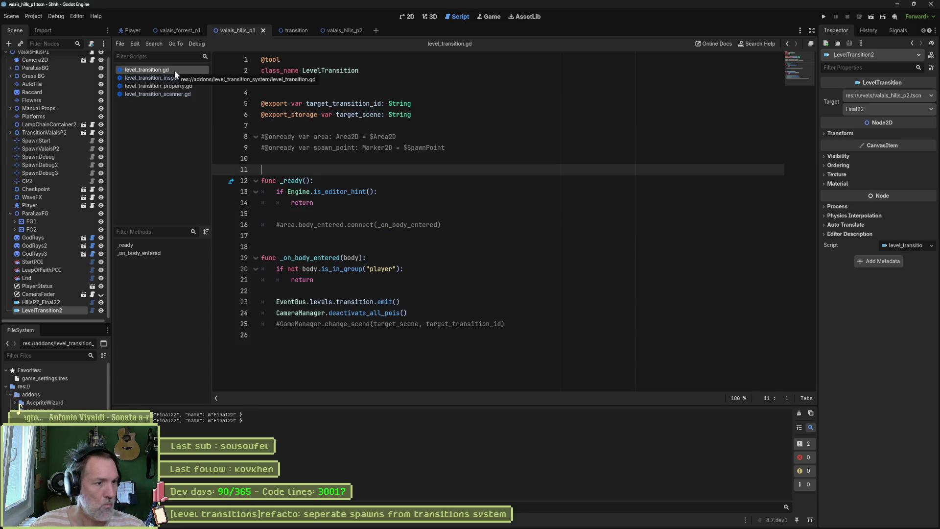
pyautogui.click(175, 79)
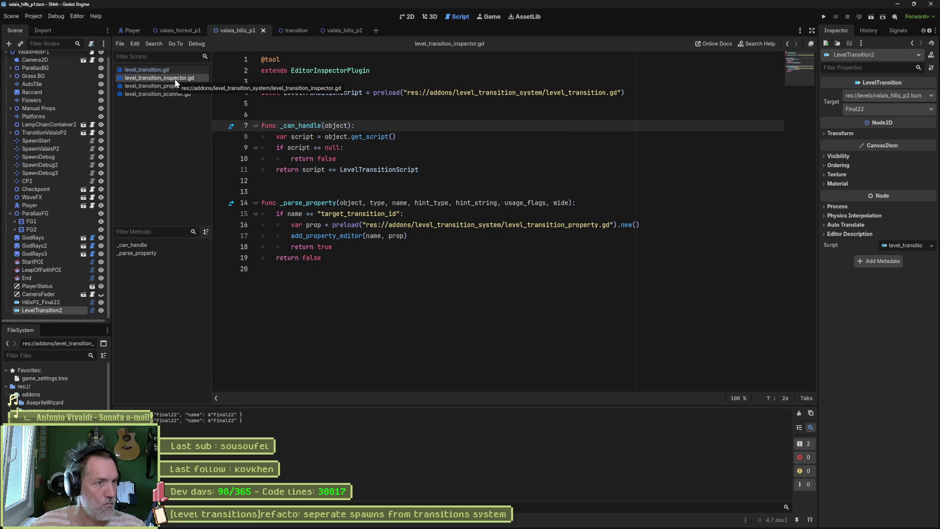
pyautogui.click(173, 86)
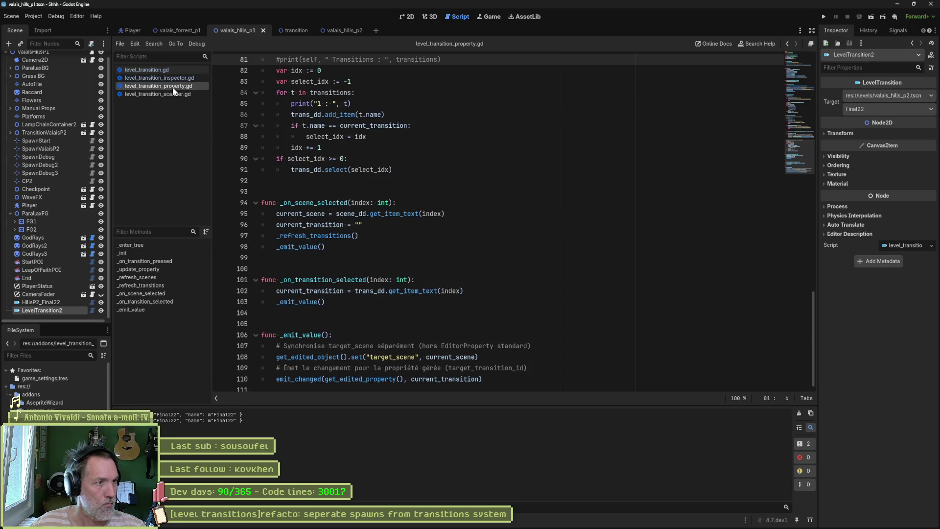
pyautogui.scroll(2, 460, 234)
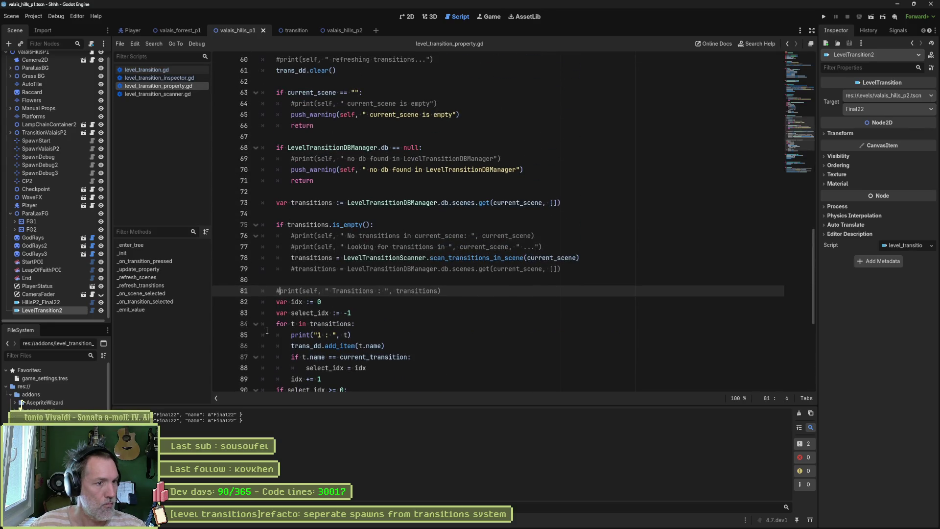
pyautogui.click(313, 335)
pyautogui.hotkey('ctrl', 'k')
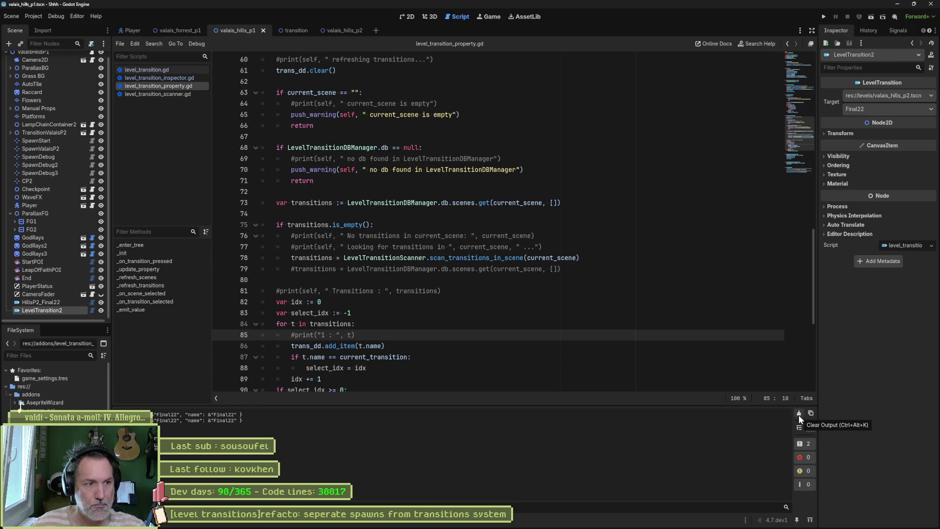
pyautogui.click(572, 269)
pyautogui.hotkey('ctrl', 'shift', 'k')
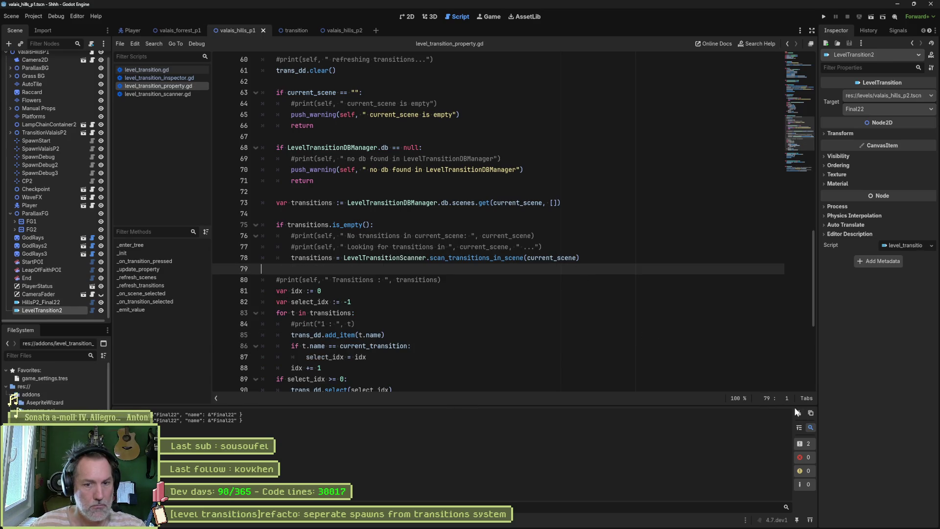
# Clear the output, then open and close LevelTransition2's Target list to trigger a rescan.
pyautogui.click(797, 412)
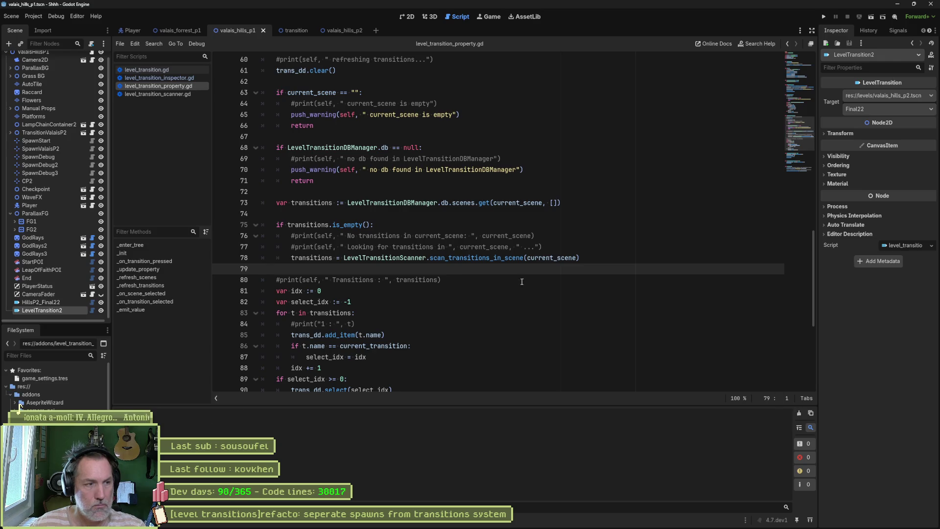
pyautogui.click(55, 310)
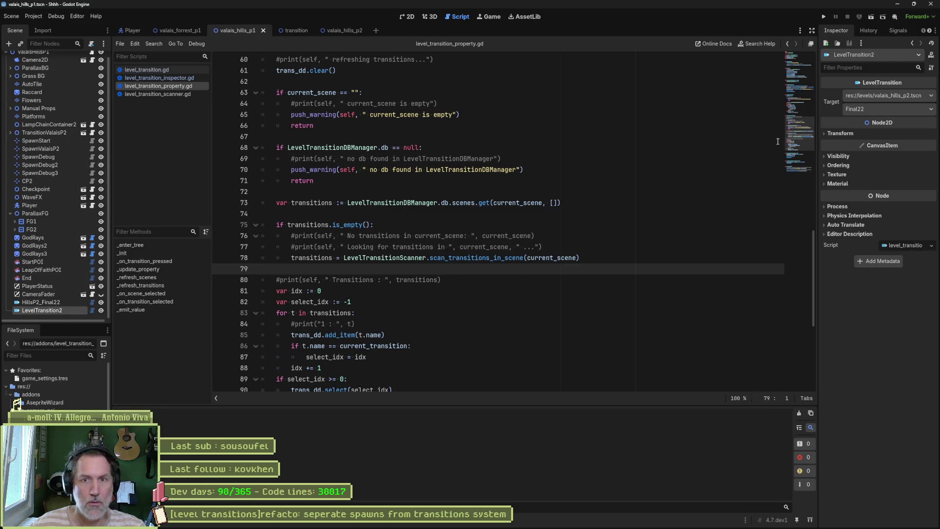
pyautogui.click(883, 105)
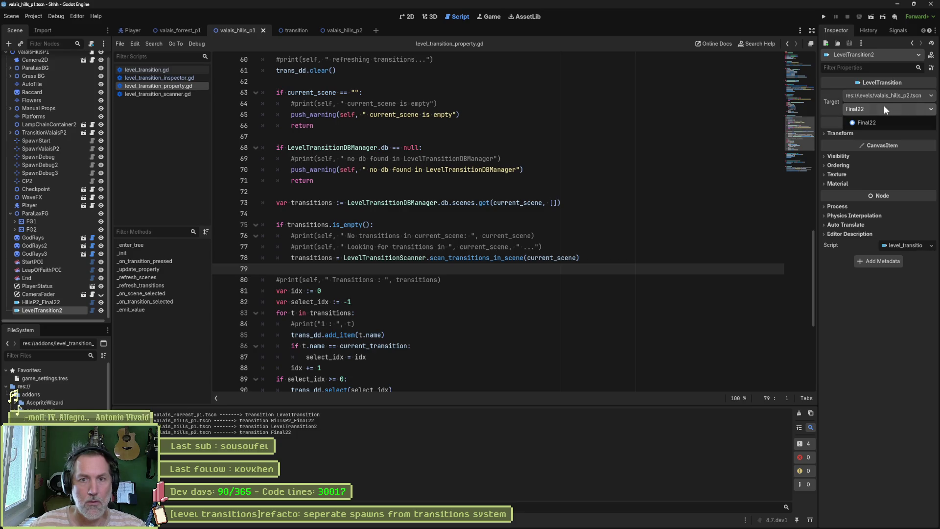
pyautogui.click(586, 277)
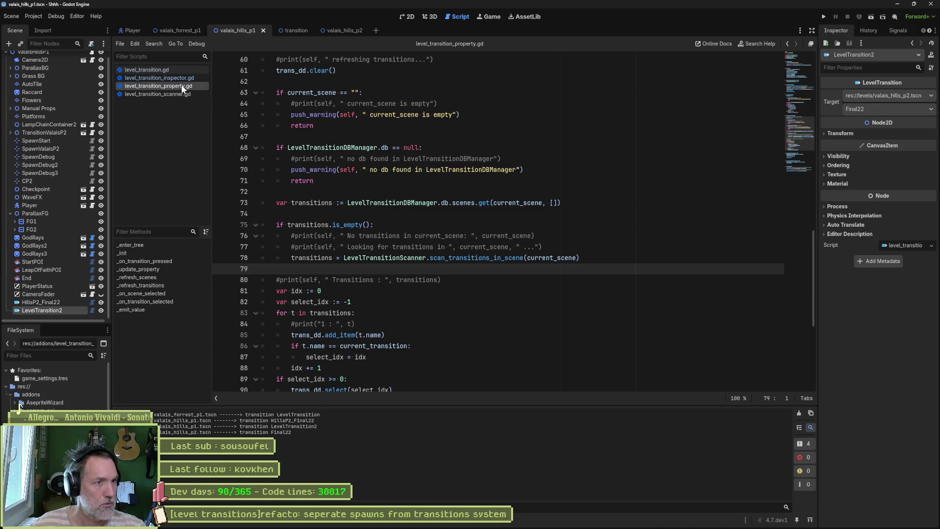
pyautogui.click(142, 247)
# Jump from the popup connection to _on_transition_pressed and follow the rescan call to its definition.
pyautogui.click(488, 194)
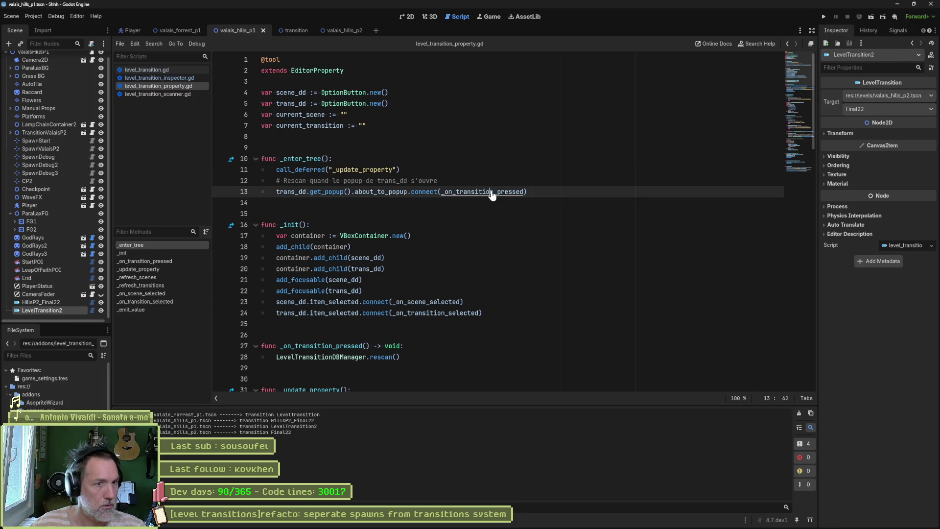
pyautogui.keyDown('ctrl'); pyautogui.click(489, 196); pyautogui.keyUp('ctrl')
pyautogui.click(382, 236)
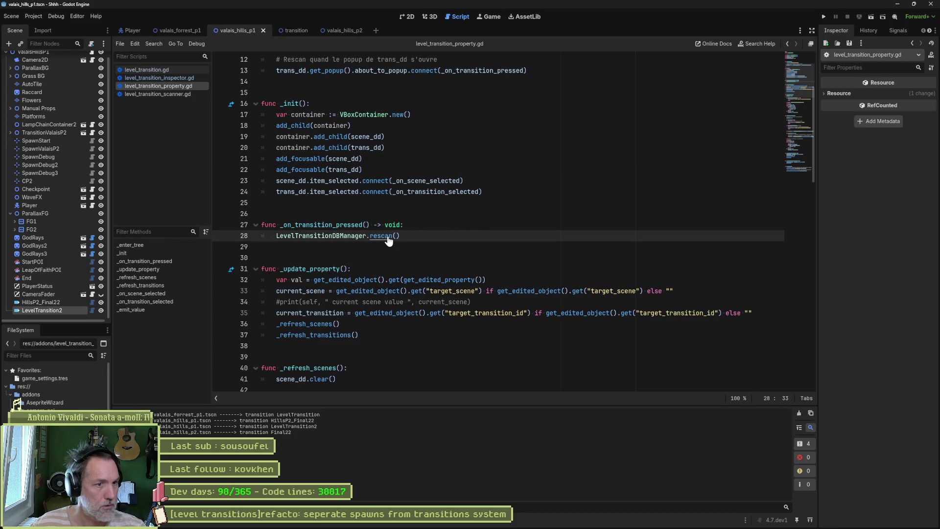
pyautogui.keyDown('ctrl'); pyautogui.click(388, 237); pyautogui.keyUp('ctrl')
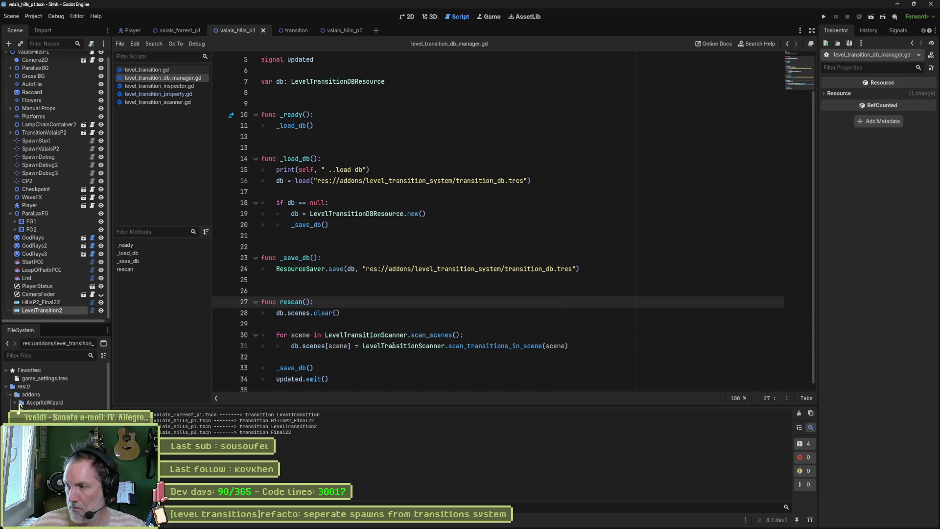
# Ctrl+click scan_transitions_in_scene to open the scanner script and place the caret before the line 48 print.
pyautogui.moveTo(393, 346)
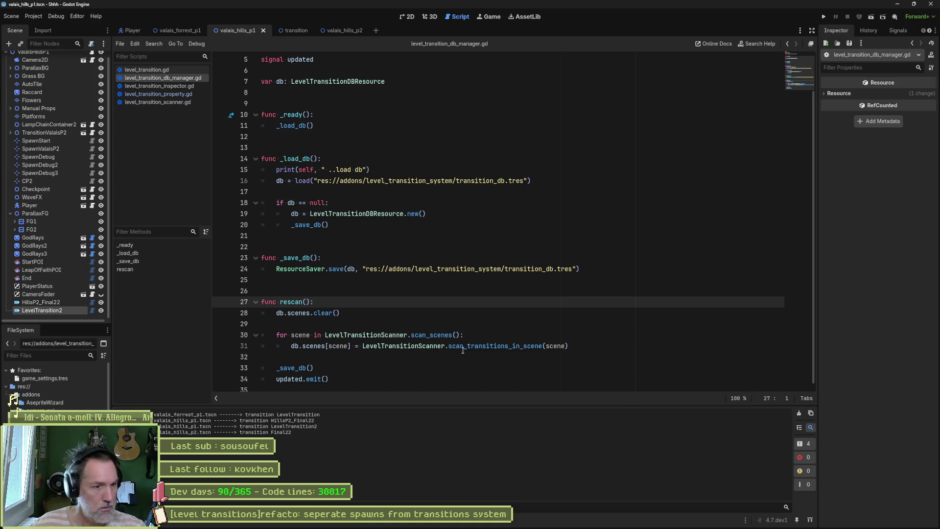
pyautogui.click(527, 346)
pyautogui.keyDown('ctrl'); pyautogui.click(528, 346); pyautogui.keyUp('ctrl')
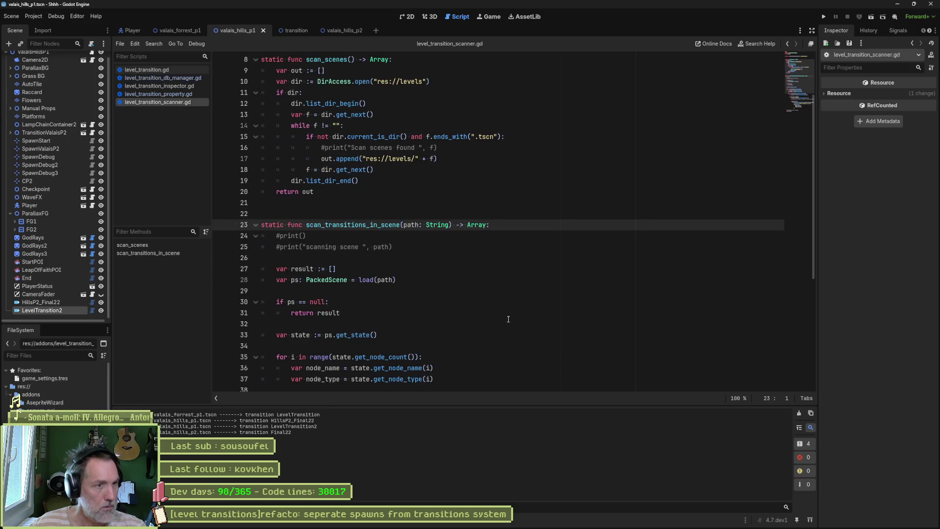
pyautogui.scroll(-2, 406, 271)
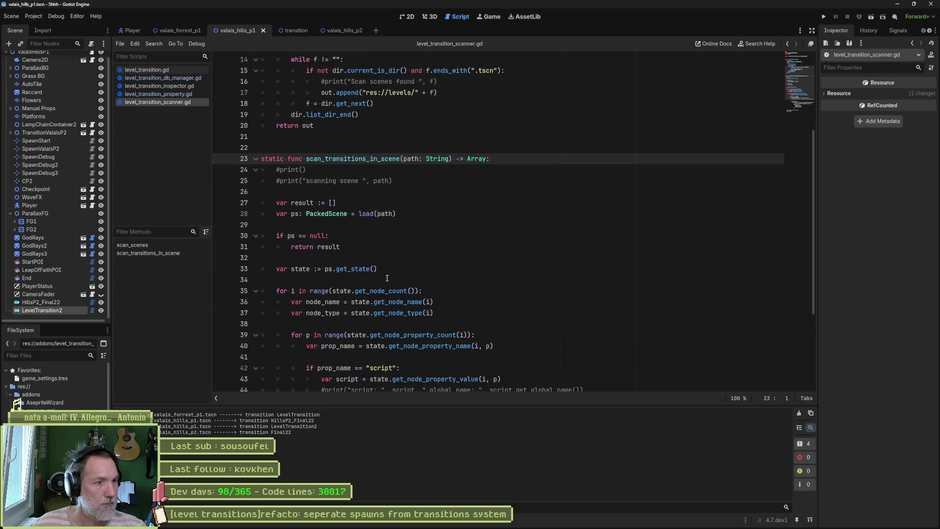
pyautogui.scroll(-1, 510, 284)
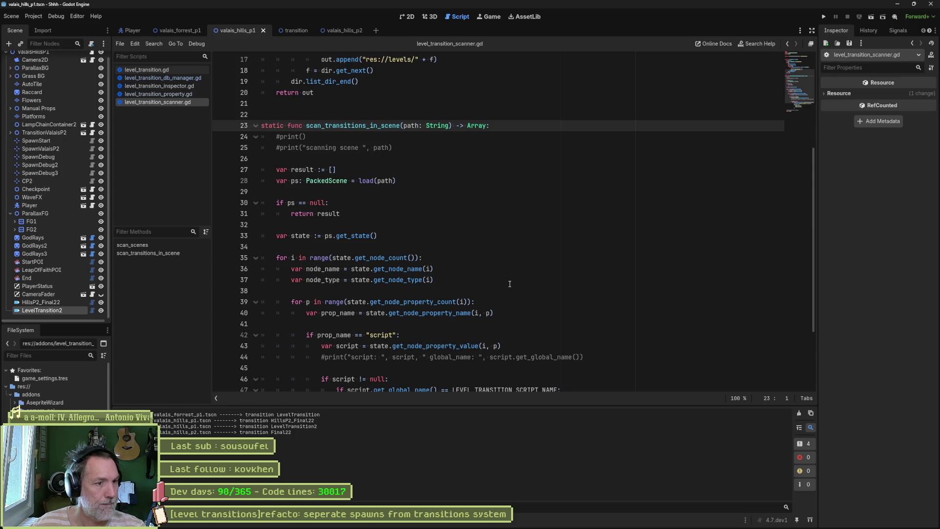
pyautogui.scroll(-2, 509, 284)
pyautogui.click(352, 335)
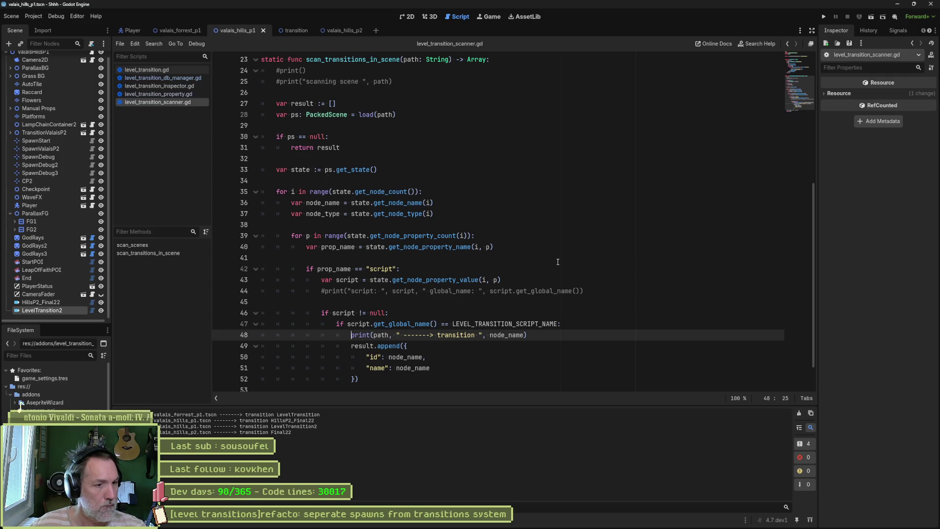
# Wrap the line 48 transition print in an 'if _show_debugs:' condition.
pyautogui.write('#')
pyautogui.scroll(-1, 562, 223)
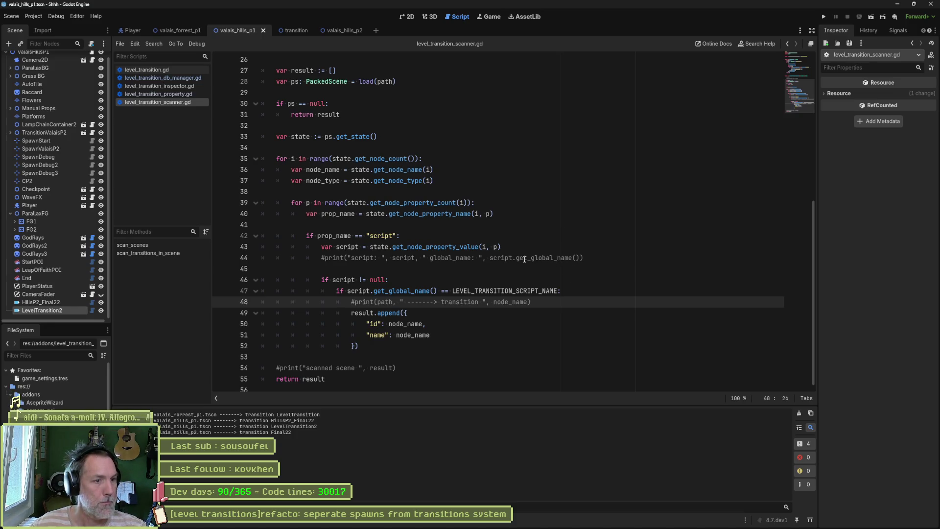
pyautogui.press('BackSpace')
pyautogui.press('Return')
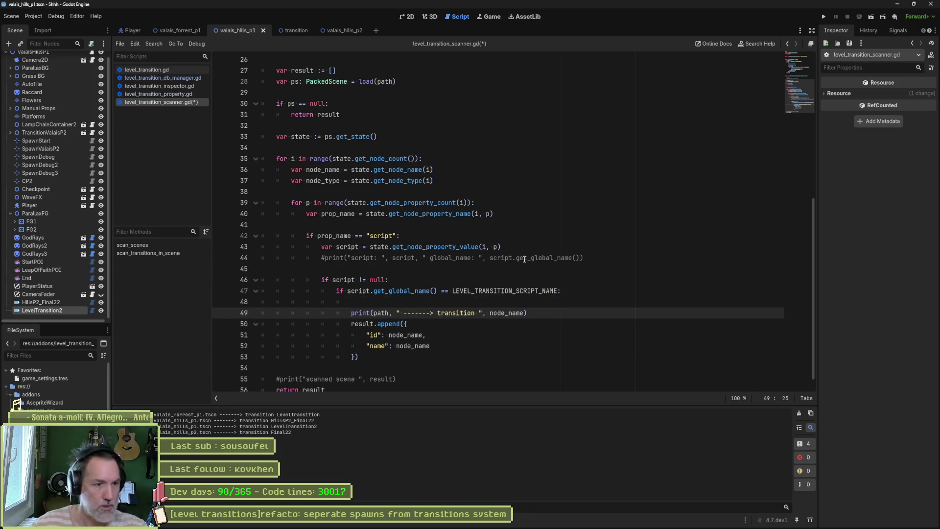
pyautogui.press('Return')
pyautogui.press('Up')
pyautogui.write('if ')
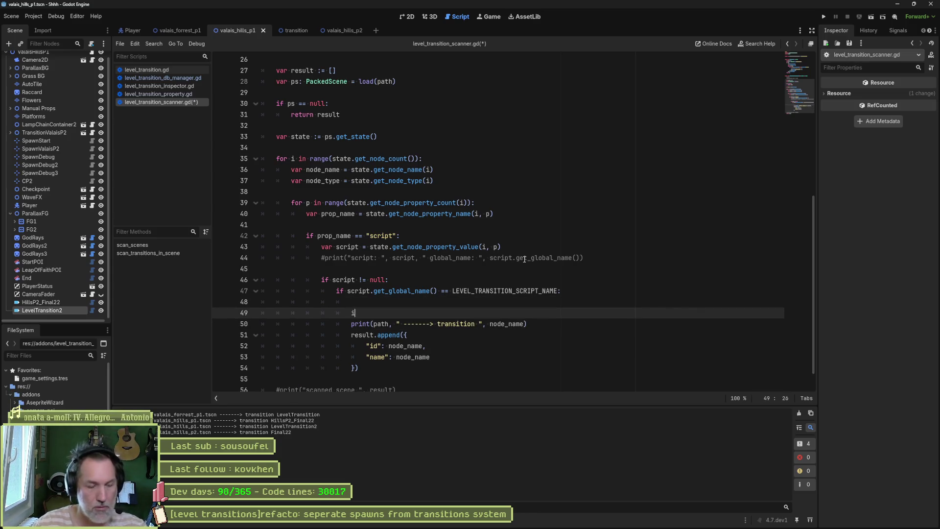
pyautogui.write('_show_debugs:')
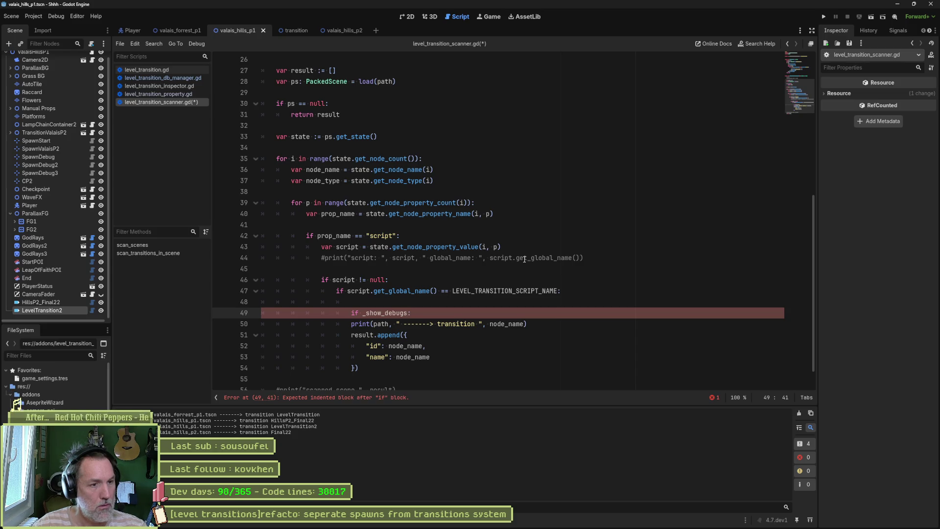
pyautogui.press('Down')
pyautogui.press('Tab')
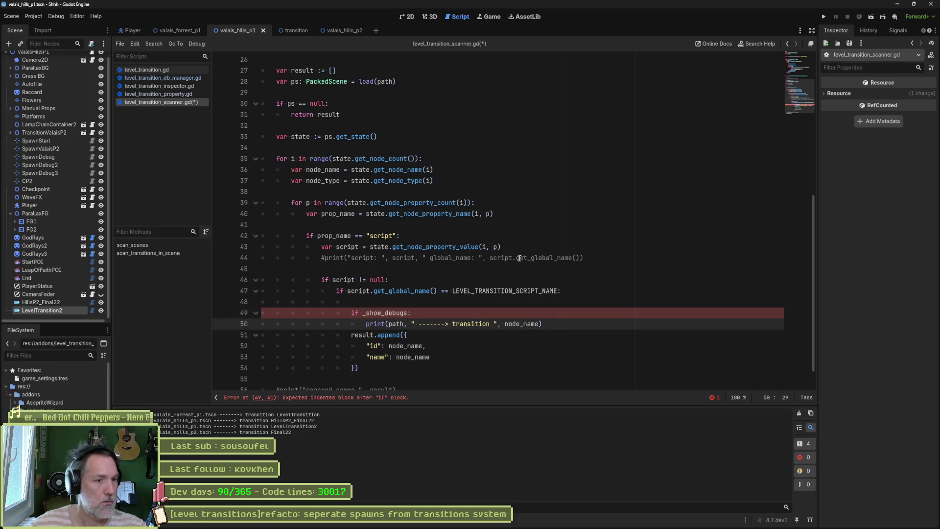
# Declare 'static var _show_debugs = true' after the script-name constant on line 5.
pyautogui.doubleClick(386, 312)
pyautogui.scroll(2, 406, 232)
pyautogui.scroll(7, 406, 232)
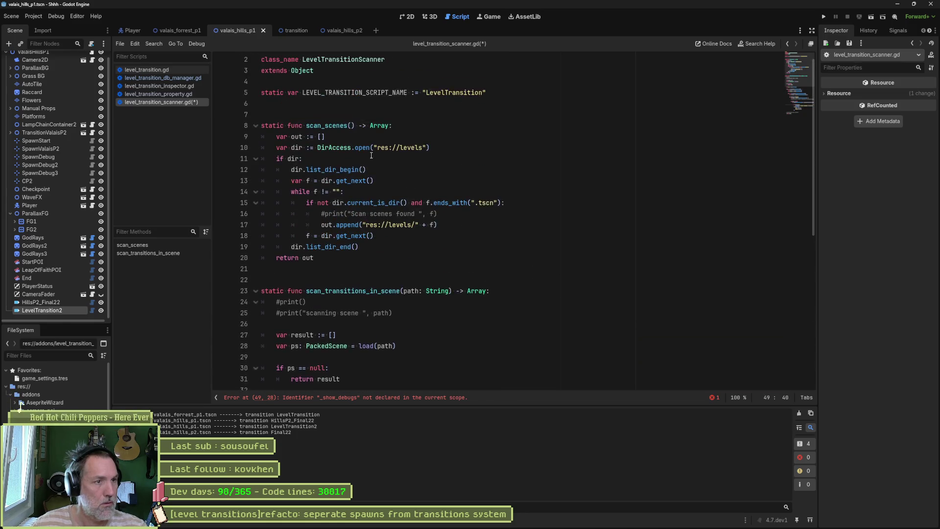
pyautogui.click(505, 103)
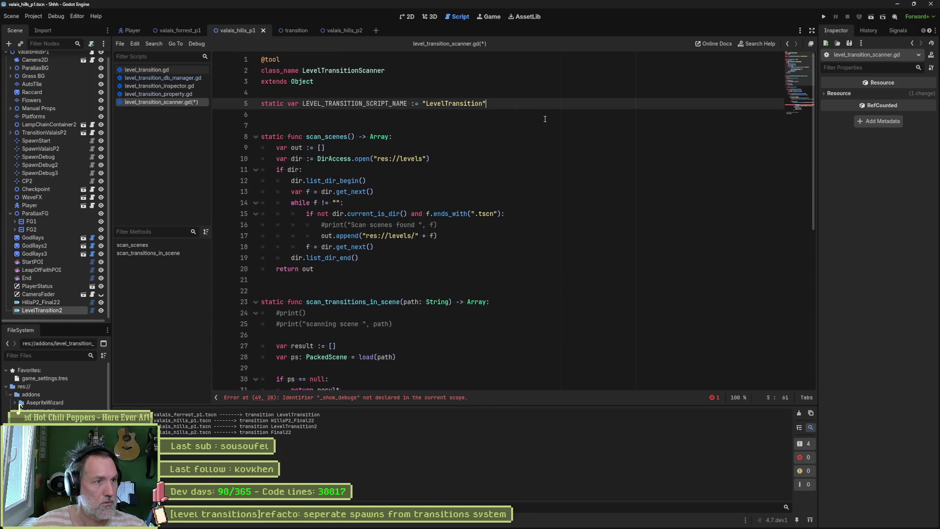
pyautogui.press('Return')
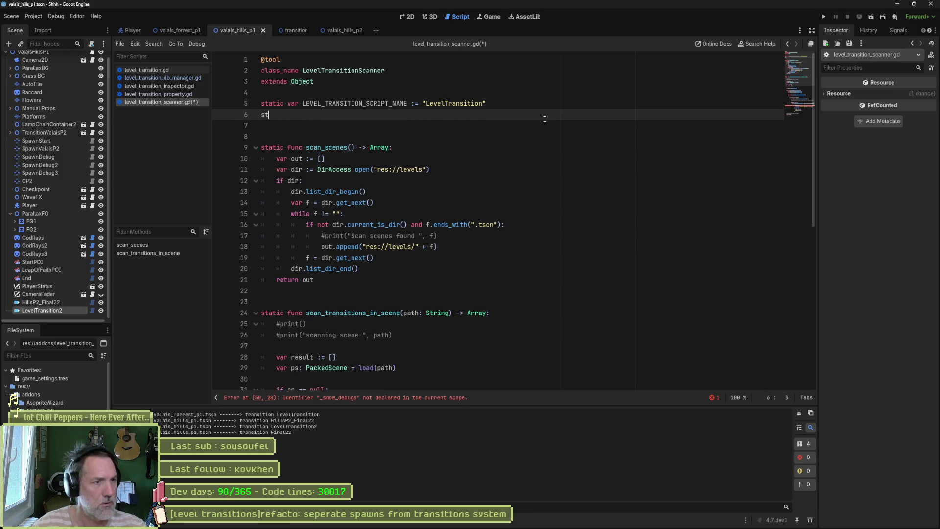
pyautogui.write('atic var _show_debugs ')
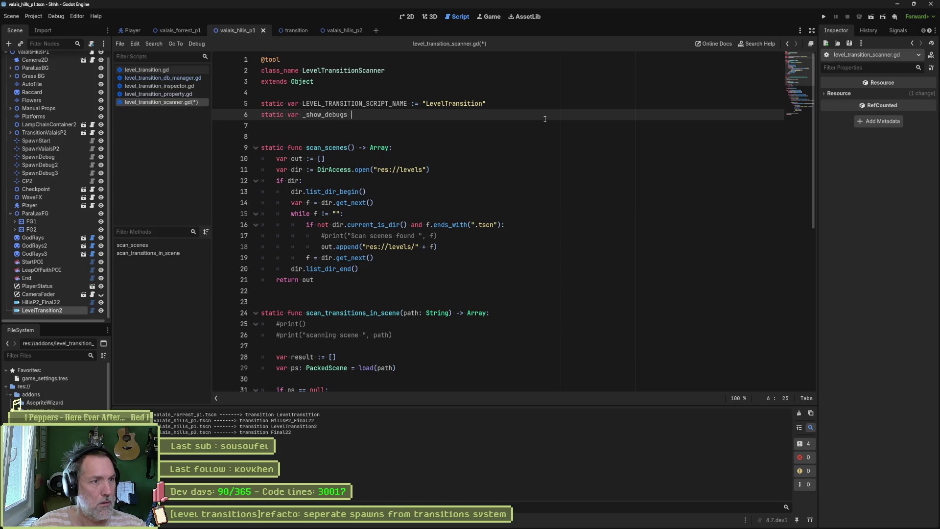
pyautogui.write('= true')
# Save the scanner script and test it by checking LevelTransition2's target transition.
pyautogui.hotkey('ctrl', 's')
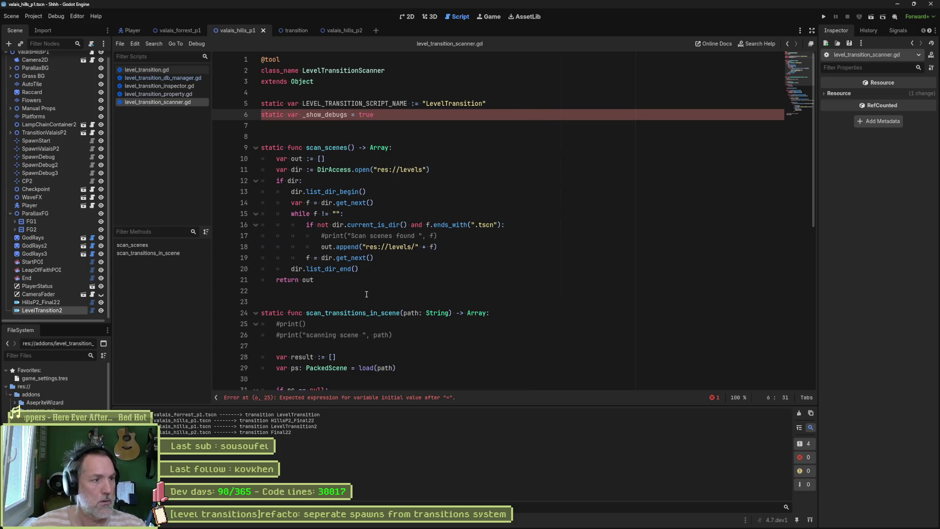
pyautogui.click(61, 310)
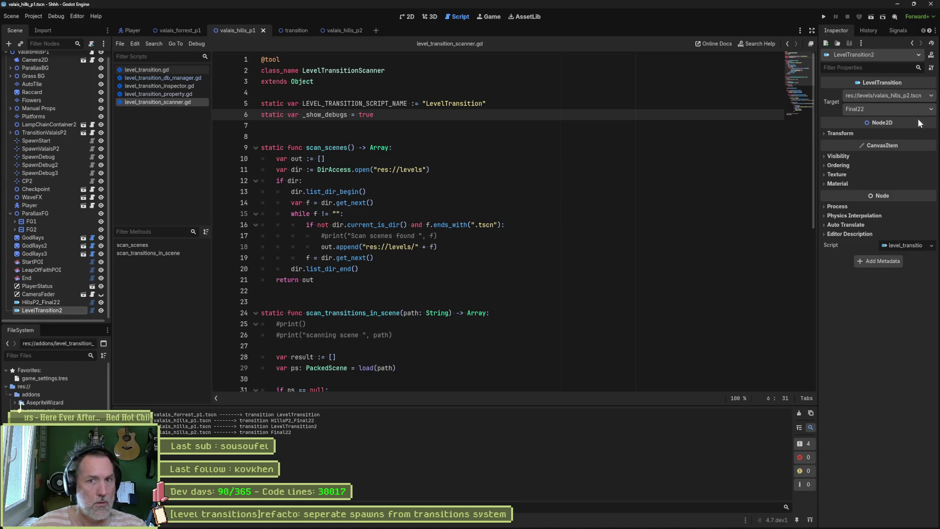
pyautogui.click(913, 105)
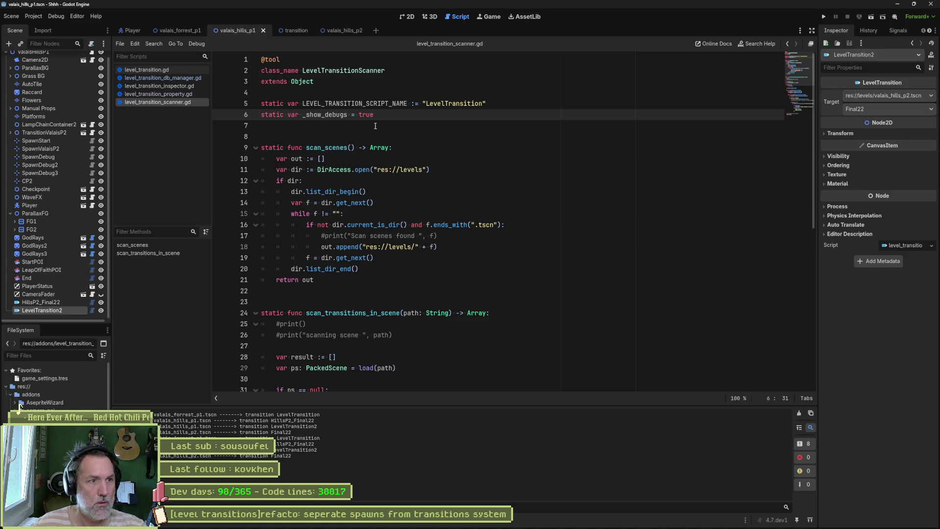
# Change _show_debugs to false on line 6 and test LevelTransition2's Target transition list.
pyautogui.doubleClick(366, 115)
pyautogui.write('false')
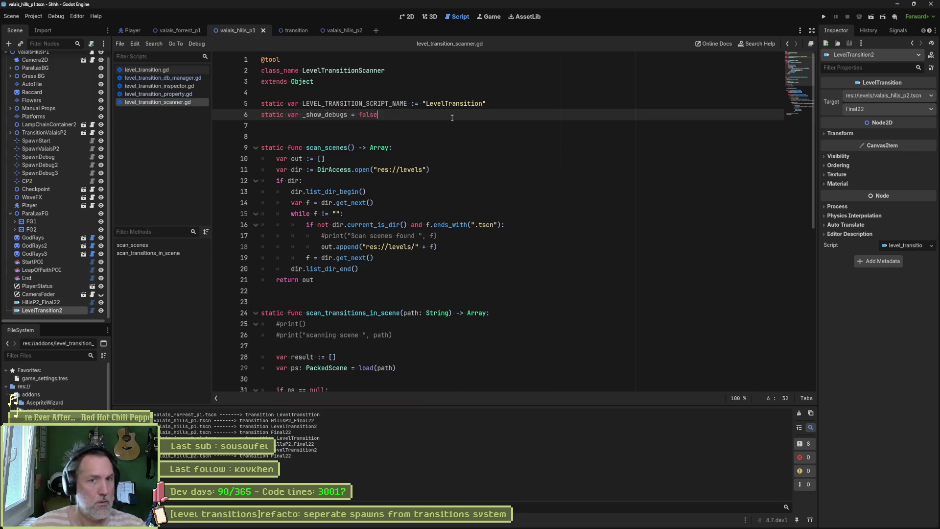
pyautogui.click(871, 109)
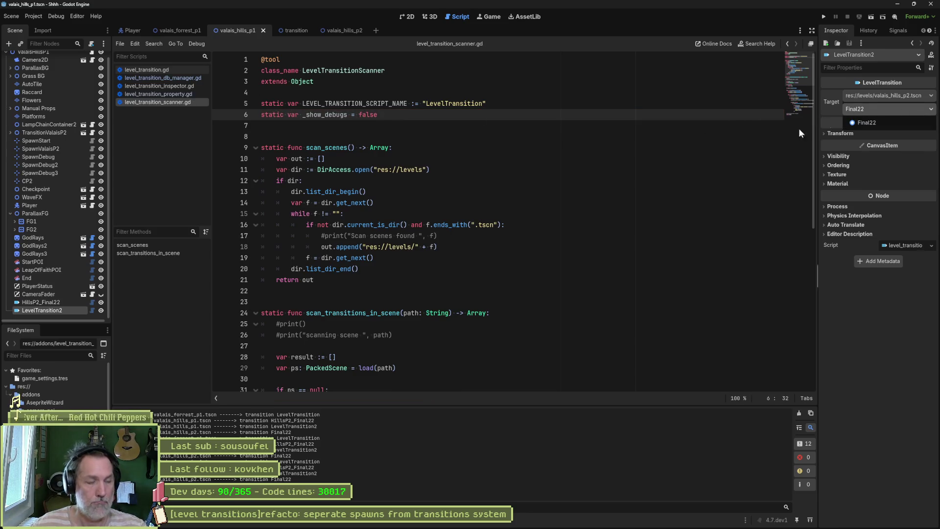
pyautogui.click(663, 162)
# Recheck the Target transition list on HillsP2_Final22, then return to the scanner script.
pyautogui.click(56, 301)
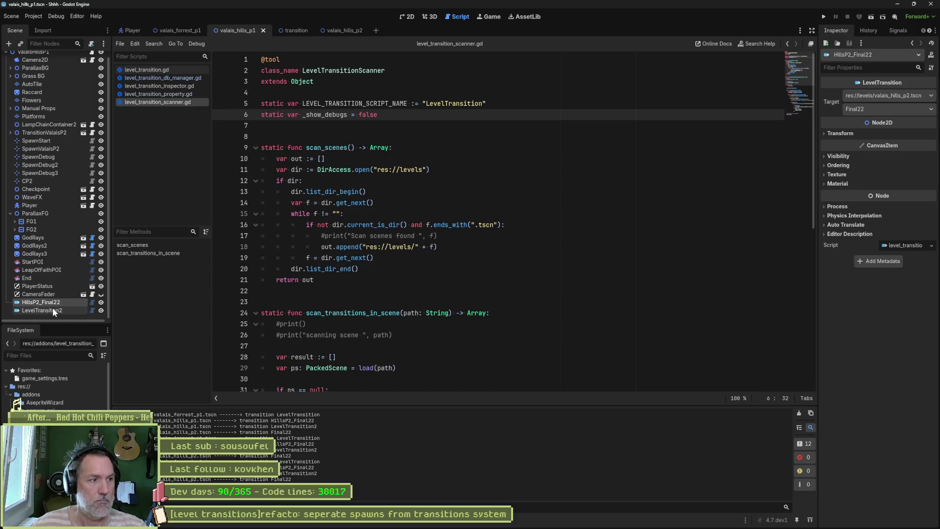
pyautogui.click(877, 110)
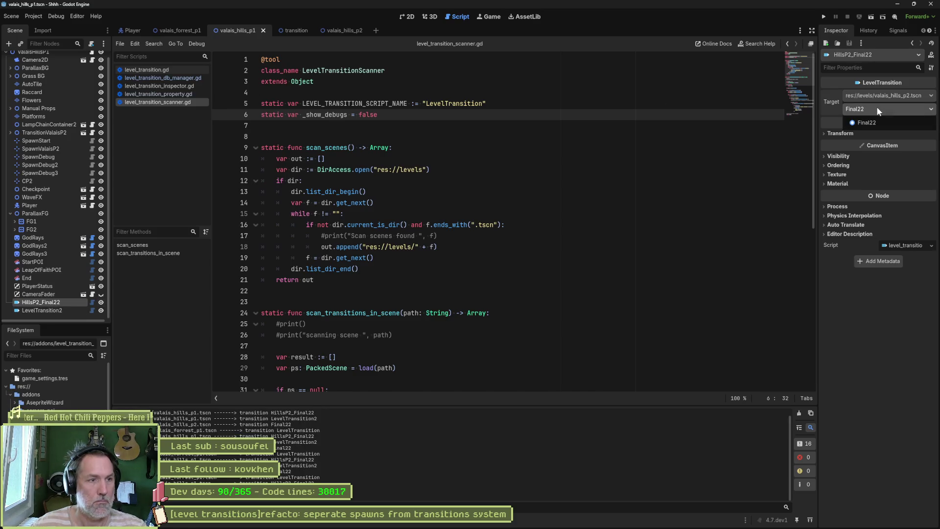
pyautogui.click(528, 149)
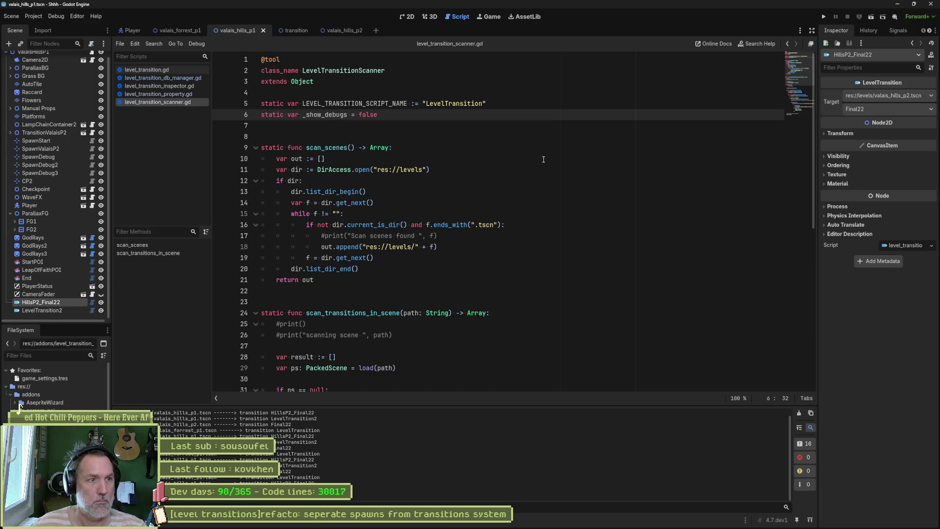
pyautogui.click(493, 143)
# Send Claude the scanner code, asking why logs still print with _show_debugs set to false.
pyautogui.hotkey('ctrl', 'a')
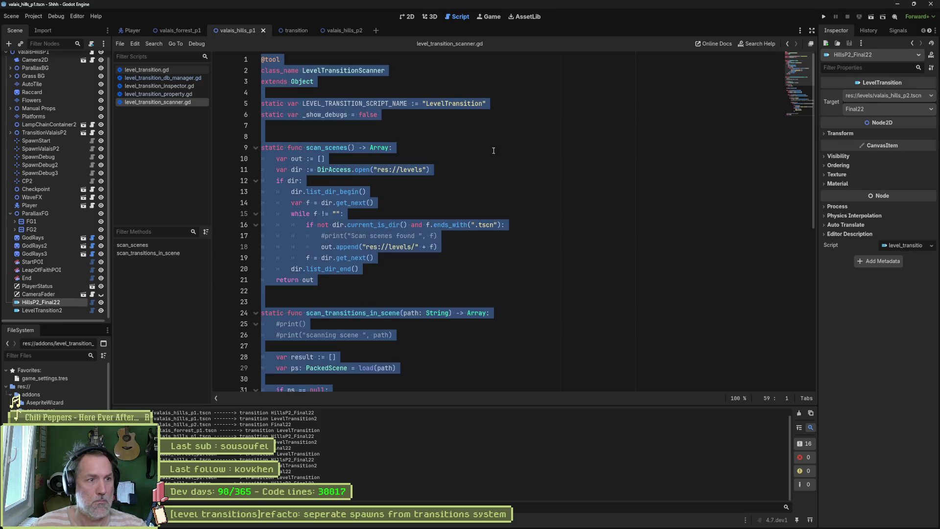
pyautogui.moveTo(500, 527)
pyautogui.click(460, 523)
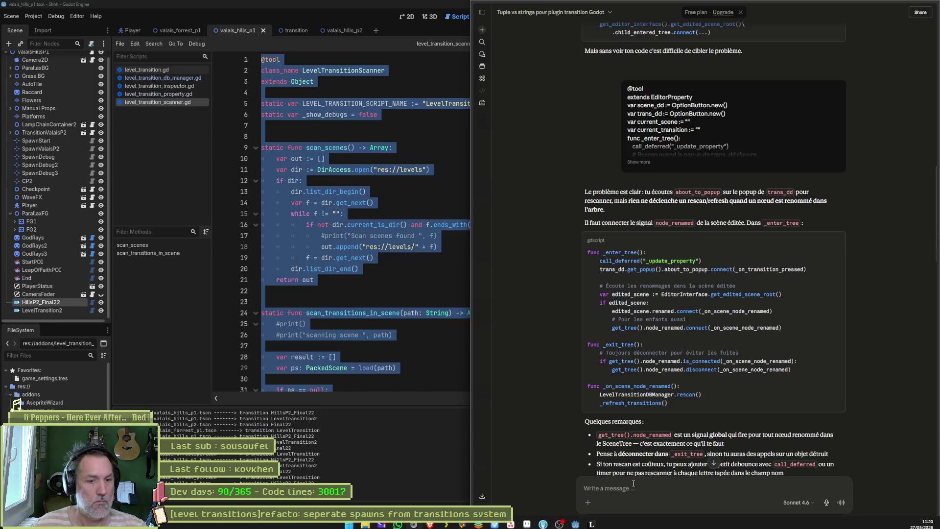
pyautogui.write('quand je met')
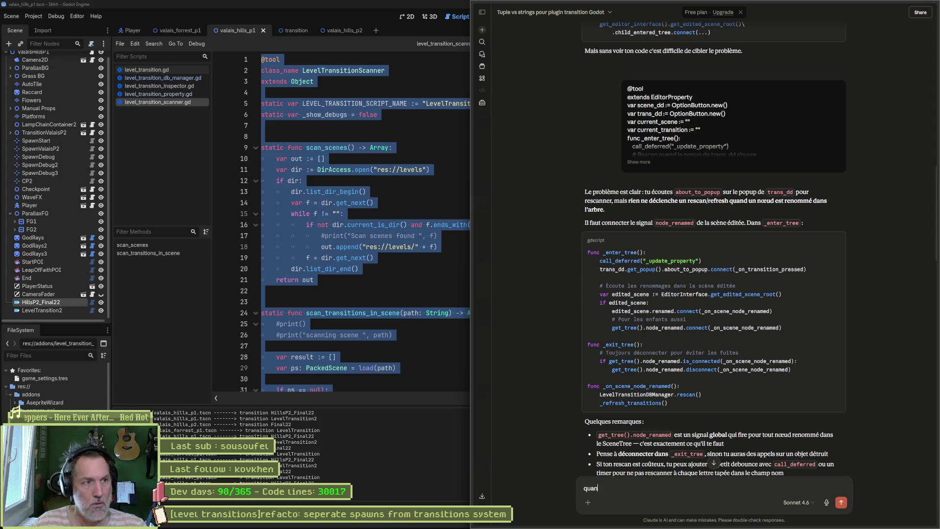
pyautogui.write('s _+show')
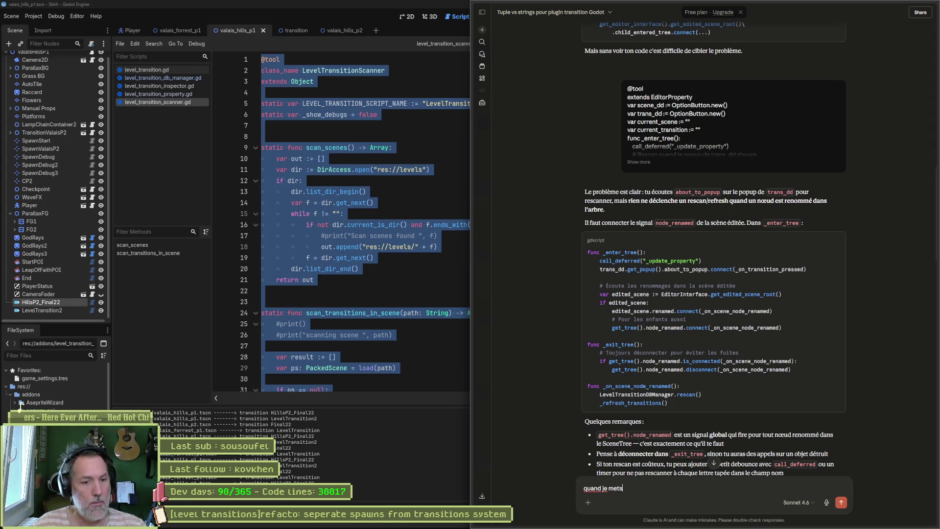
pyautogui.write('_debugs')
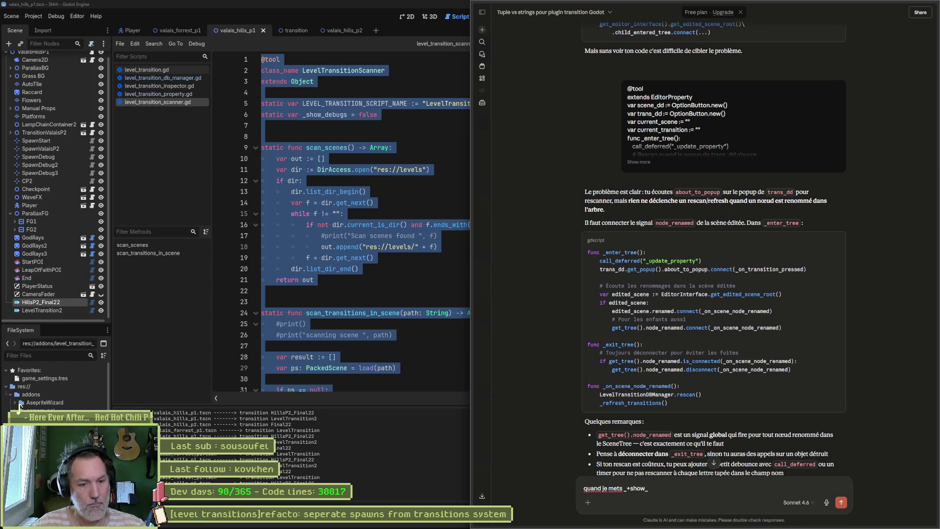
pyautogui.write(' a false, ca ne fonct')
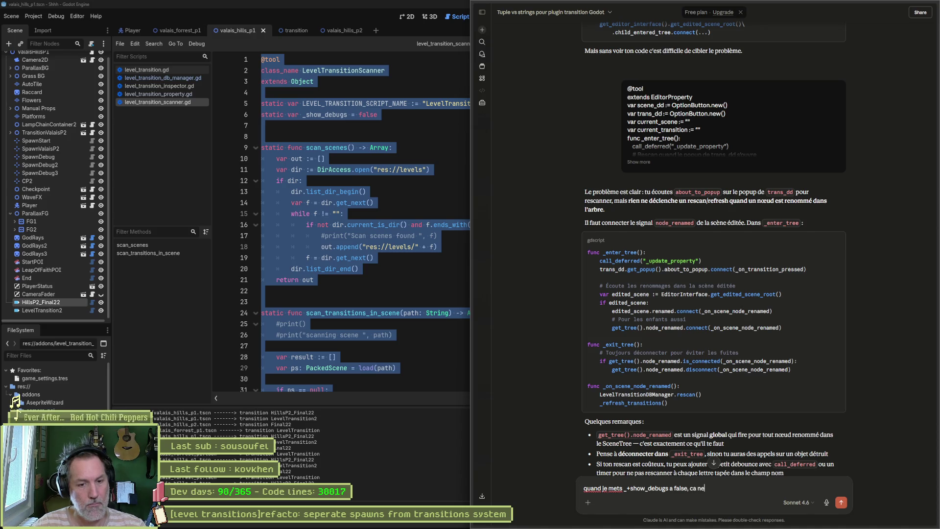
pyautogui.write('ionen')
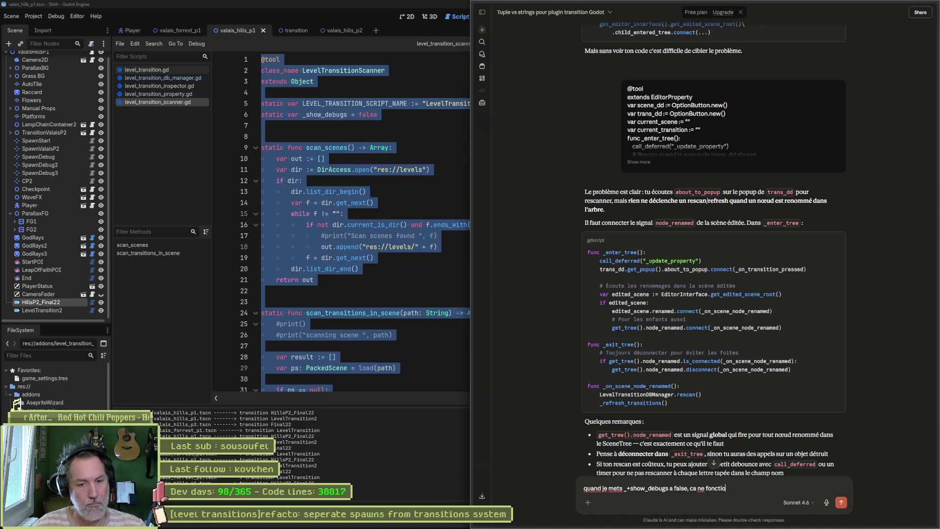
pyautogui.press('BackSpace')
pyautogui.press('BackSpace')
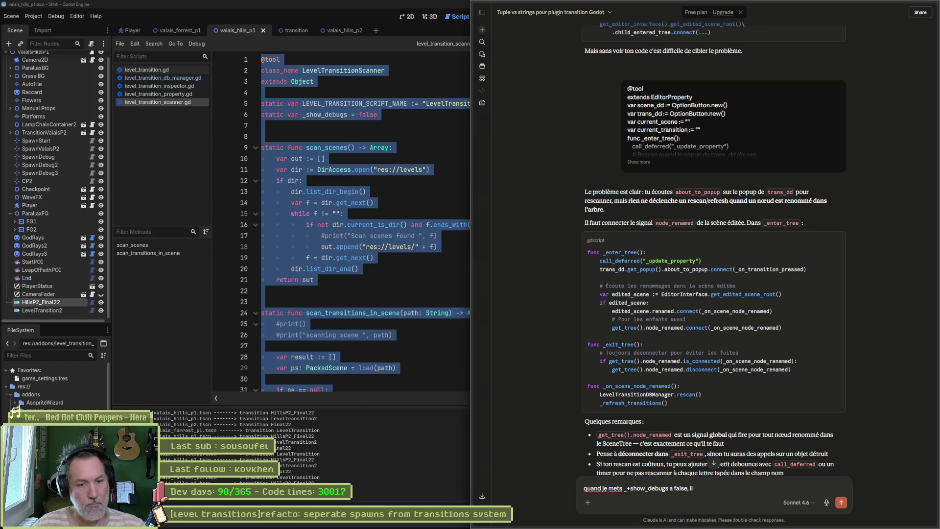
pyautogui.write('il affiche quand meme')
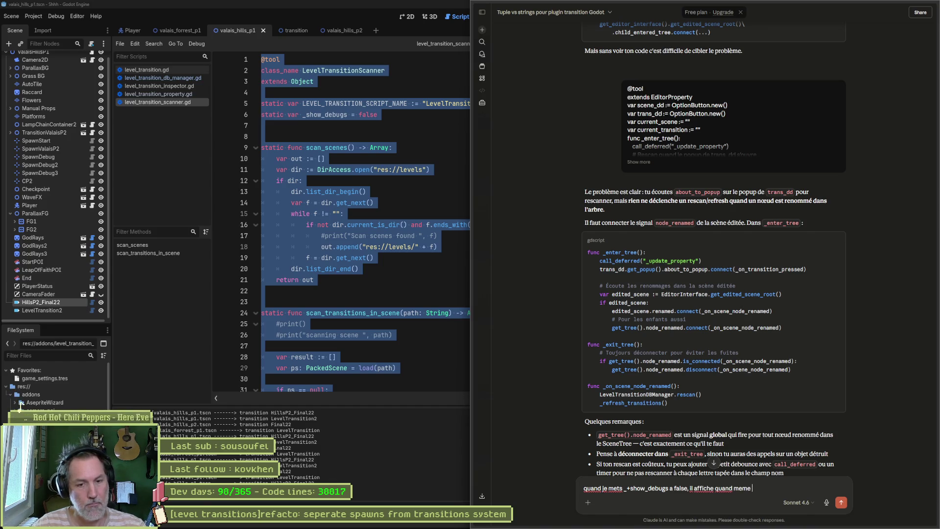
pyautogui.write('le l')
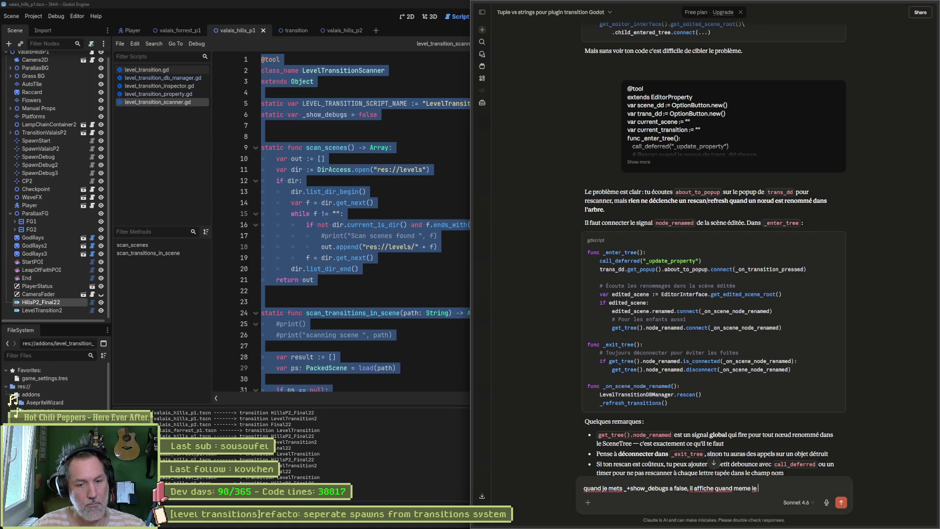
pyautogui.press('Return')
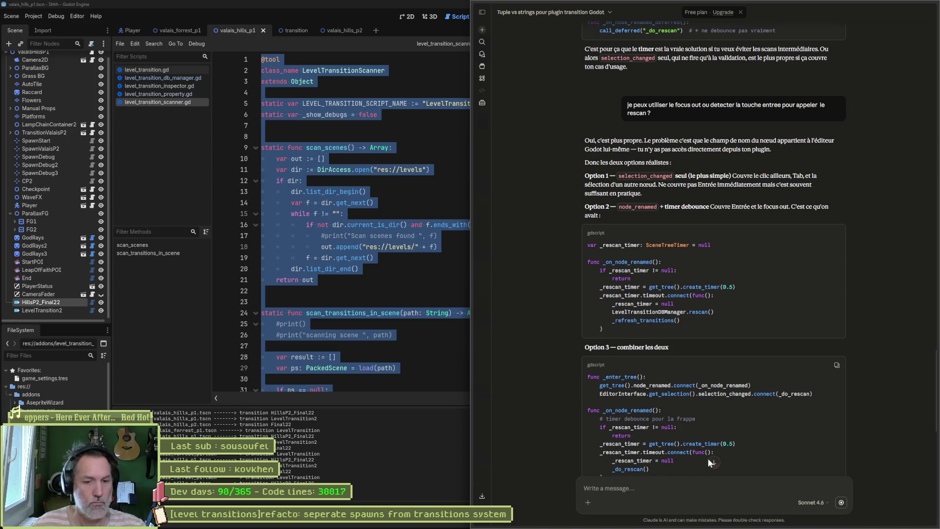
pyautogui.hotkey('ctrl', 'v')
pyautogui.press('Return')
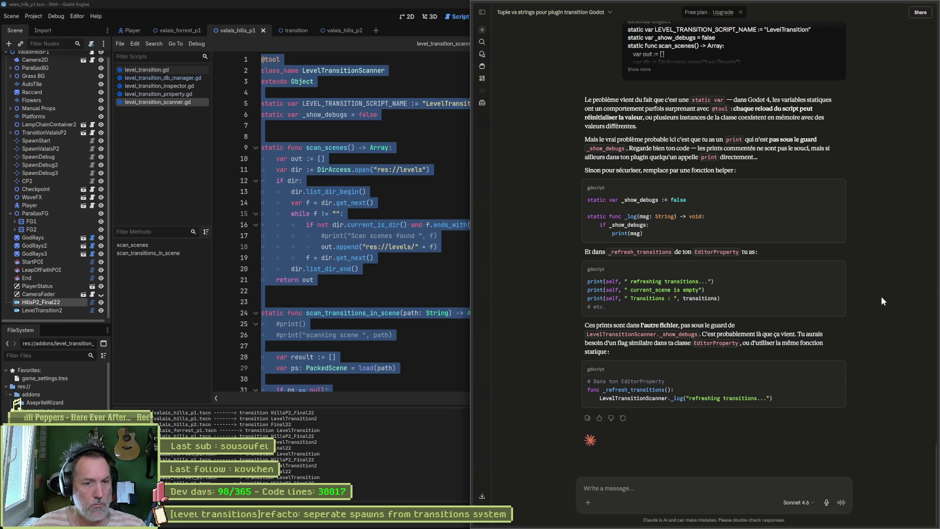
# Remove the _show_debugs declaration and the if _show_debugs check, dedenting the print.
pyautogui.click(382, 204)
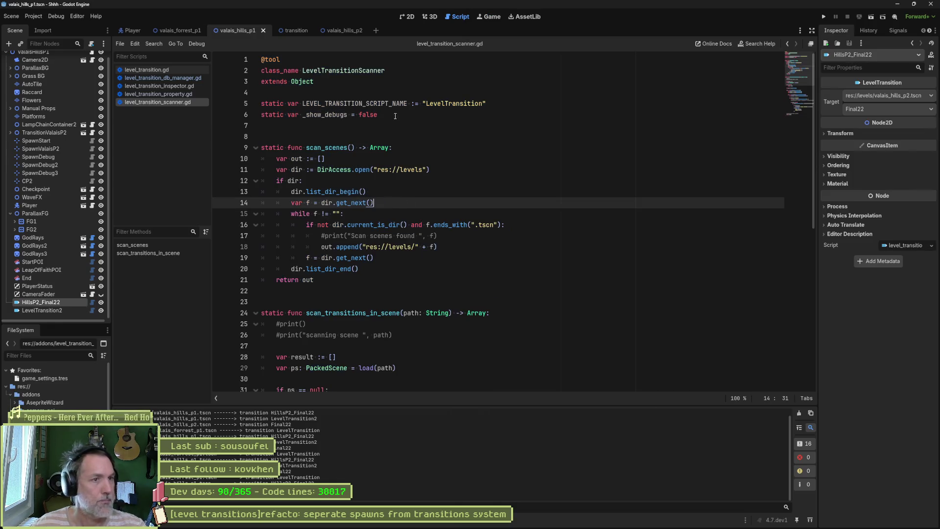
pyautogui.hotkey('ctrl', 'z')
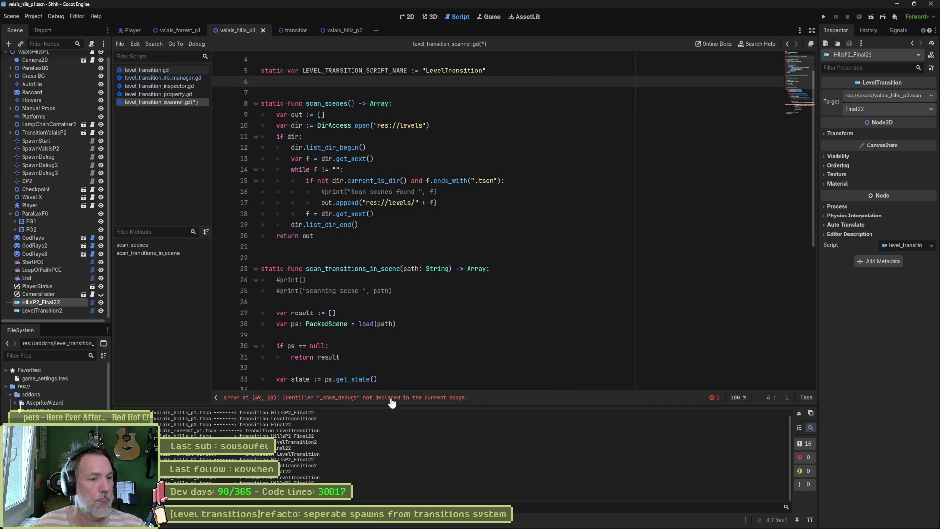
pyautogui.click(391, 398)
pyautogui.click(389, 284)
pyautogui.hotkey('ctrl', 'shift', 'k')
pyautogui.press('Home')
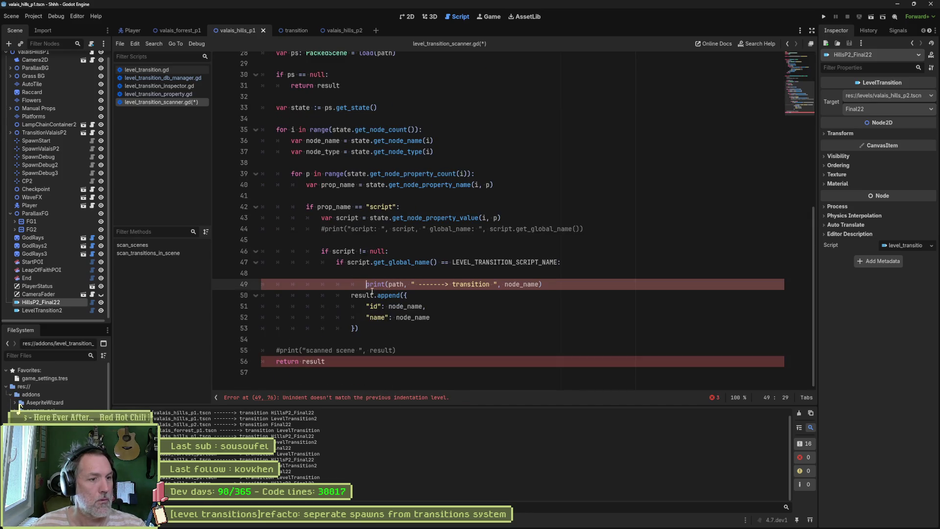
pyautogui.press('BackSpace')
# Comment out the scan result print, save the script, and clear the output log.
pyautogui.hotkey('ctrl', 'k')
pyautogui.hotkey('ctrl', 's')
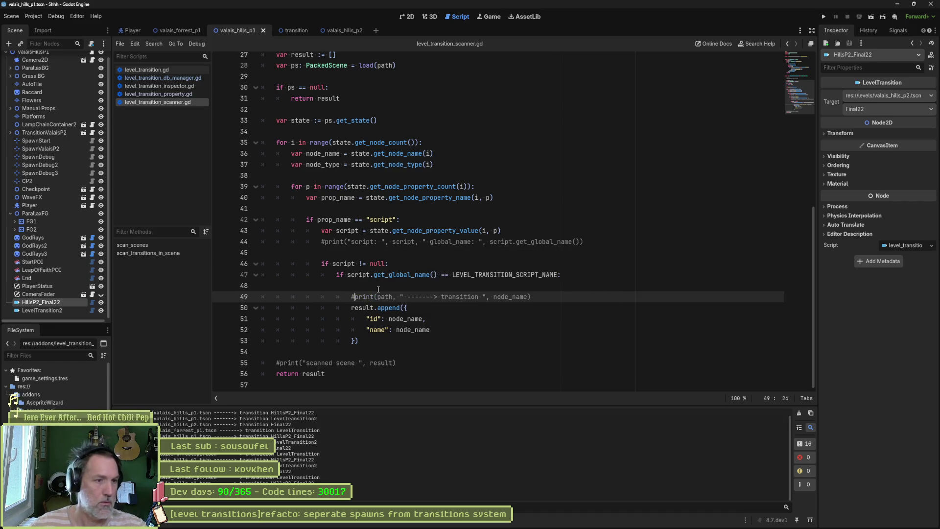
pyautogui.click(798, 413)
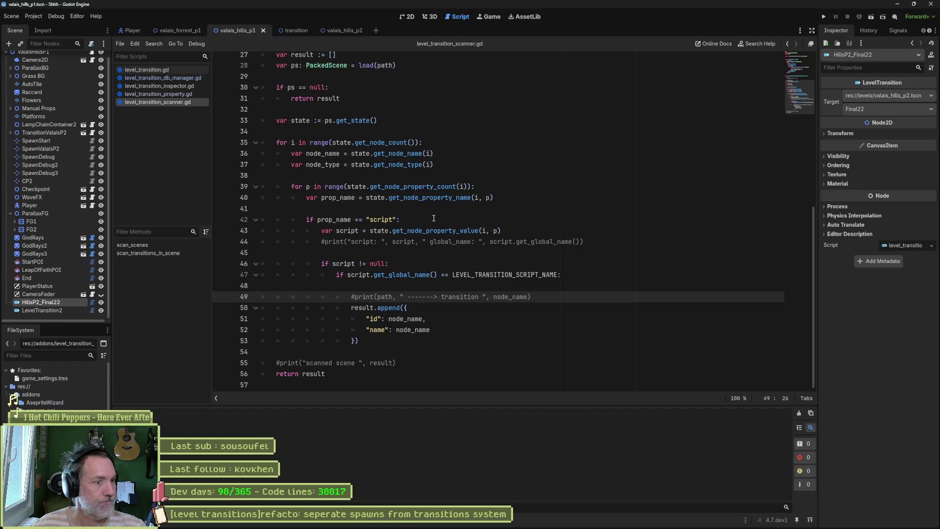
pyautogui.click(405, 17)
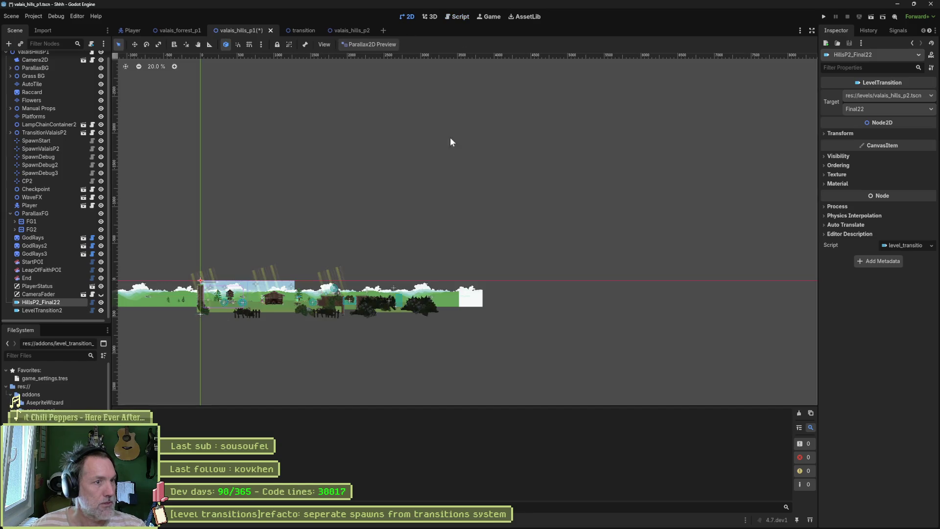
pyautogui.scroll(4, 184, 284)
pyautogui.press('w')
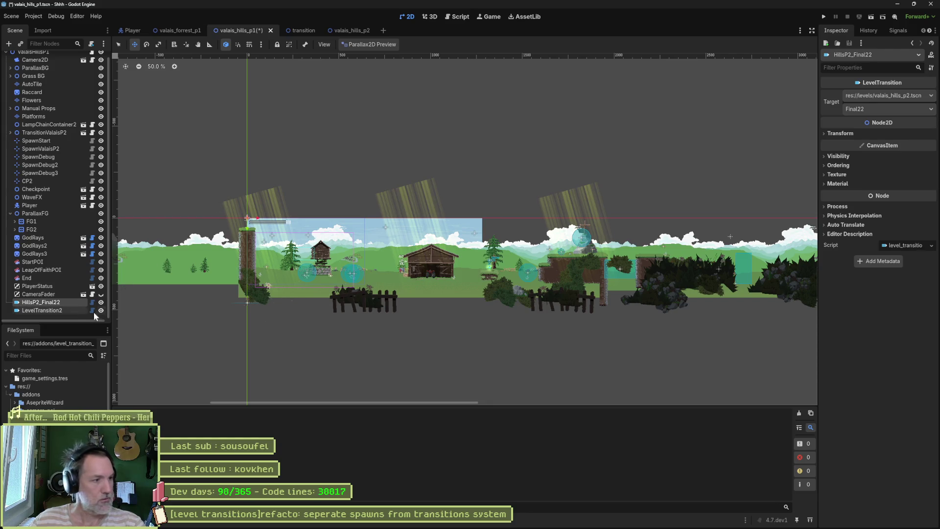
# Add a Transition node as a child of the level's root node.
pyautogui.click(60, 52)
pyautogui.hotkey('ctrl', 'a')
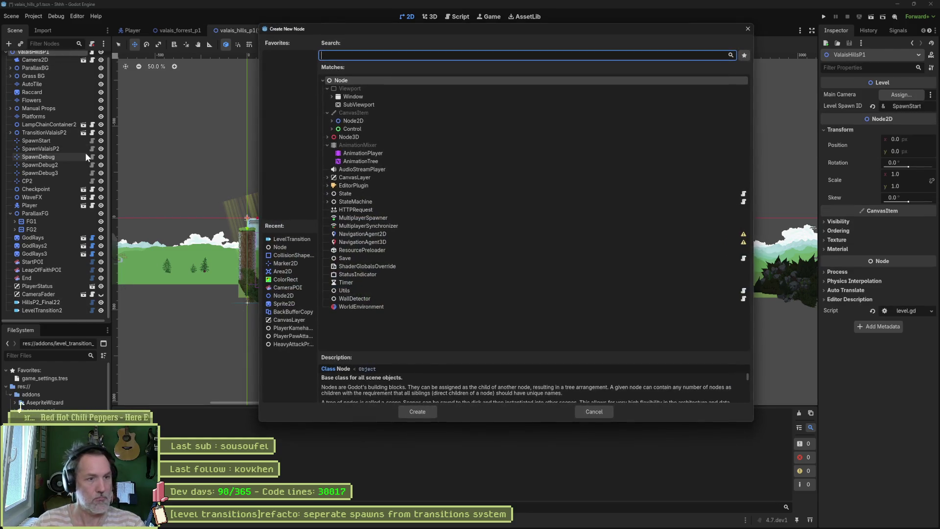
pyautogui.write('trans')
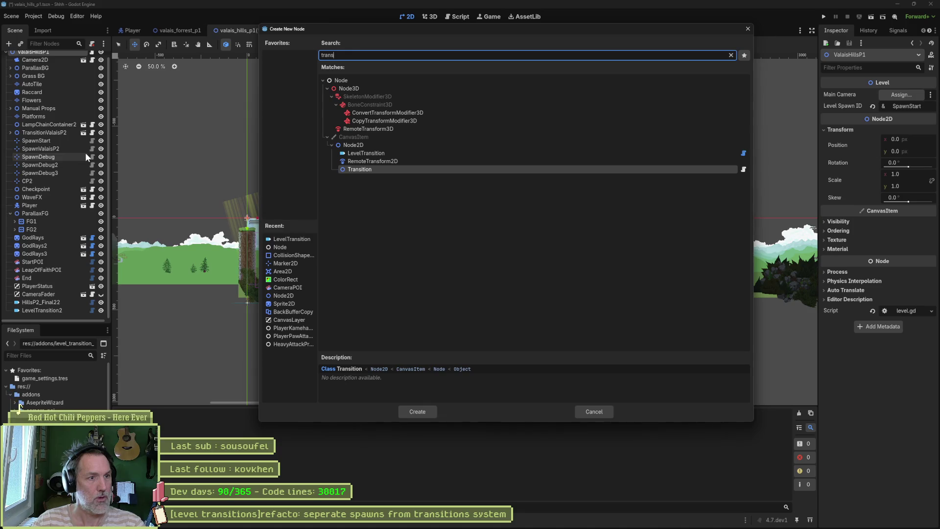
pyautogui.press('Return')
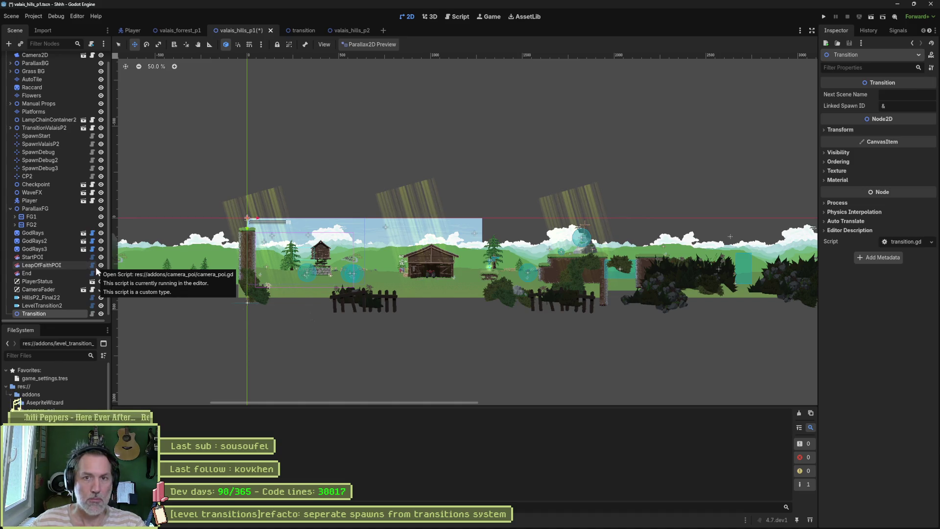
pyautogui.click(92, 313)
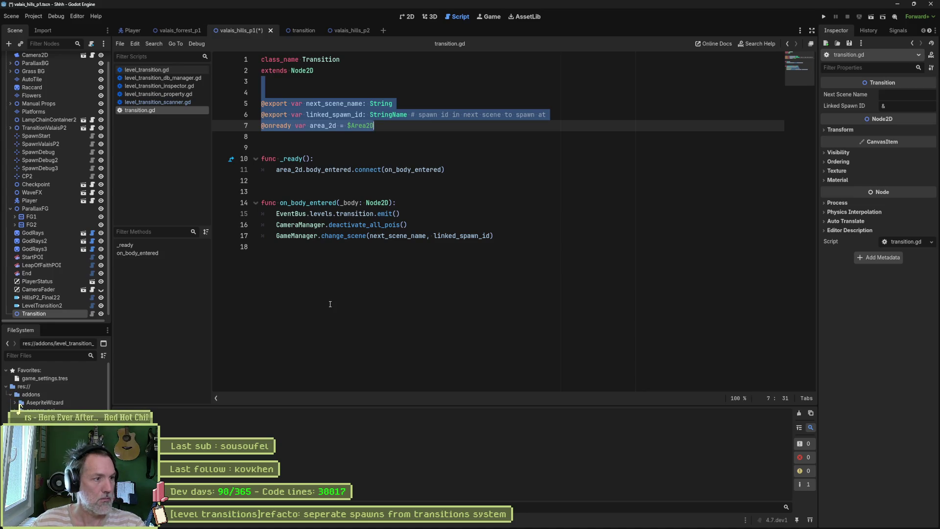
# Delete the Transition node, instance transition.tscn in its place, and open that scene for editing.
pyautogui.click(53, 313)
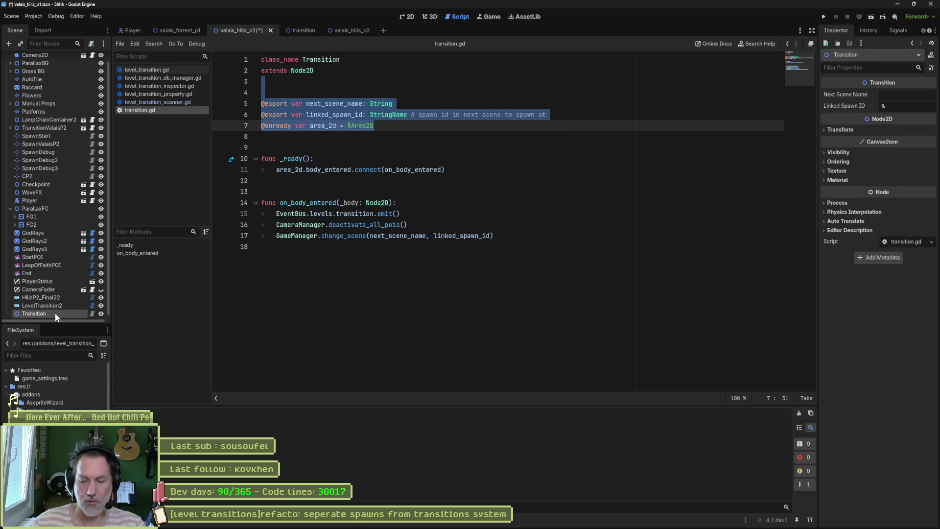
pyautogui.press('Delete')
pyautogui.press('Return')
pyautogui.hotkey('ctrl', 'shift', 'o')
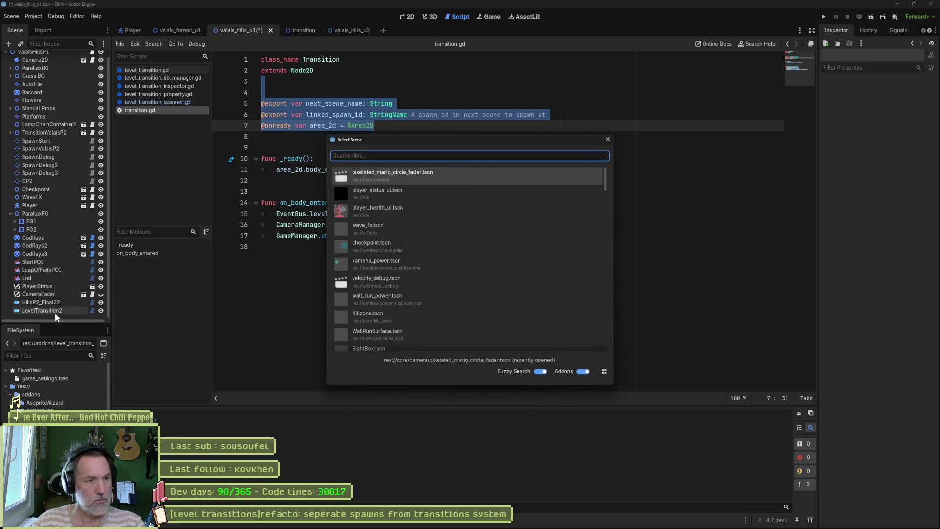
pyautogui.write('trans')
pyautogui.press('Return')
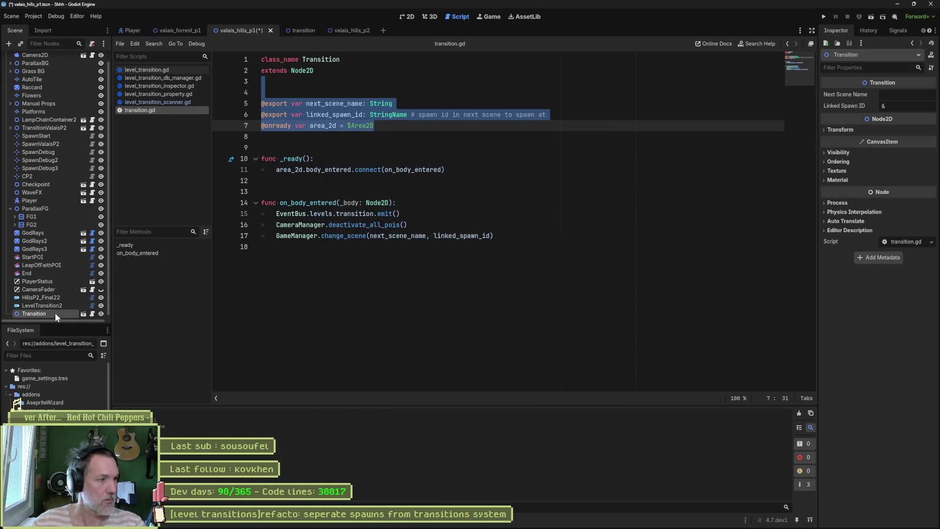
pyautogui.click(83, 314)
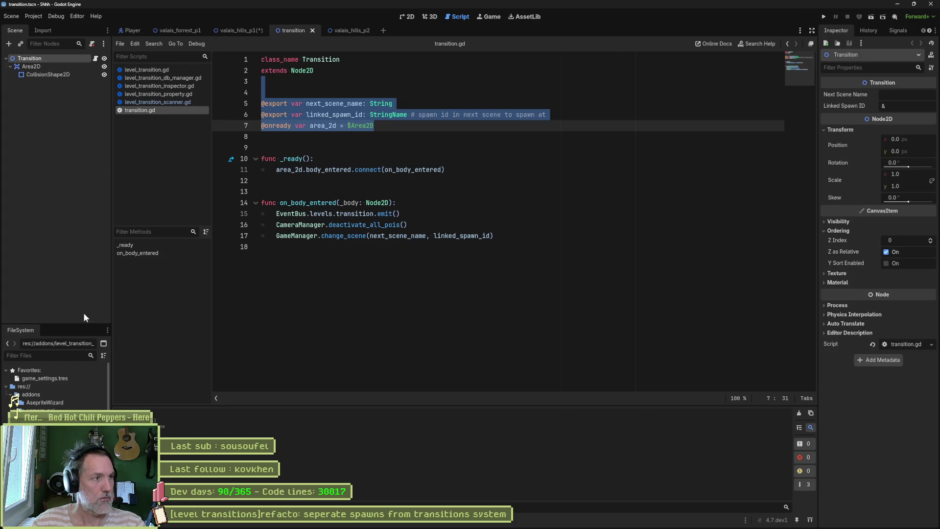
# View transition.tscn's area in 2D, then switch back to the valais_hills_p1 scene.
pyautogui.click(407, 16)
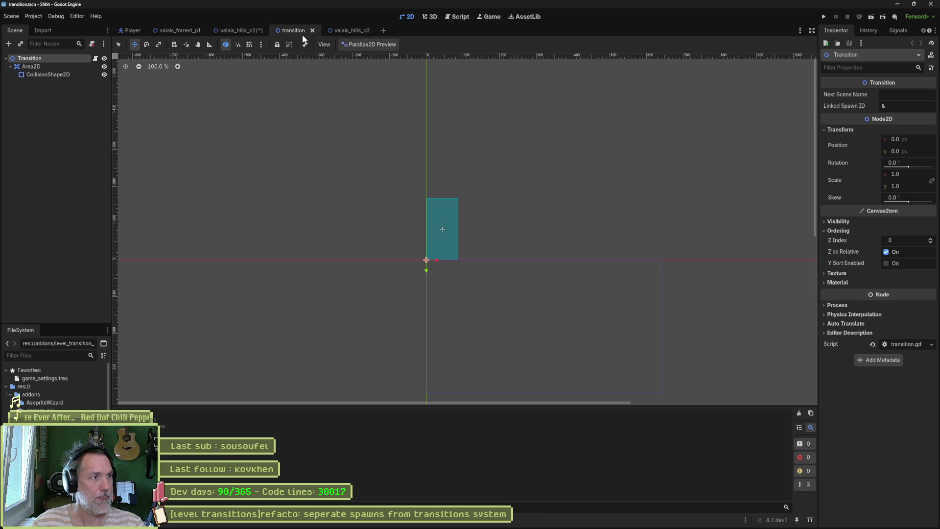
pyautogui.click(239, 27)
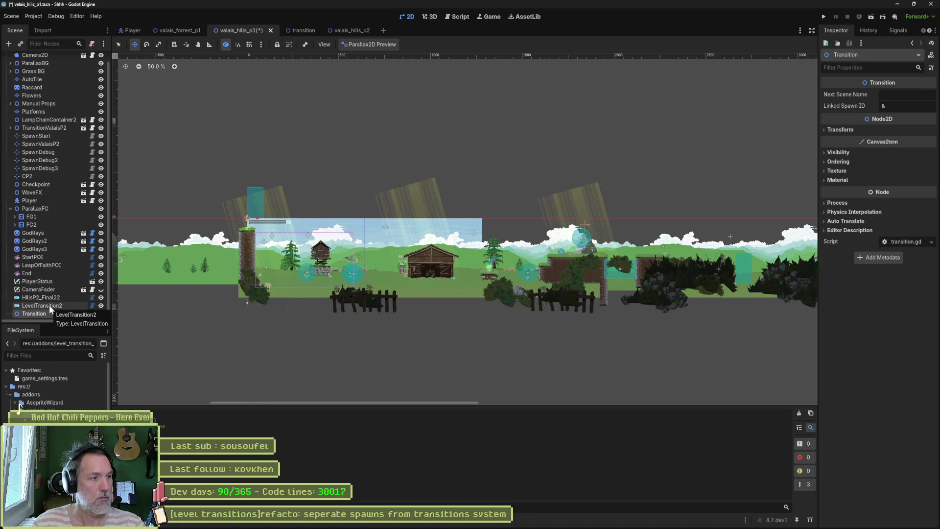
# Select LevelTransition2 to show its Final22 target in valais_hills_p2.tscn in the Inspector.
pyautogui.click(49, 305)
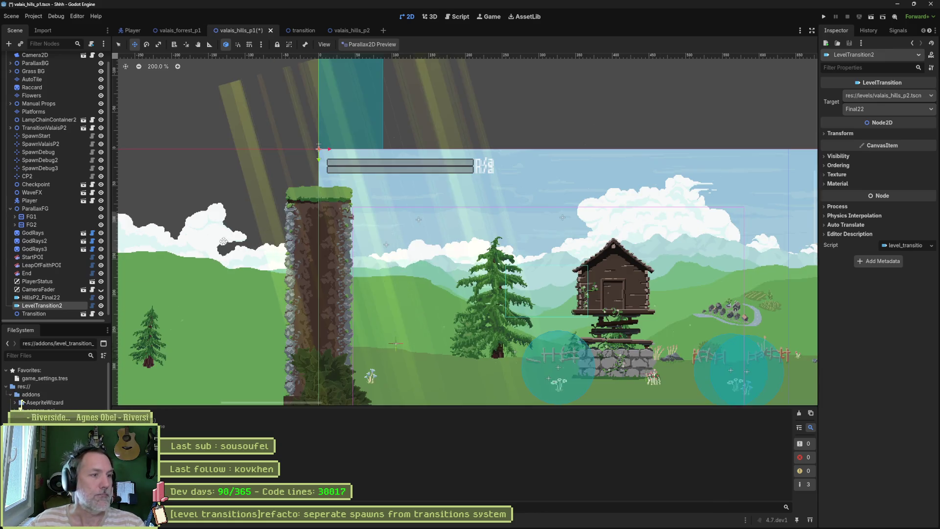
# Drag LevelTransition2 up and right of the level start, then open level_transition.gd and select _ready.
pyautogui.scroll(4, 223, 240)
pyautogui.moveTo(348, 177); pyautogui.dragTo(342, 289)
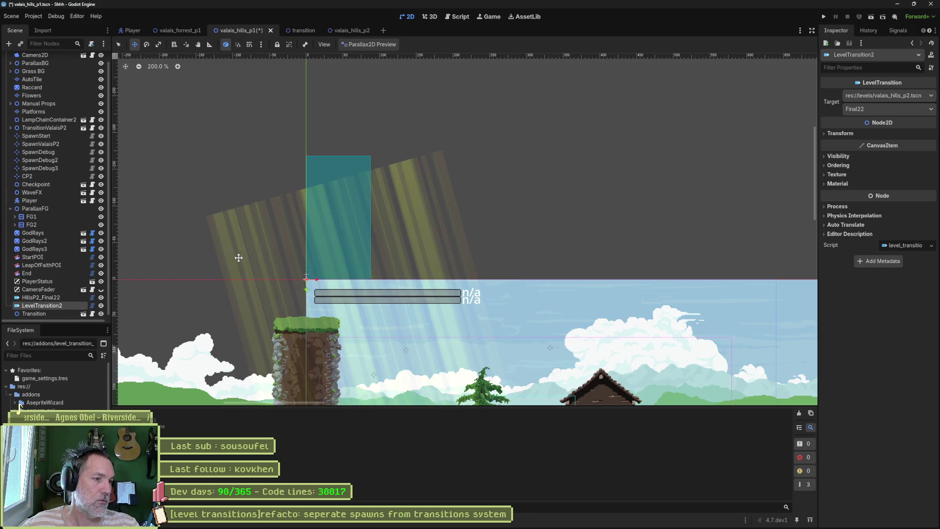
pyautogui.moveTo(484, 333)
pyautogui.mouseDown()
pyautogui.moveTo(594, 310)
pyautogui.moveTo(759, 298)
pyautogui.moveTo(768, 224)
pyautogui.mouseUp()
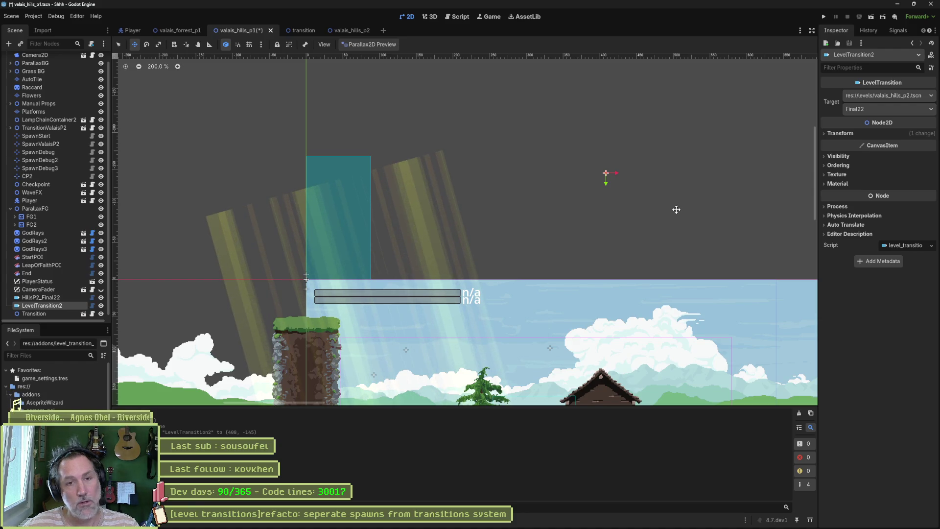
pyautogui.click(92, 305)
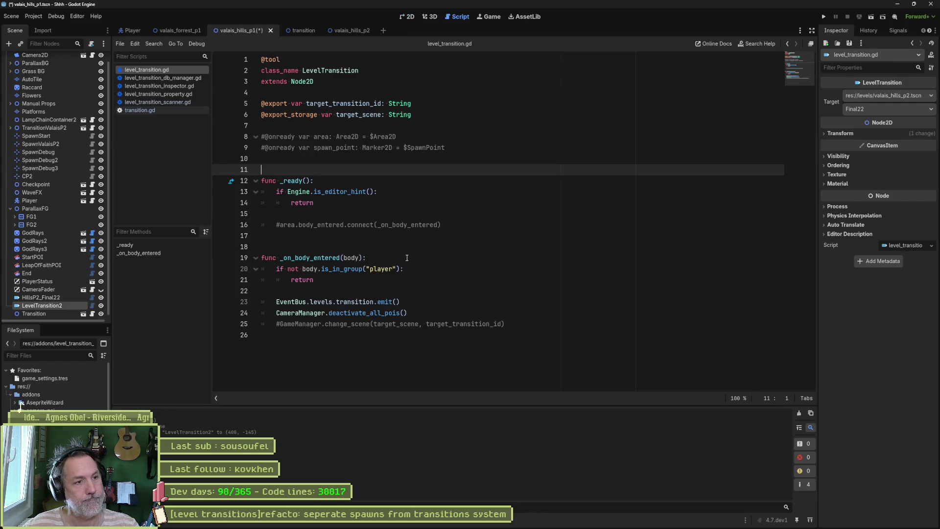
pyautogui.moveTo(441, 225); pyautogui.dragTo(262, 169)
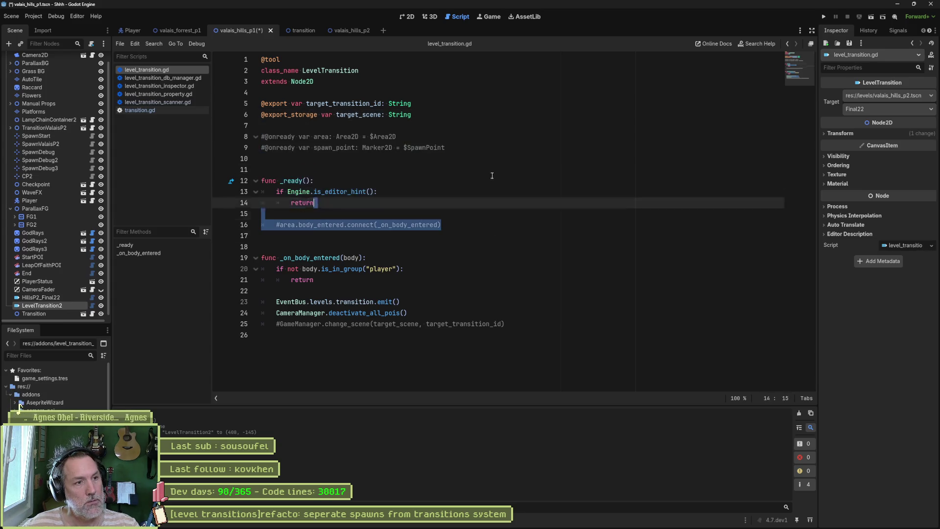
pyautogui.keyDown('shift'); pyautogui.click(490, 103); pyautogui.keyUp('shift')
pyautogui.click(494, 103)
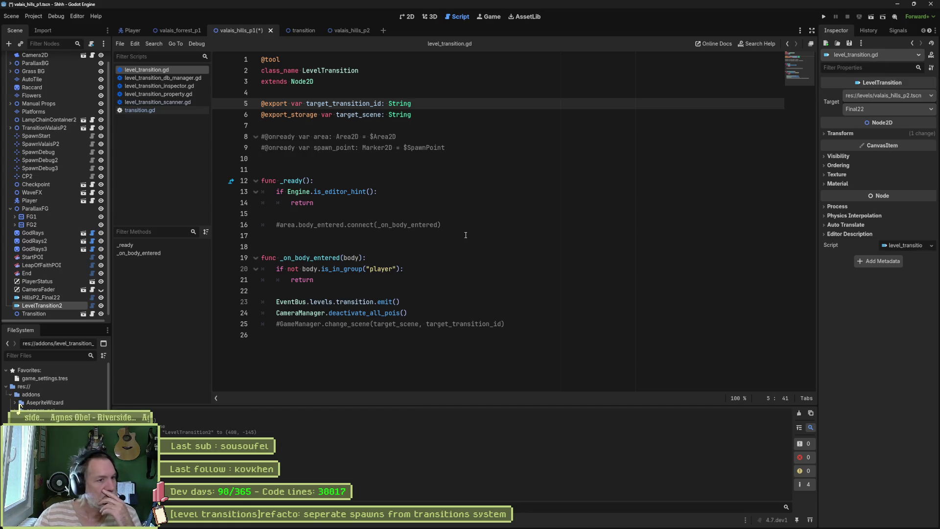
pyautogui.click(395, 191)
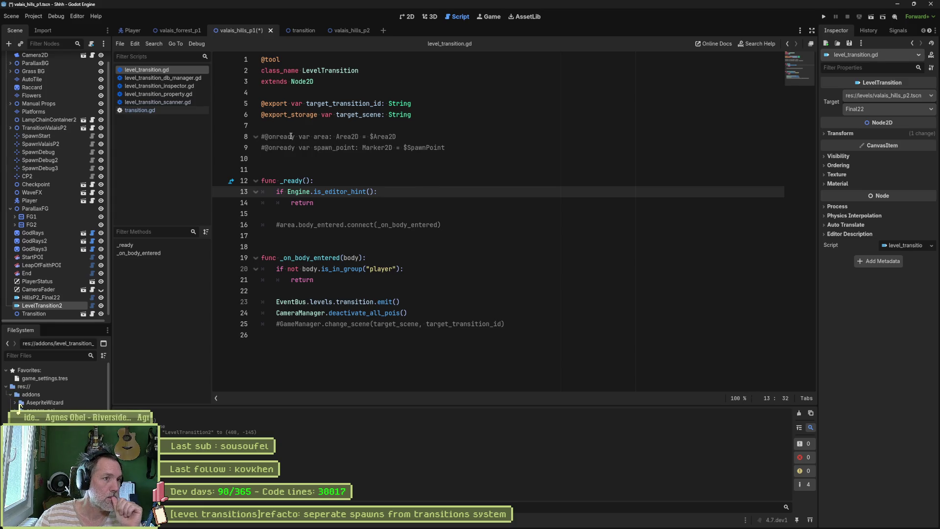
pyautogui.moveTo(292, 136); pyautogui.dragTo(293, 147)
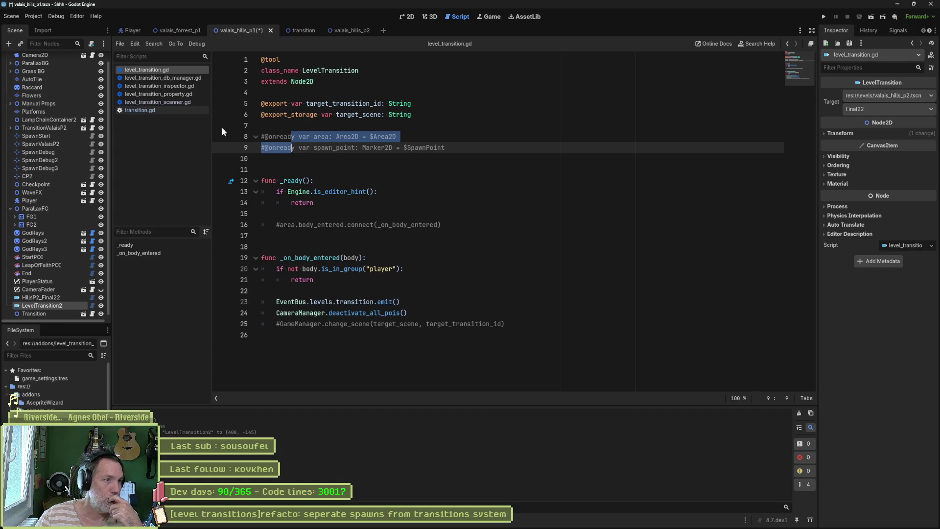
# In level_transition_property.gd, uncomment the current scene debug print in _update_property and save.
pyautogui.click(173, 95)
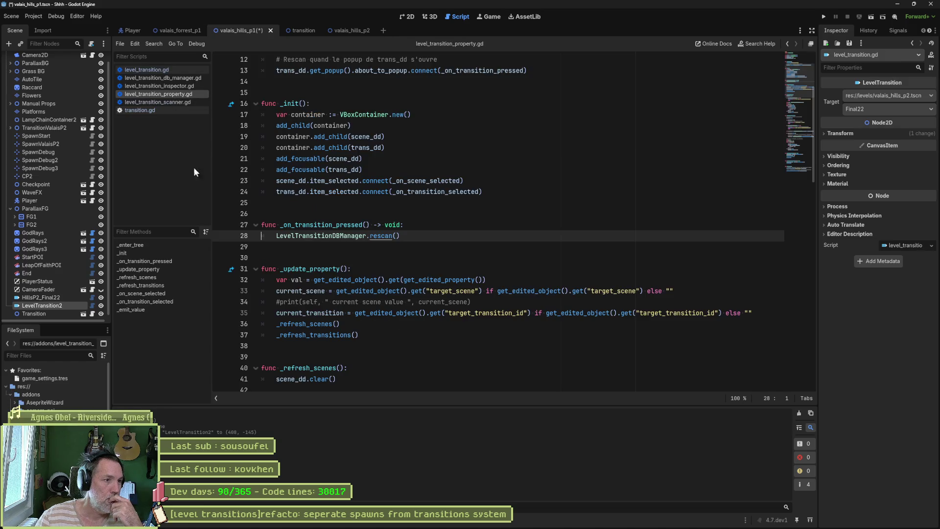
pyautogui.click(172, 247)
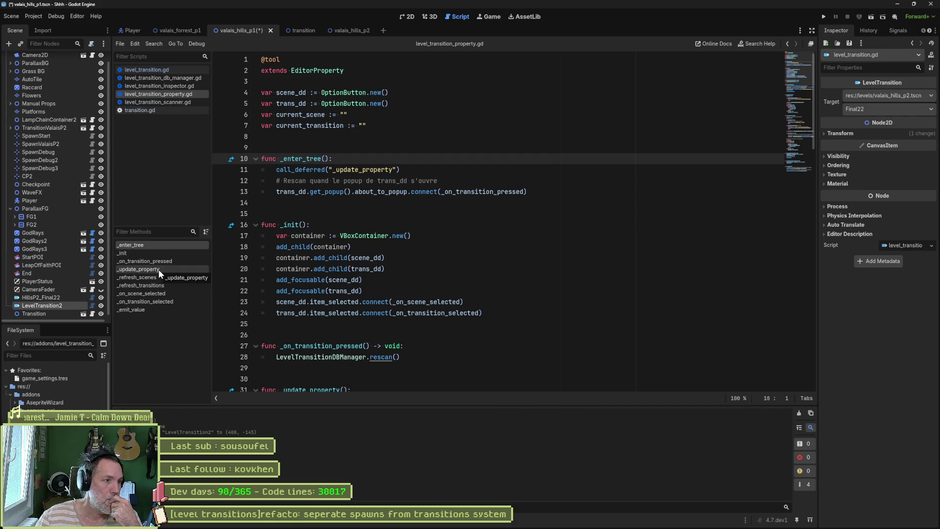
pyautogui.click(159, 270)
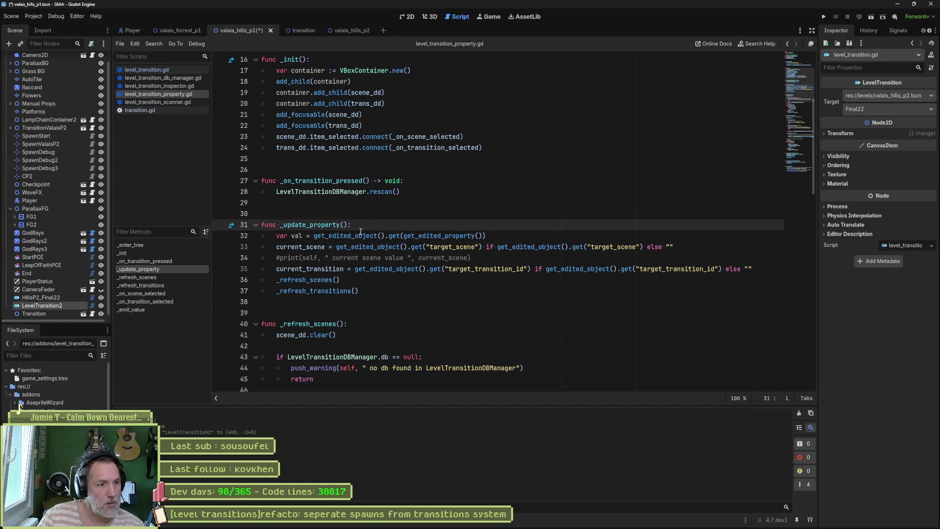
pyautogui.click(280, 258)
pyautogui.press('BackSpace')
pyautogui.hotkey('ctrl', 's')
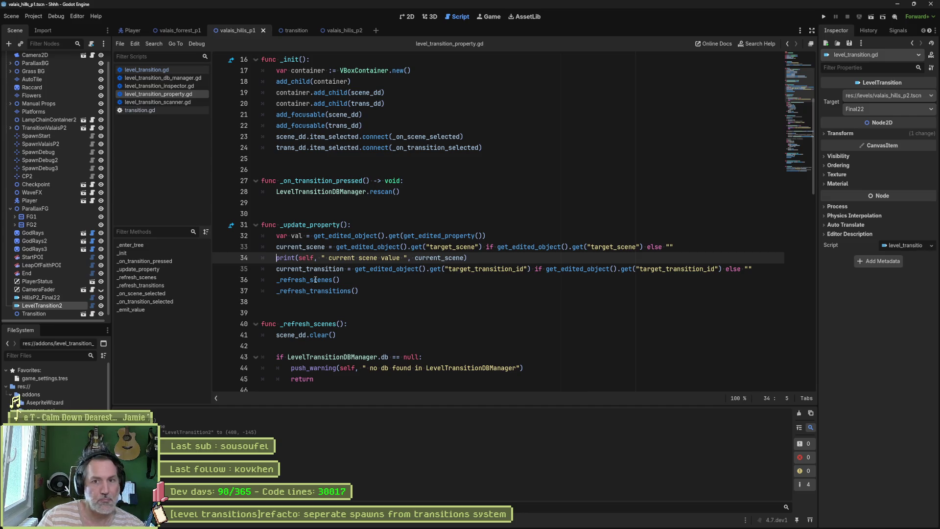
# Inspect HillsP2_Final22's Transform values, nudging Position x and then undoing it.
pyautogui.click(46, 298)
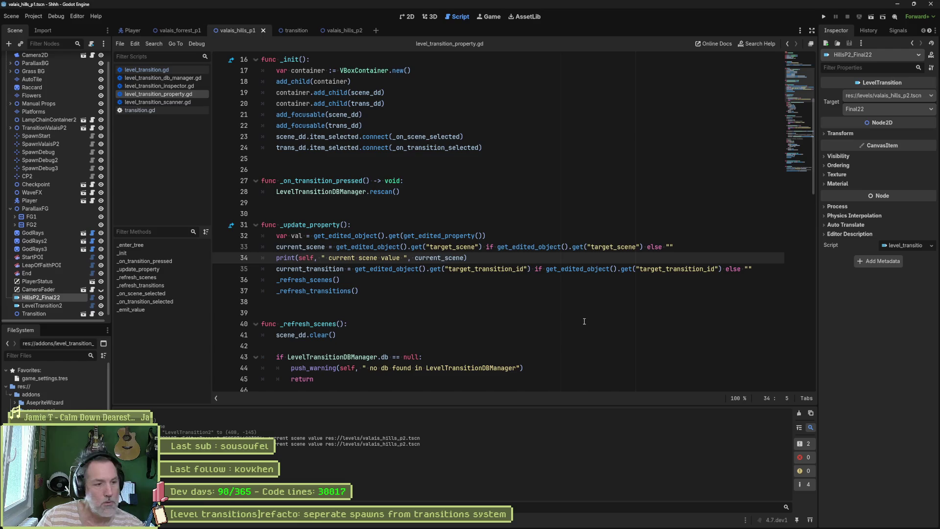
pyautogui.click(32, 289)
pyautogui.click(37, 294)
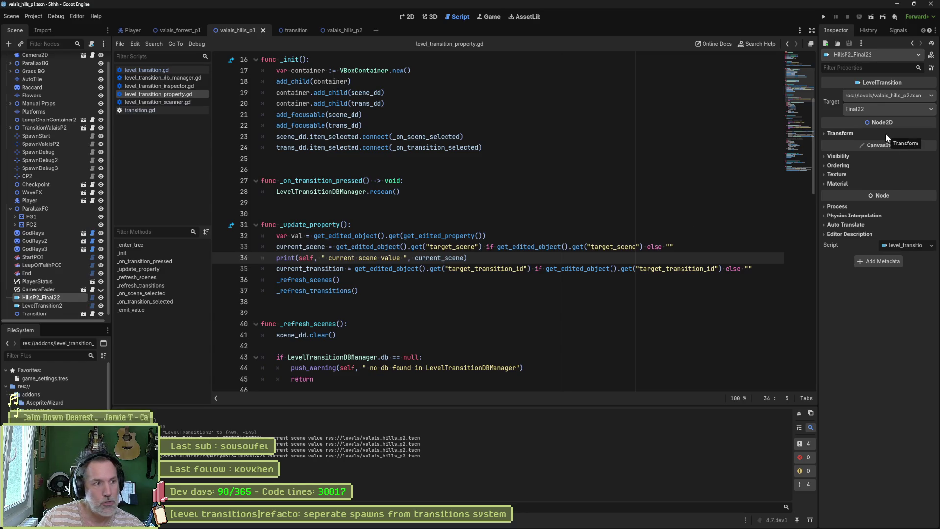
pyautogui.click(857, 135)
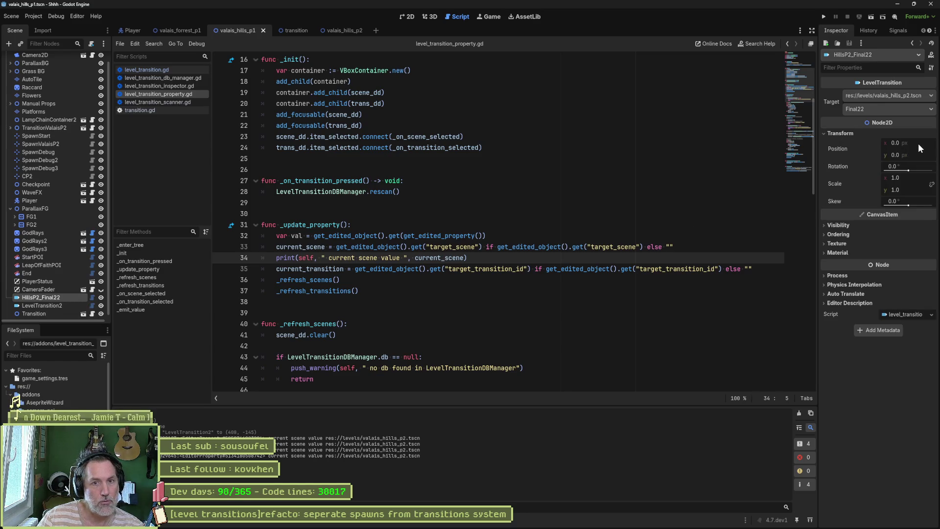
pyautogui.moveTo(918, 143); pyautogui.dragTo(919, 143)
pyautogui.hotkey('ctrl', 'z')
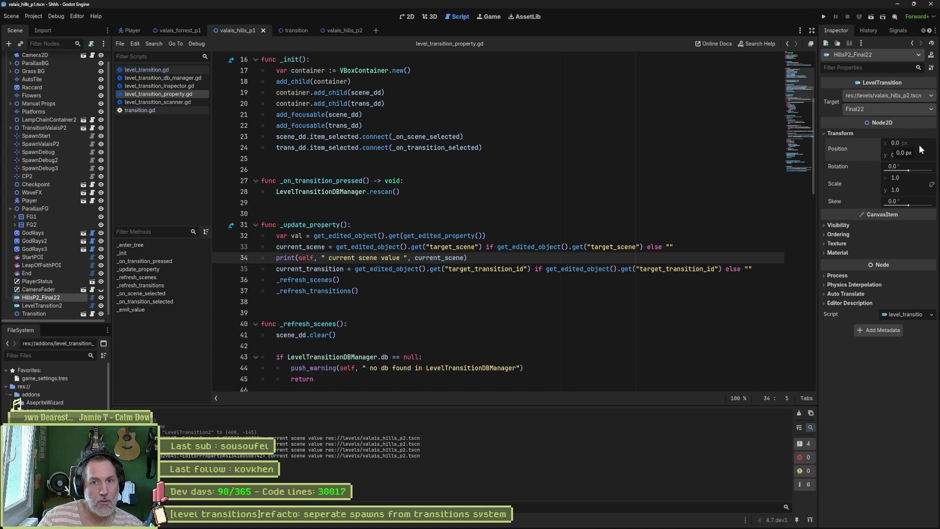
pyautogui.click(587, 203)
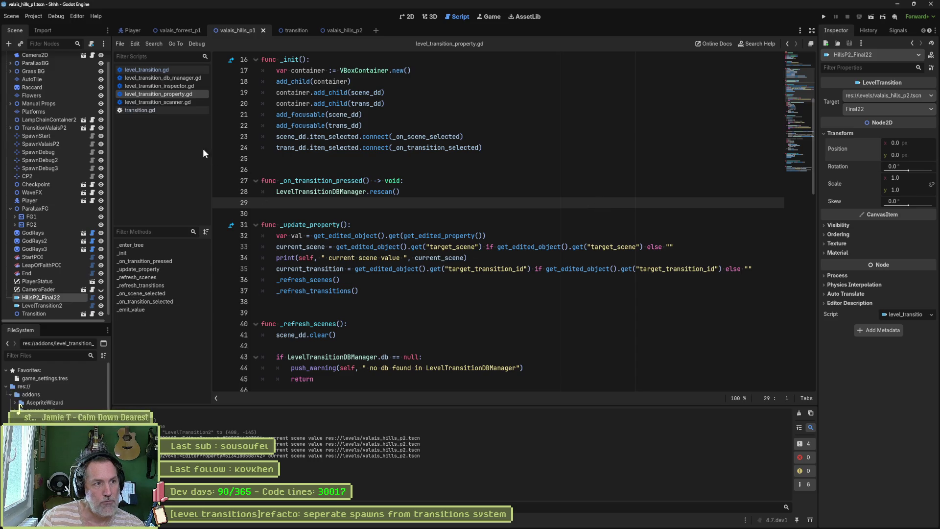
pyautogui.click(181, 102)
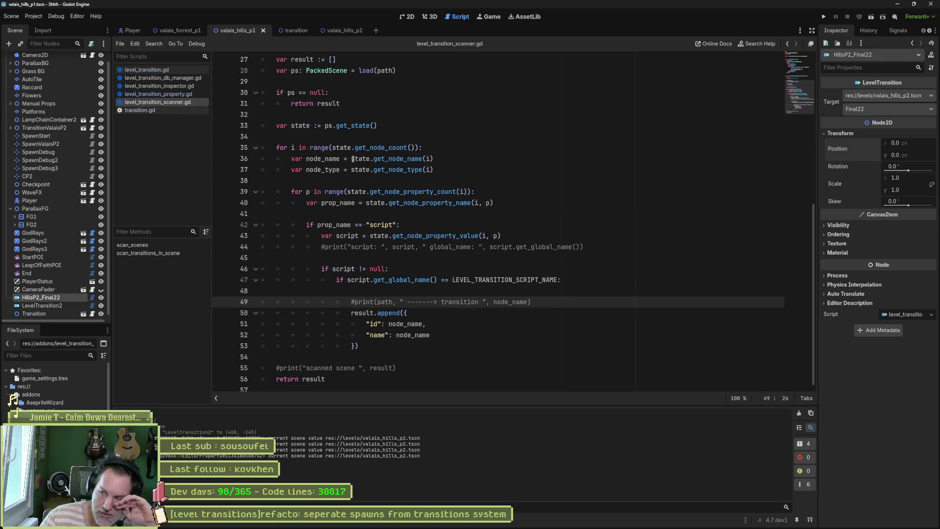
pyautogui.moveTo(362, 156)
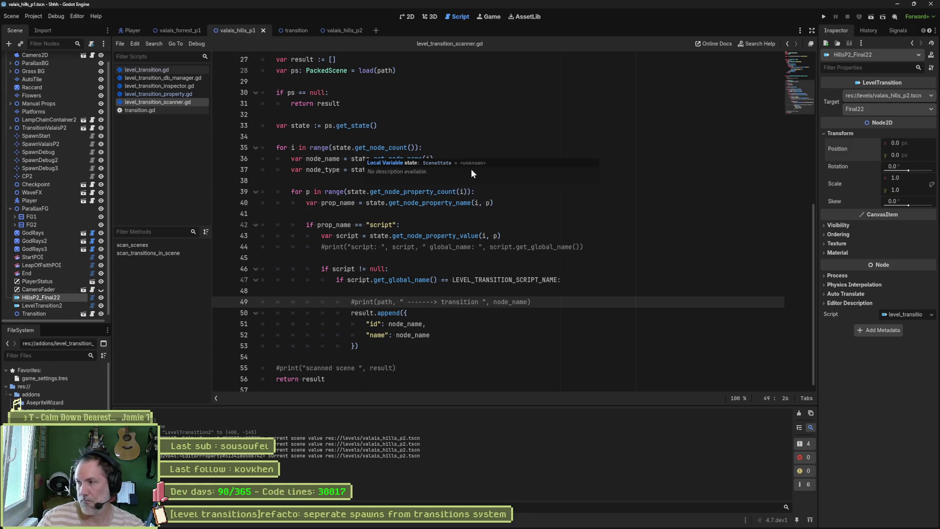
pyautogui.scroll(8, 493, 168)
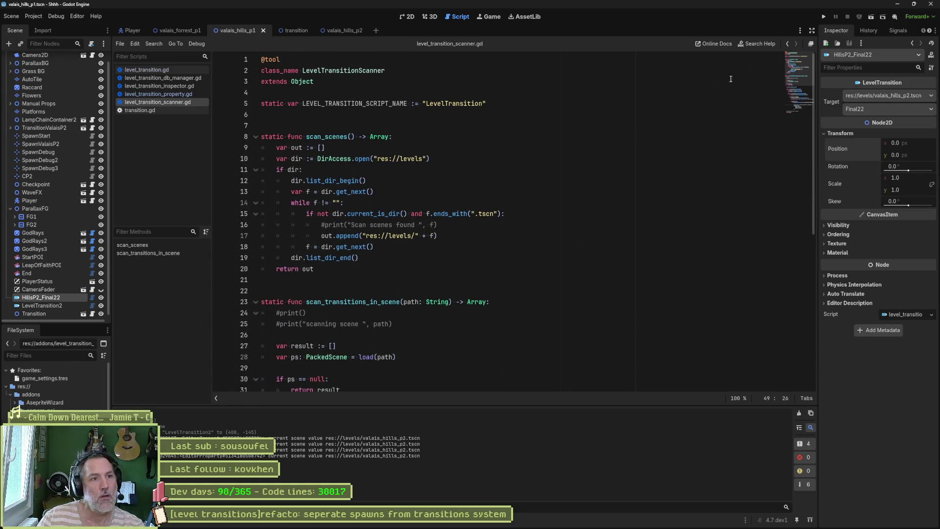
pyautogui.click(587, 104)
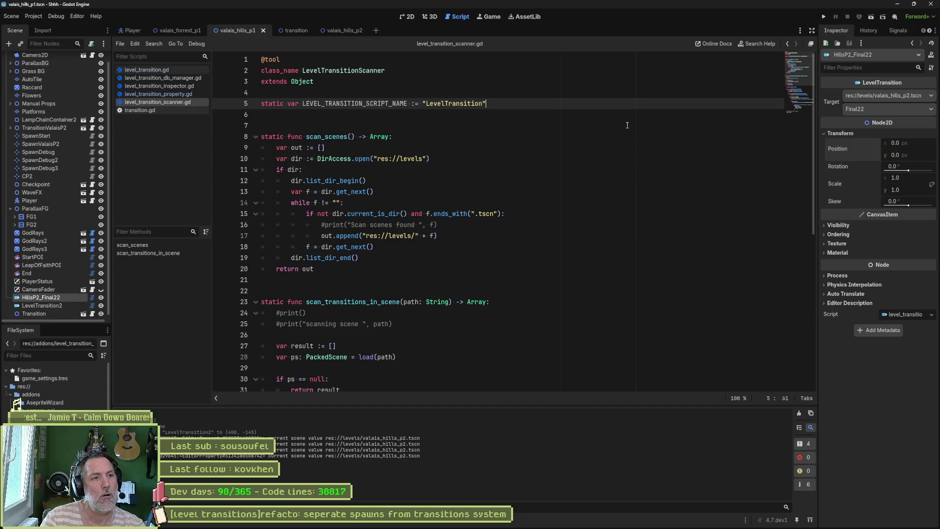
pyautogui.hotkey('ctrl', 'shift', 'Return')
pyautogui.write('@export va')
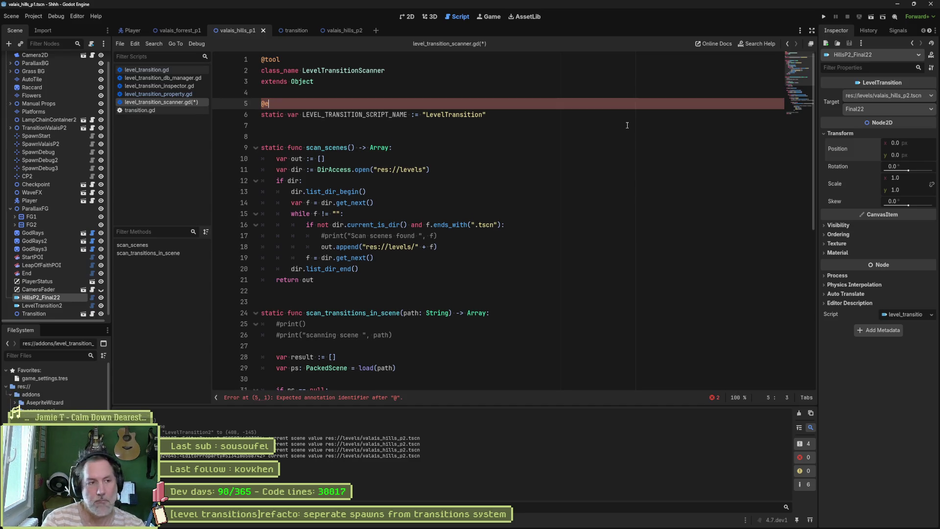
pyautogui.press('BackSpace')
pyautogui.write('r width')
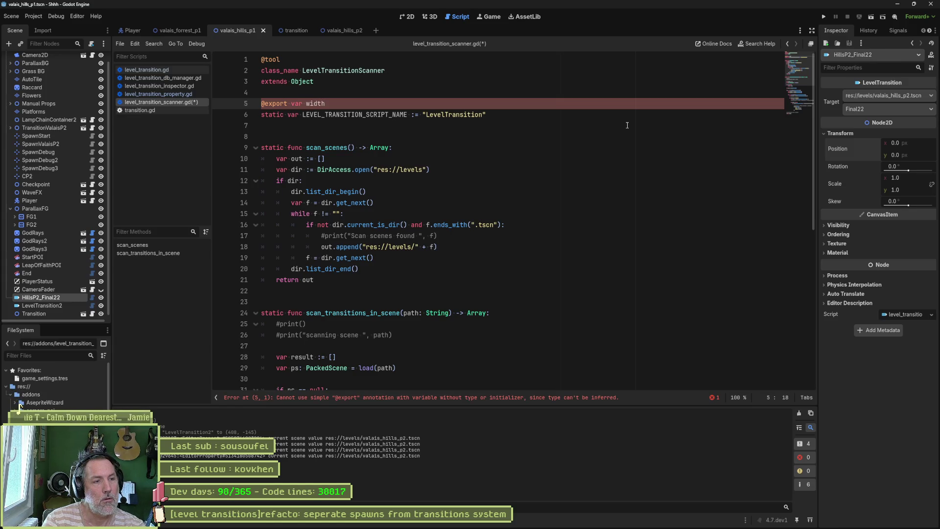
pyautogui.write(' := 100')
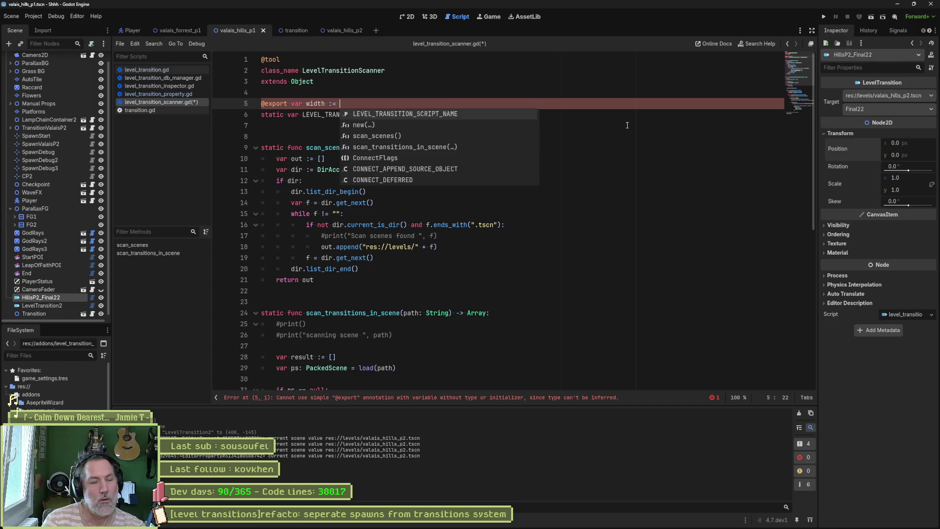
pyautogui.hotkey('ctrl', 's')
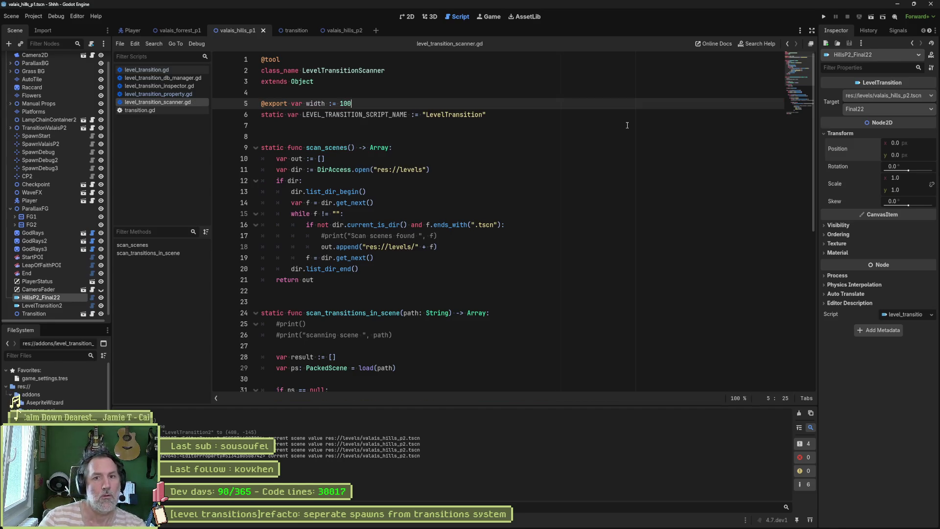
# Check LevelTransition2 and HillsP2_Final22, then delete the exported width line.
pyautogui.click(43, 305)
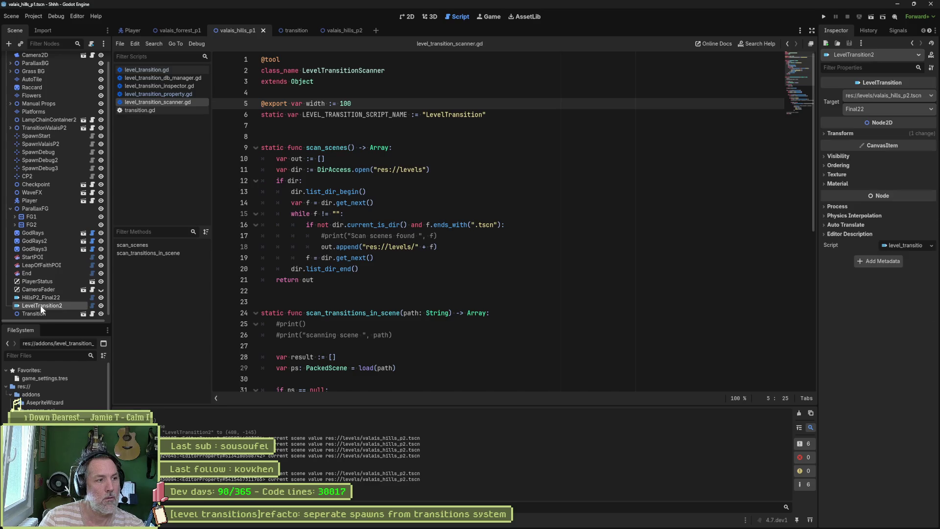
pyautogui.click(49, 297)
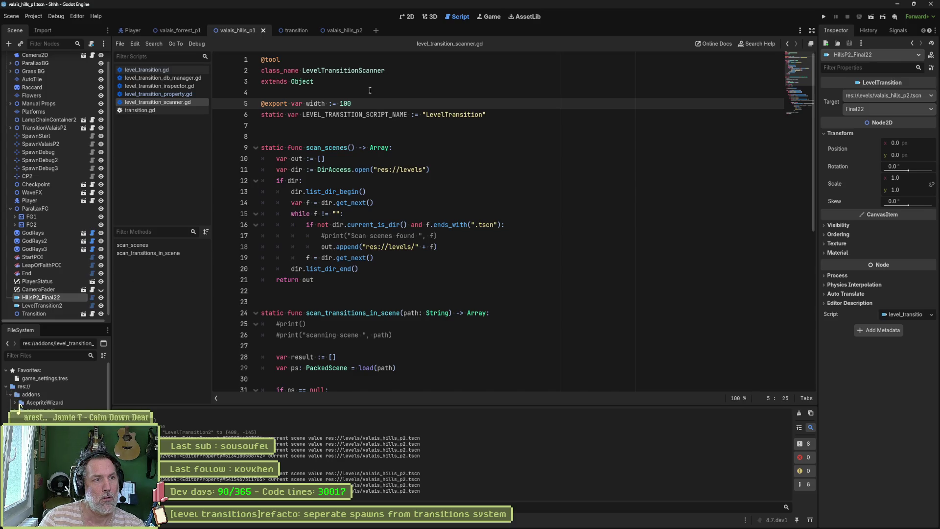
pyautogui.hotkey('ctrl', 'shift', 'k')
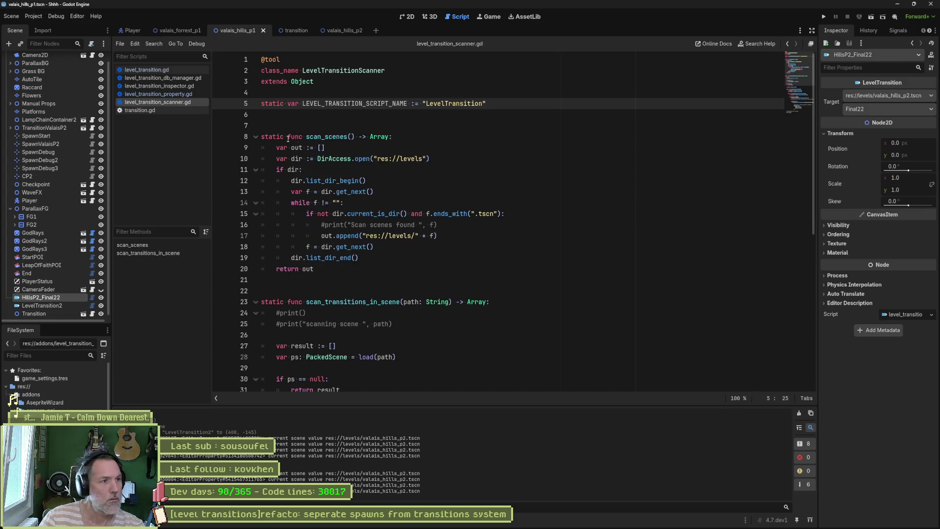
pyautogui.click(174, 94)
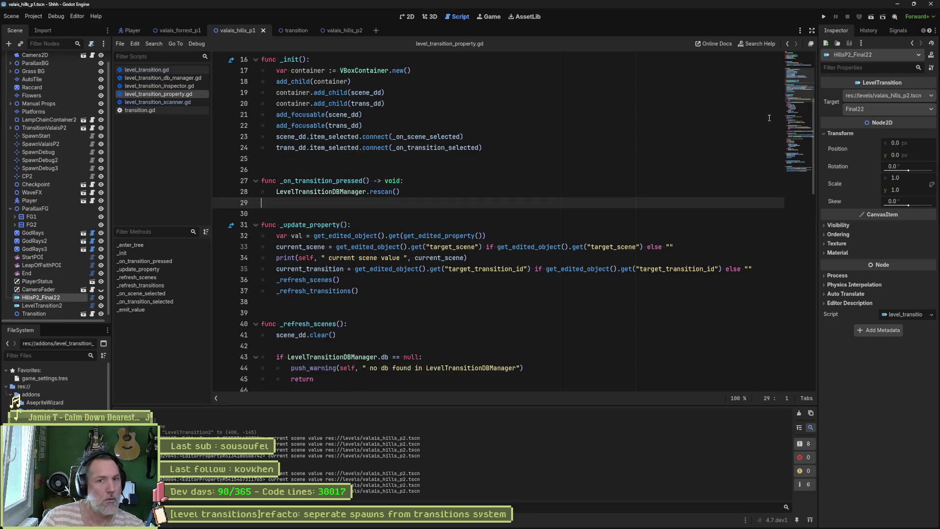
pyautogui.scroll(5, 768, 118)
pyautogui.click(292, 83)
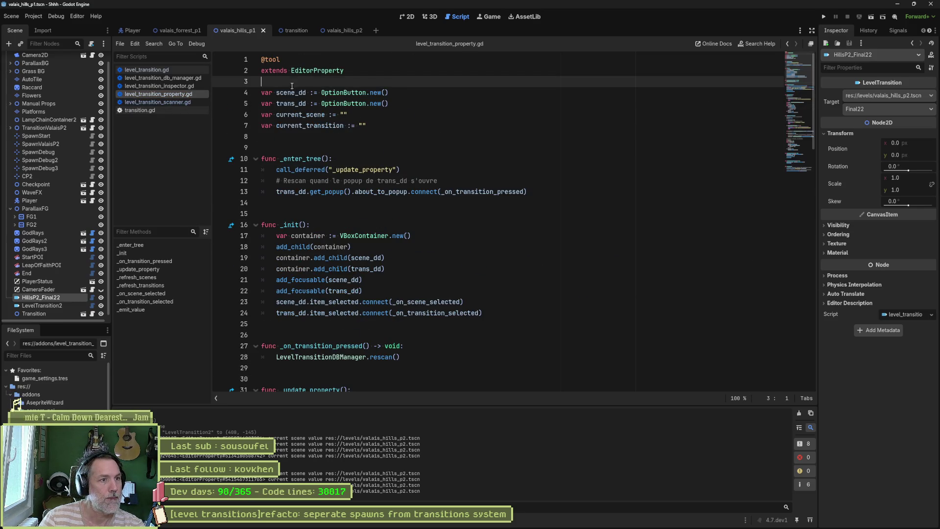
pyautogui.write('@export var width := 100')
pyautogui.hotkey('ctrl', 's')
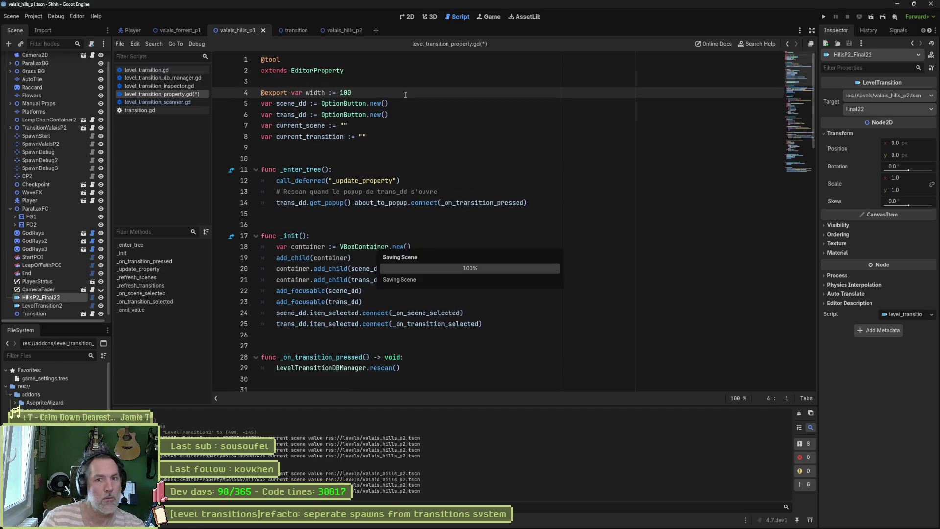
# Check LevelTransition2's properties, then delete the exported width line again.
pyautogui.click(57, 304)
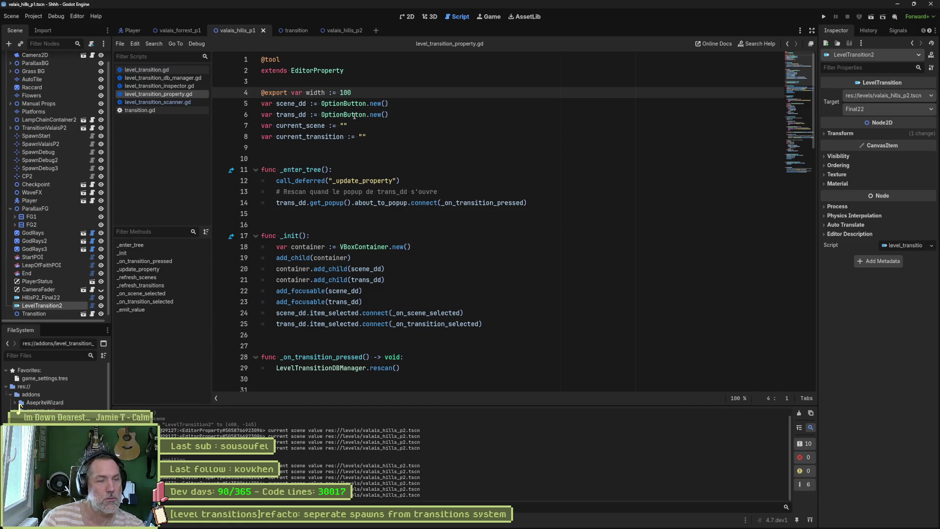
pyautogui.moveTo(355, 116)
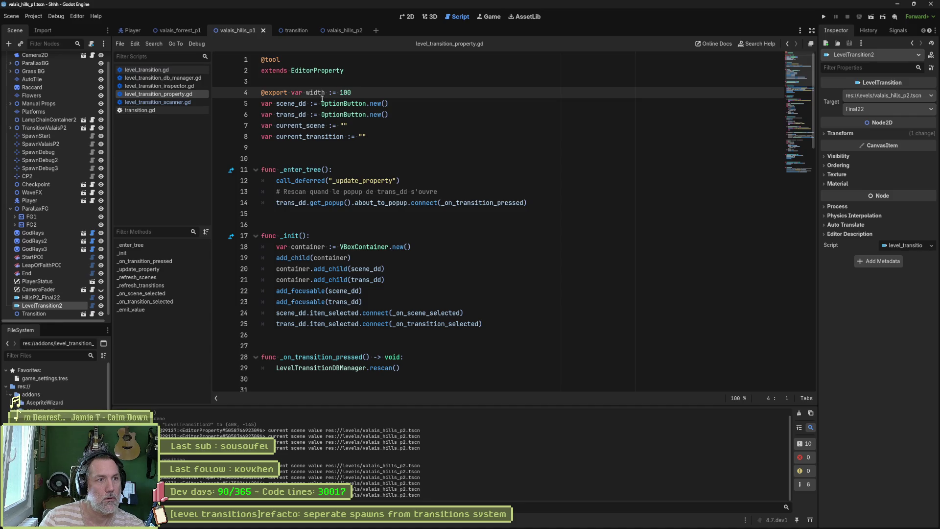
pyautogui.click(360, 93)
pyautogui.hotkey('shift', 'Up')
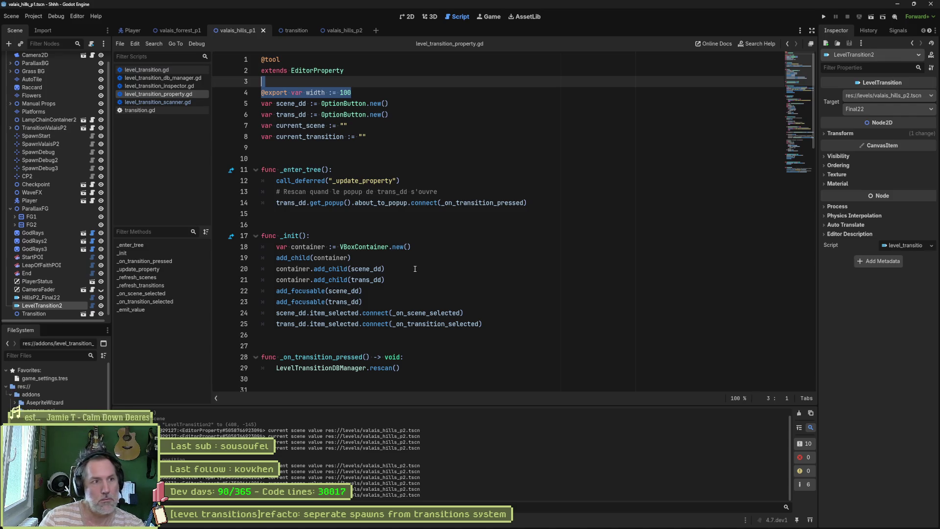
pyautogui.press('Delete')
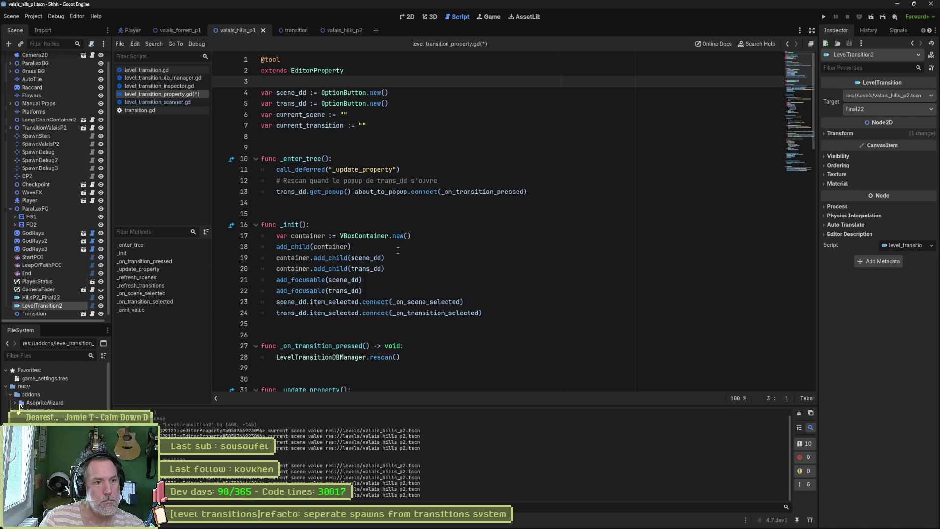
# Add a 'var area' declaration on line 8 of level_transition_property.gd.
pyautogui.click(535, 236)
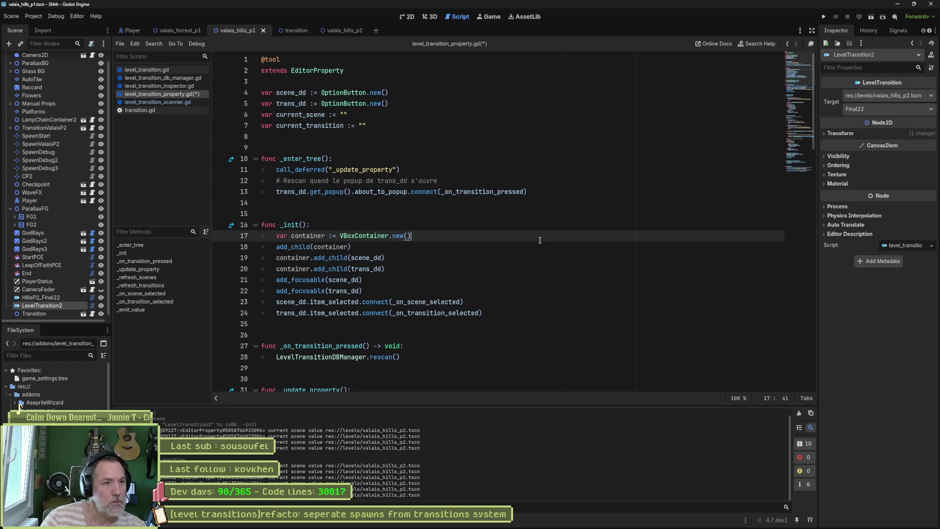
pyautogui.click(374, 119)
pyautogui.press('Down')
pyautogui.press('Down')
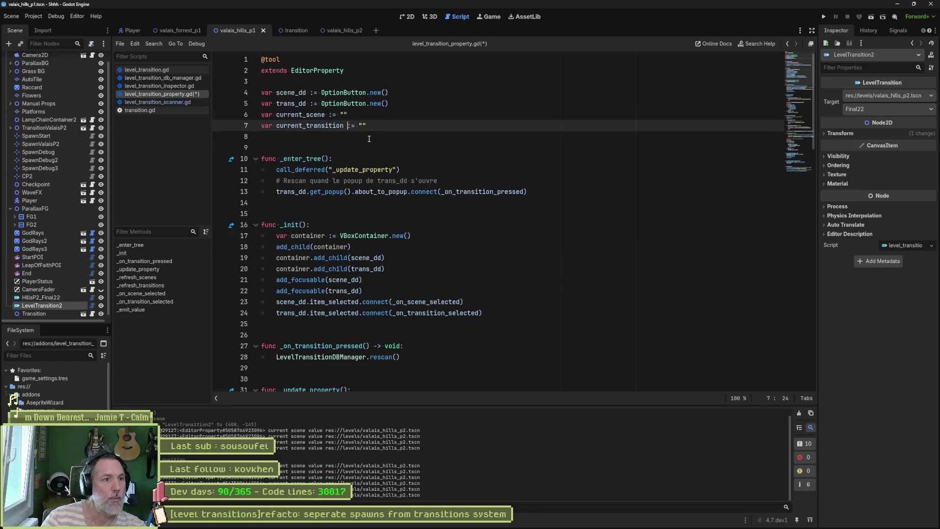
pyautogui.write('var area')
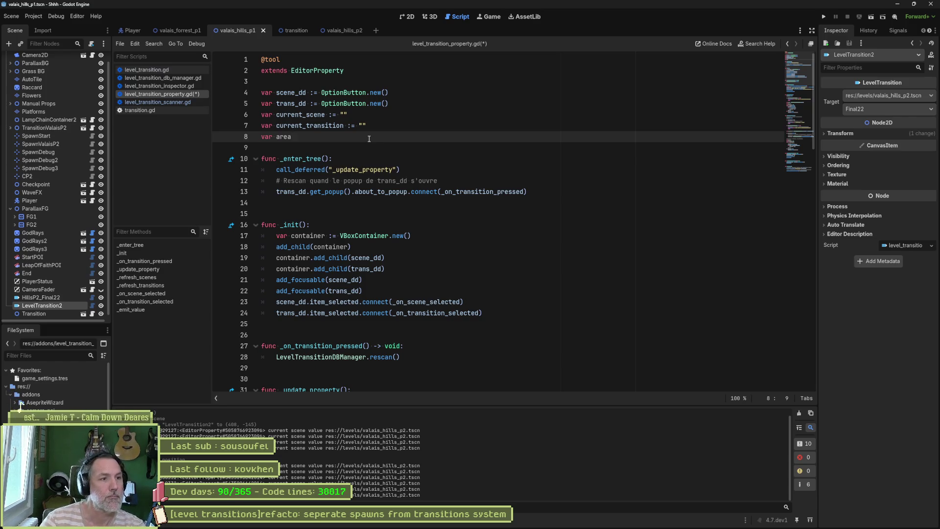
pyautogui.press('Return')
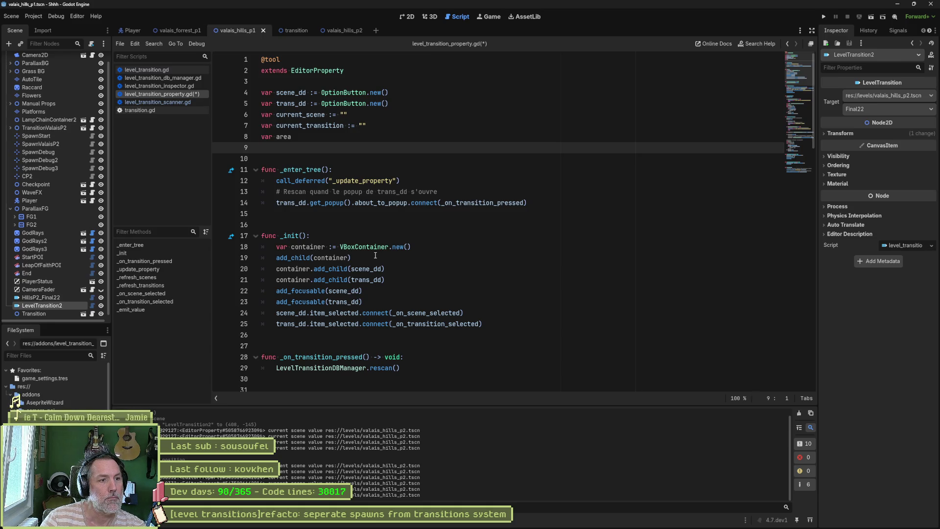
# Try out an 'area = …' assignment in _init, then undo it with Ctrl+Z.
pyautogui.click(375, 256)
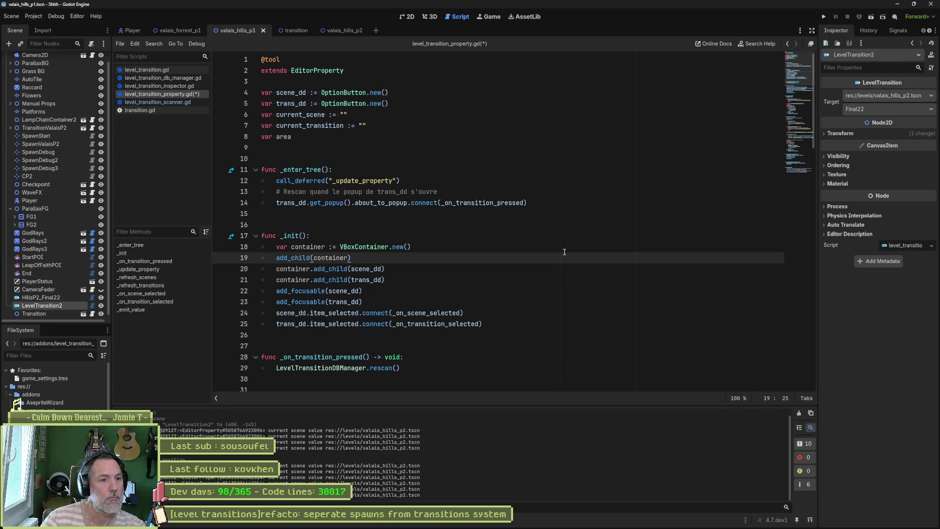
pyautogui.press('Down')
pyautogui.press('Down')
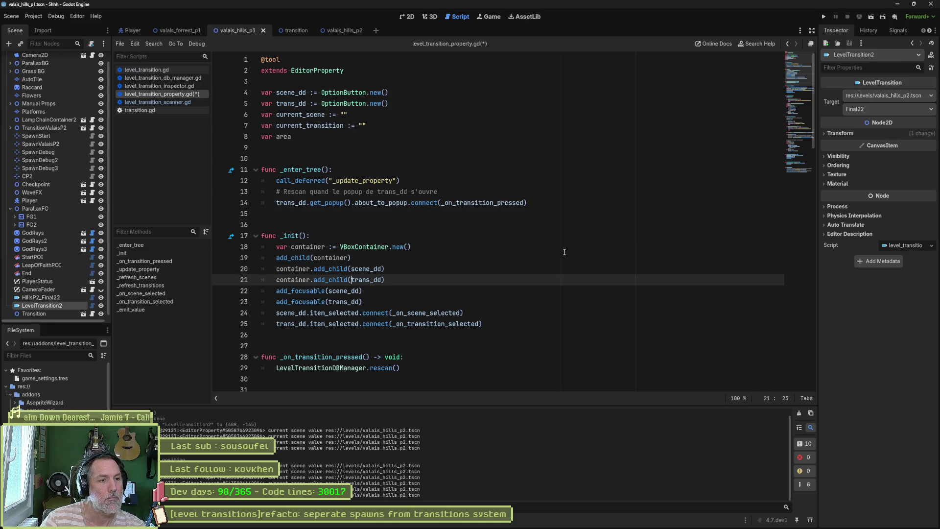
pyautogui.press('Down')
pyautogui.press('Down')
pyautogui.press('Down')
pyautogui.press('Down')
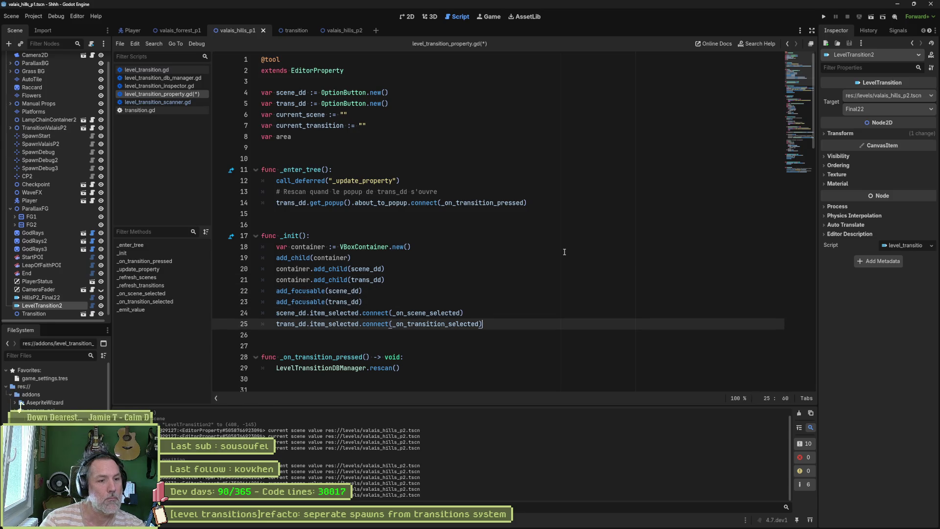
pyautogui.press('Return')
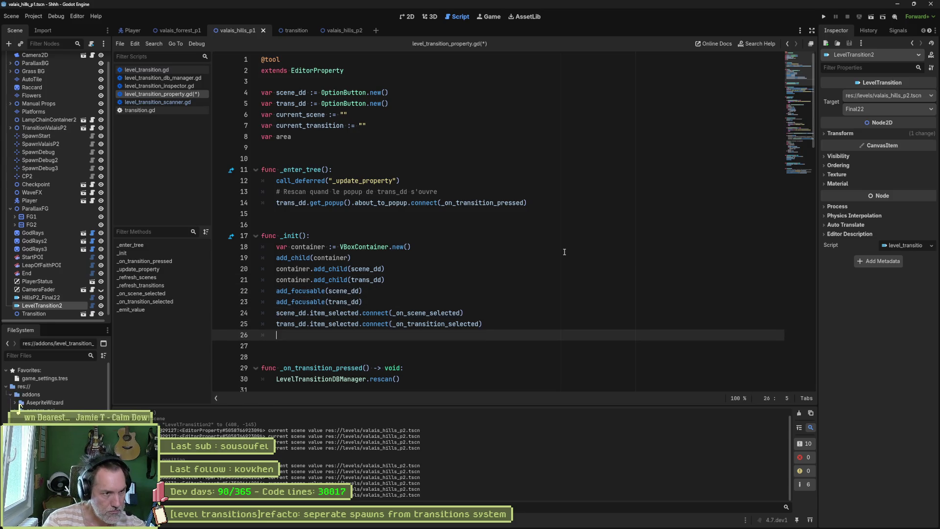
pyautogui.write('area =')
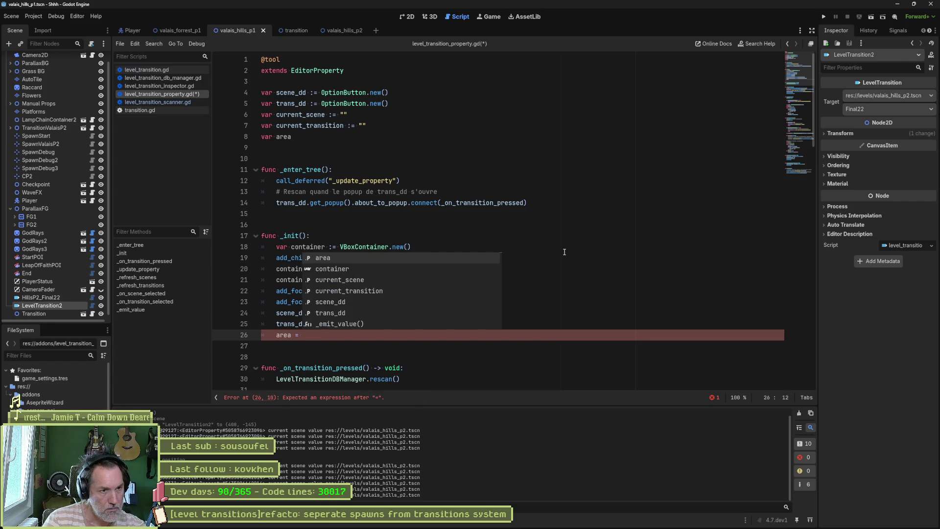
pyautogui.write(' lab')
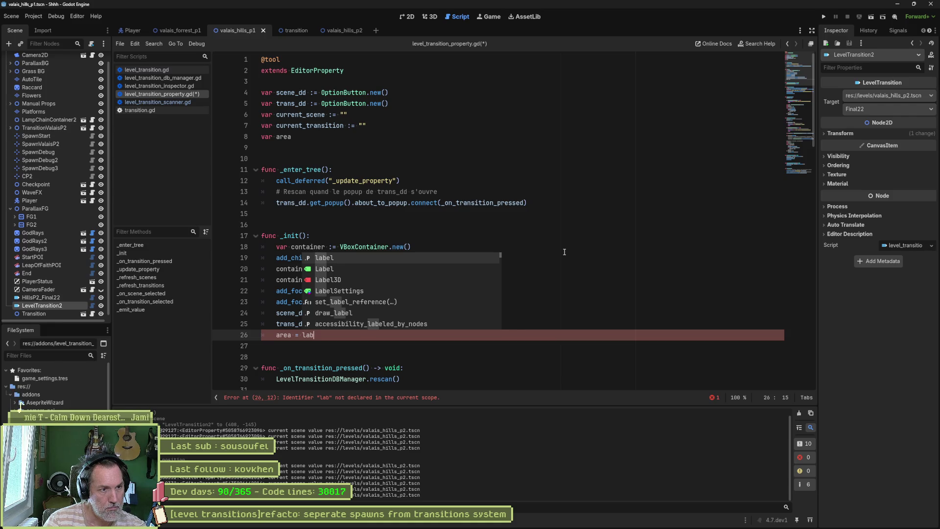
pyautogui.press('BackSpace')
pyautogui.press('BackSpace')
pyautogui.press('BackSpace')
pyautogui.write('text')
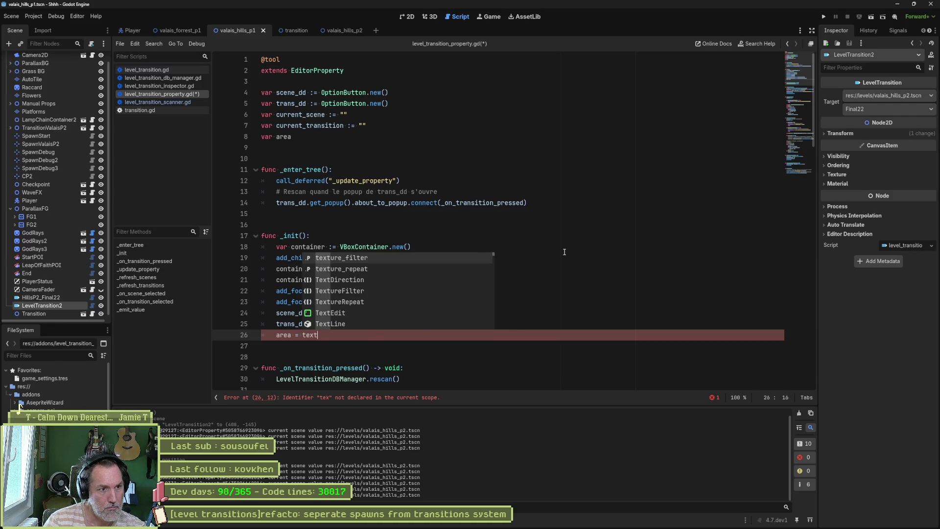
pyautogui.press('Down')
pyautogui.press('Down')
pyautogui.press('Down')
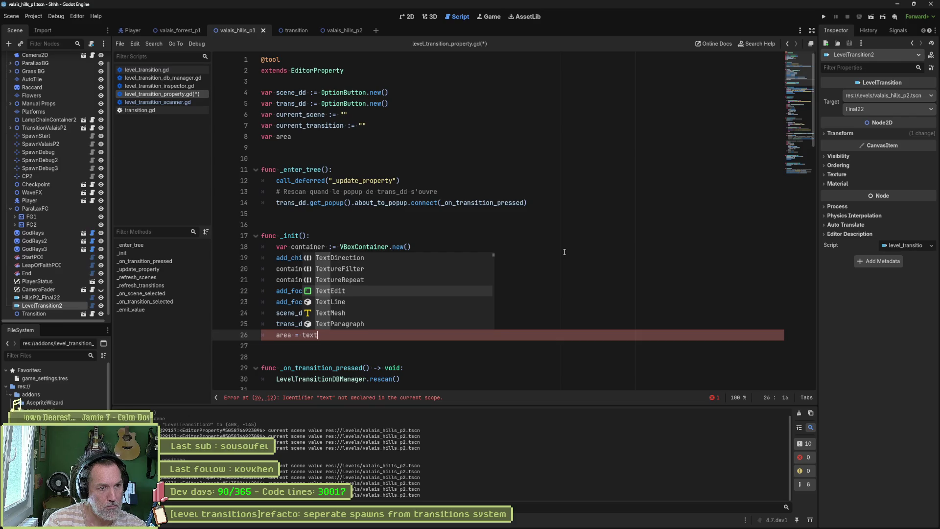
pyautogui.press('BackSpace')
pyautogui.press('BackSpace')
pyautogui.press('BackSpace')
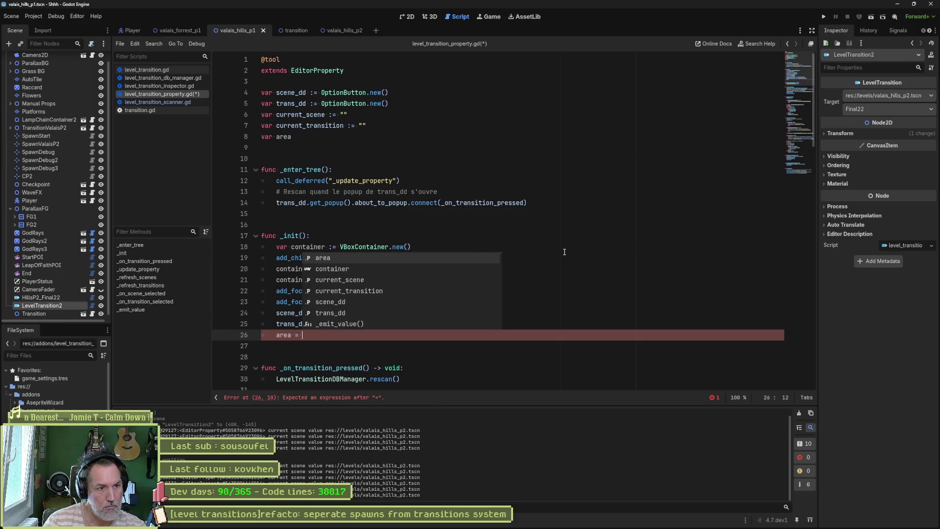
pyautogui.write('numb')
pyautogui.press('BackSpace')
pyautogui.press('BackSpace')
pyautogui.press('BackSpace')
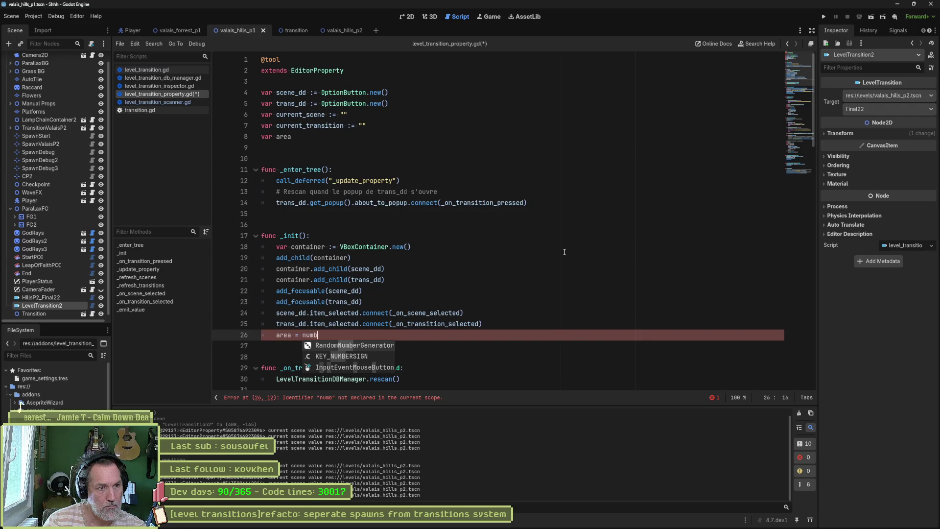
pyautogui.write('inte')
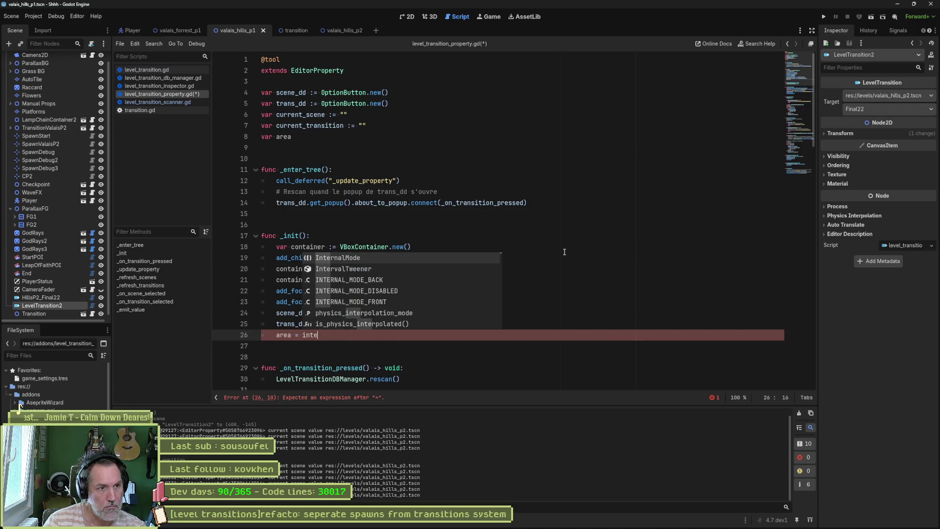
pyautogui.write('ger')
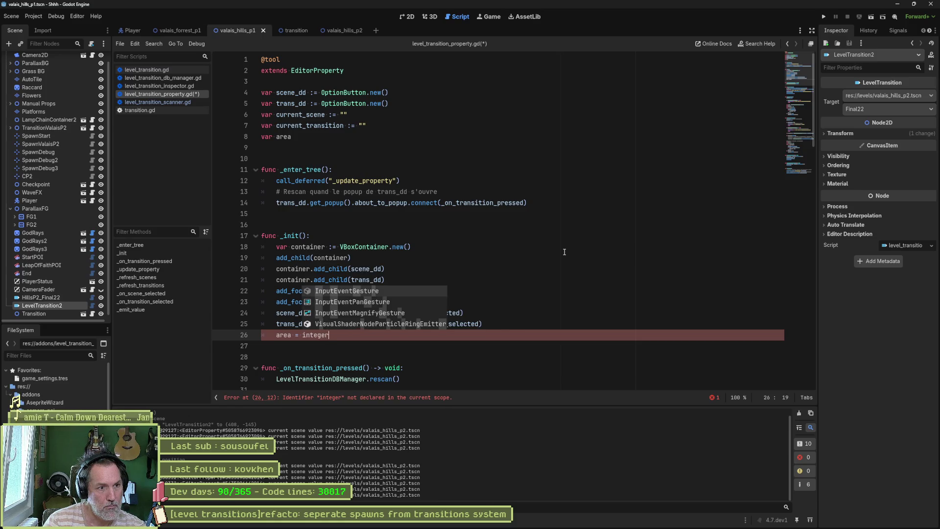
pyautogui.hotkey('ctrl', 'z')
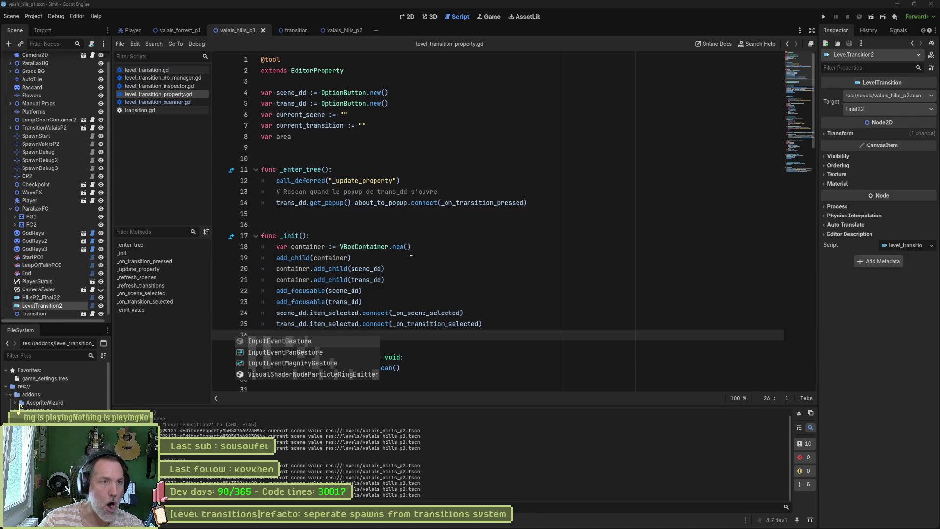
# Open the OptionButton class docs, then search node types 'con' and 'texte' and cancel.
pyautogui.doubleClick(342, 104)
pyautogui.keyDown('ctrl'); pyautogui.click(343, 103); pyautogui.keyUp('ctrl')
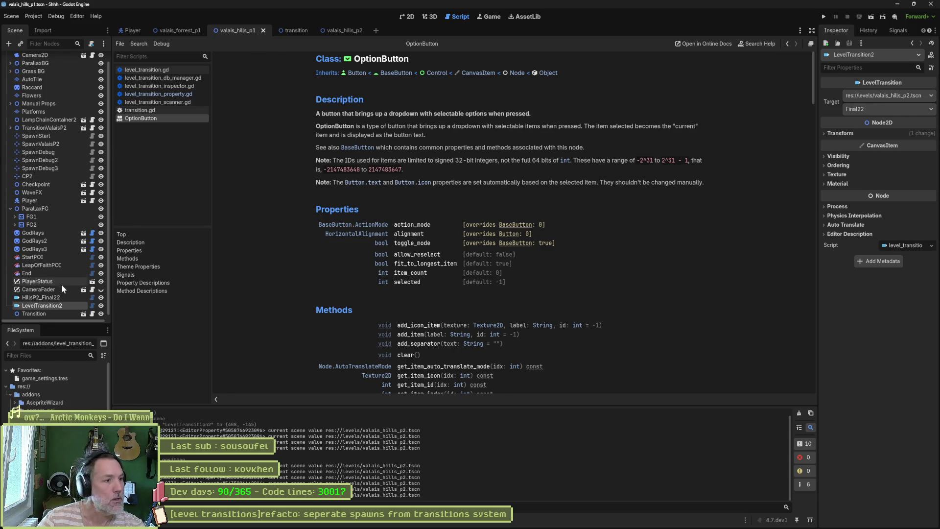
pyautogui.click(61, 298)
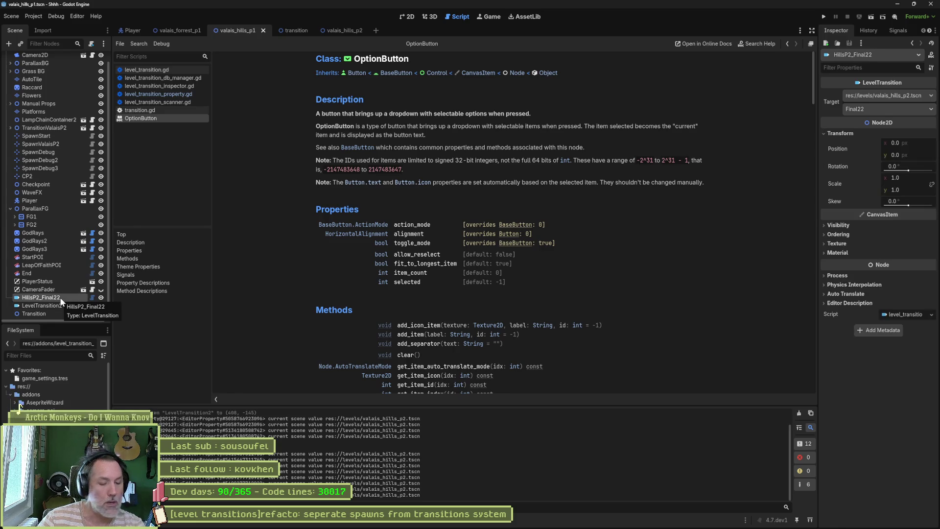
pyautogui.hotkey('ctrl', 'a')
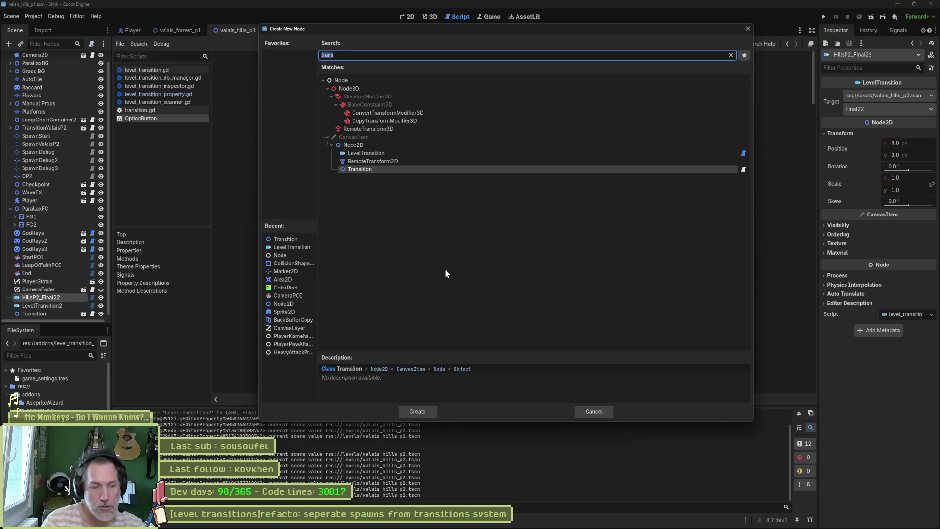
pyautogui.write('con')
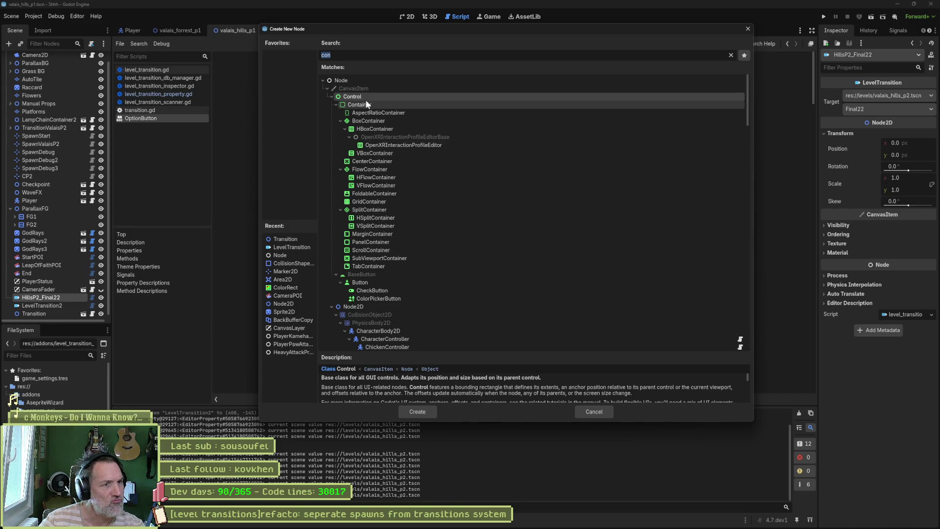
pyautogui.write('texte')
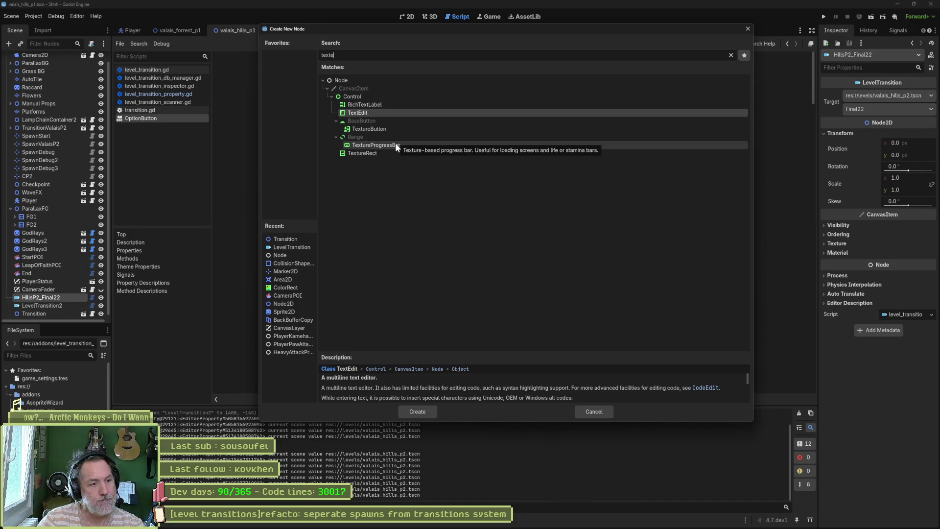
pyautogui.click(591, 412)
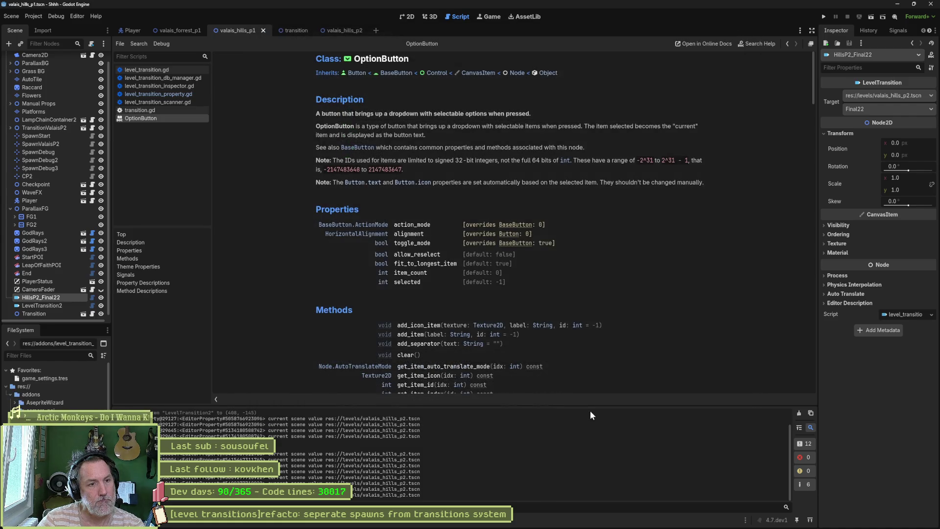
# Change line 8 to 'var area := 100' and save the script.
pyautogui.hotkey('ctrl', 'w')
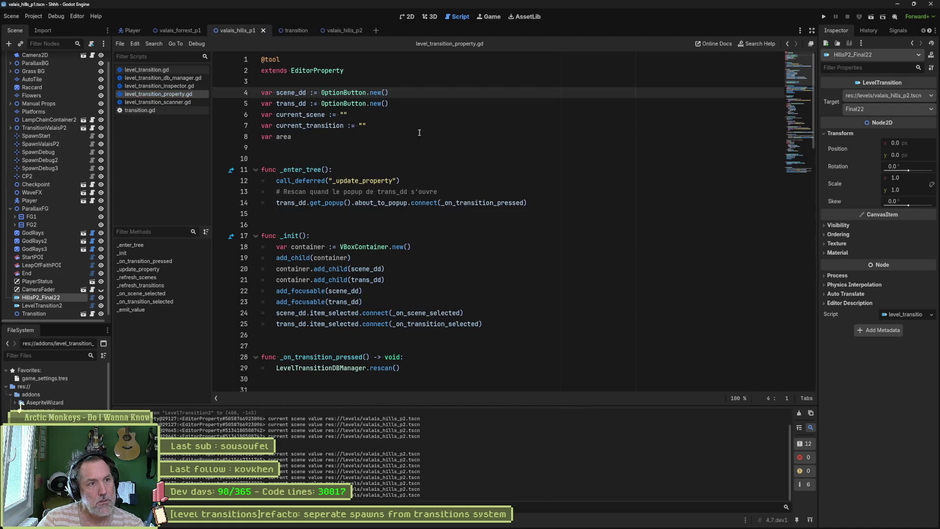
pyautogui.click(313, 137)
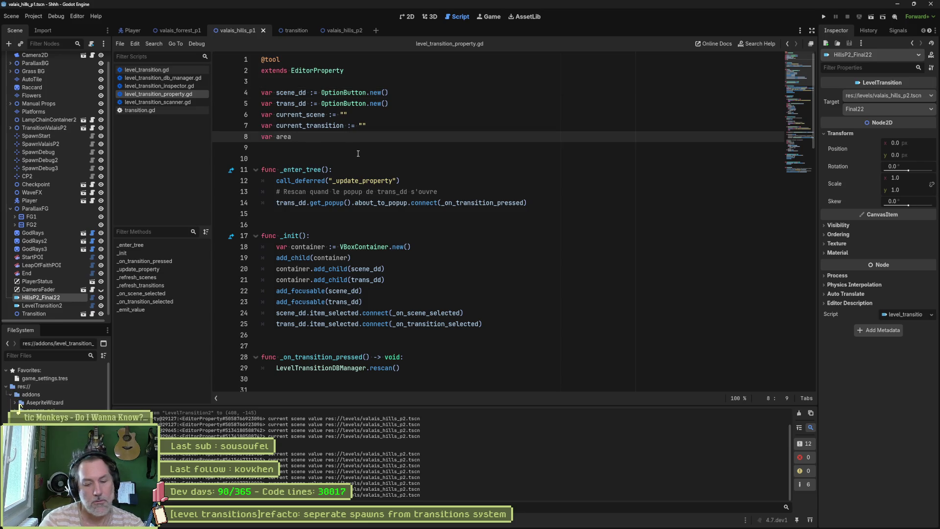
pyautogui.write(':=')
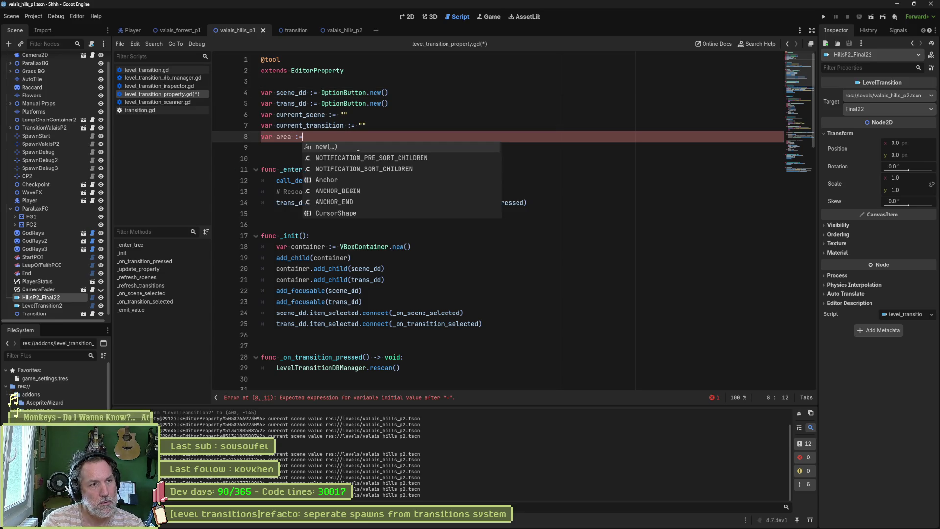
pyautogui.write(' 100')
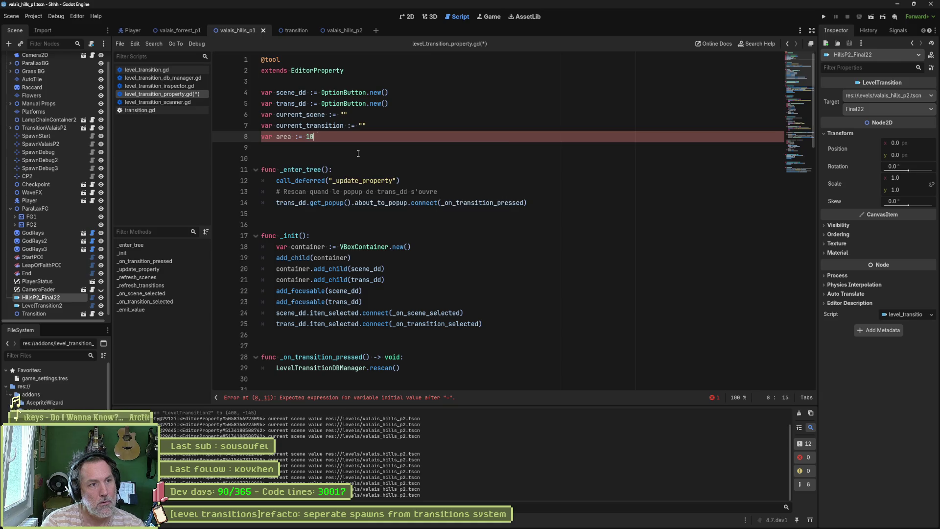
pyautogui.hotkey('ctrl', 's')
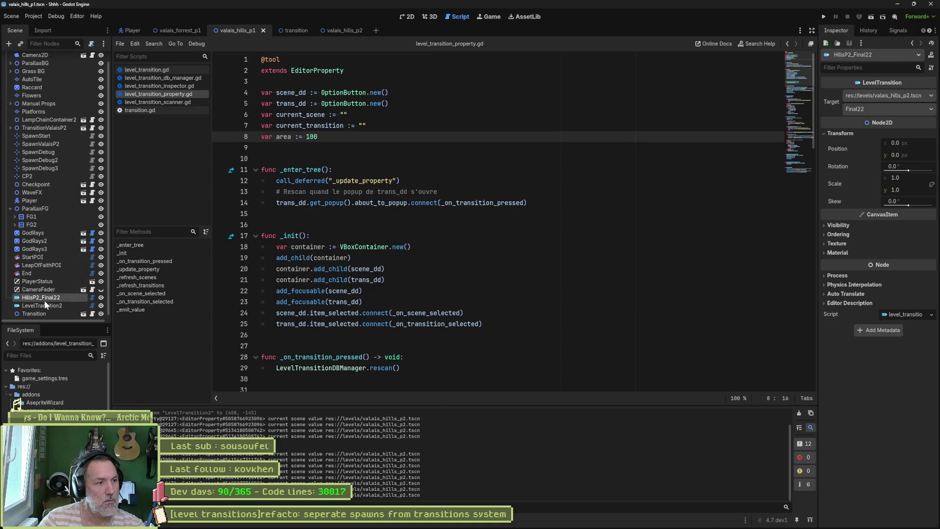
# Remove the 'var area := 100' declaration line from level_transition_property.gd.
pyautogui.click(48, 306)
pyautogui.click(46, 298)
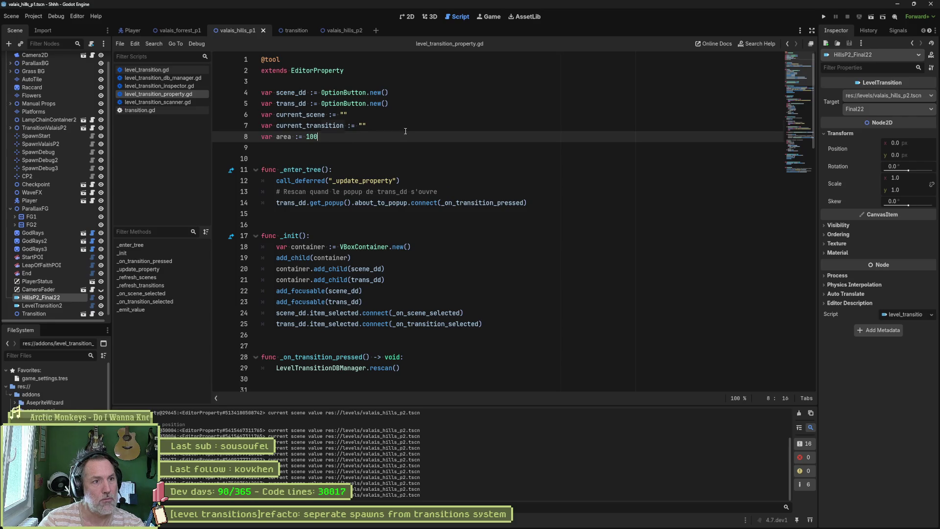
pyautogui.moveTo(405, 130); pyautogui.dragTo(405, 127)
pyautogui.hotkey('ctrl', 'c')
pyautogui.press('Delete')
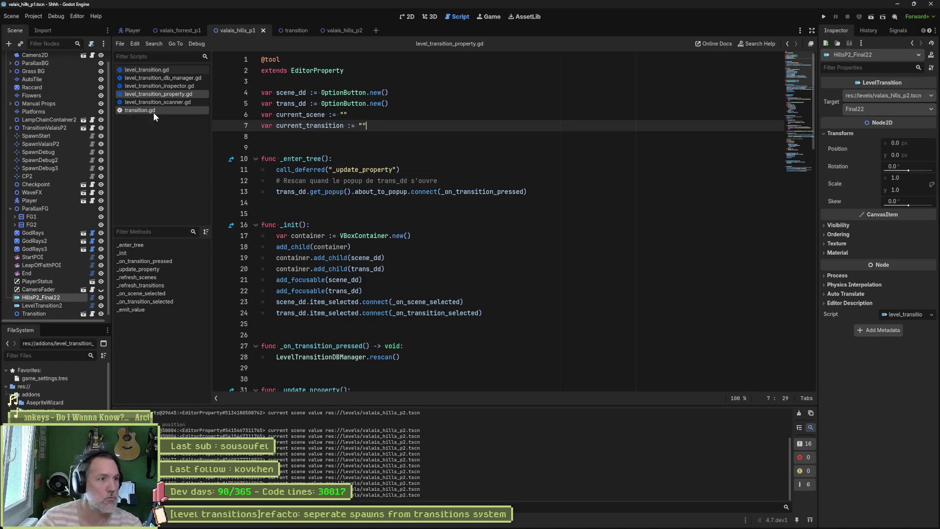
pyautogui.click(161, 69)
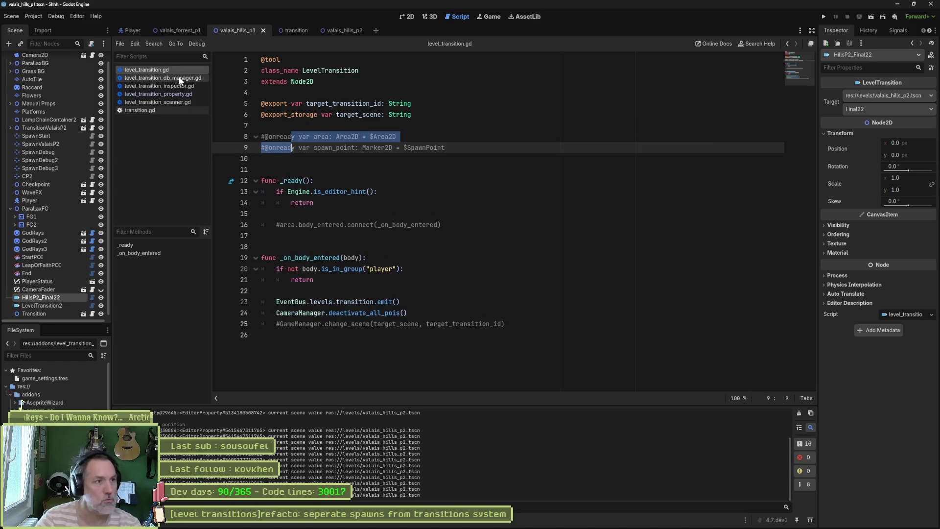
pyautogui.click(442, 120)
pyautogui.press('Return')
pyautogui.hotkey('ctrl', 'v')
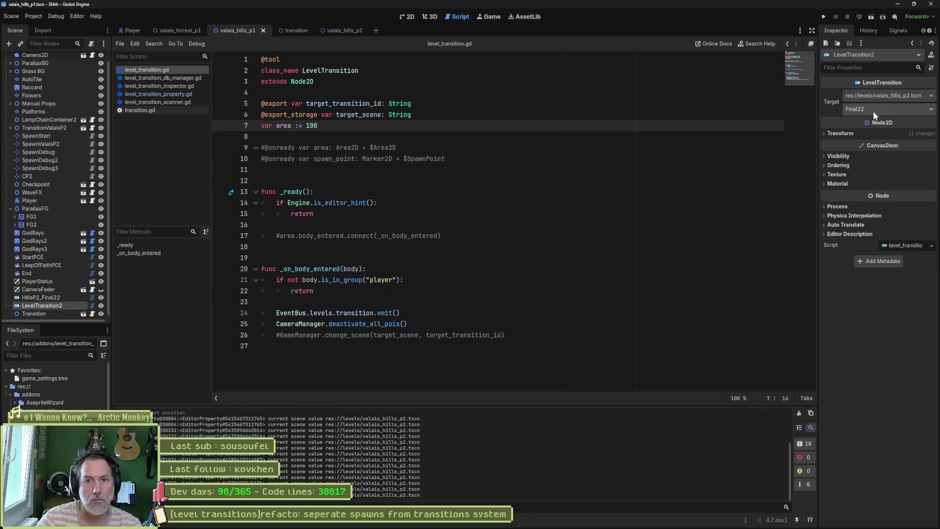
pyautogui.click(264, 125)
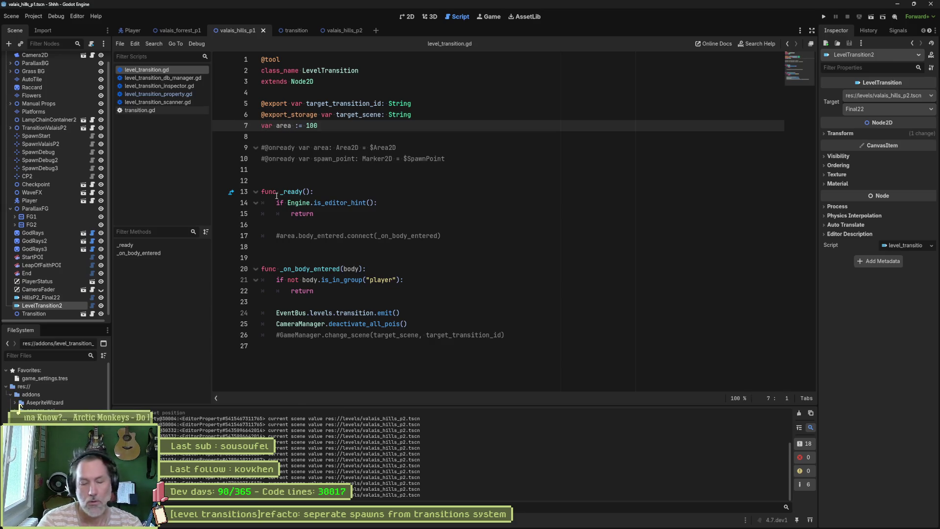
pyautogui.write('@export')
pyautogui.hotkey('ctrl', 's')
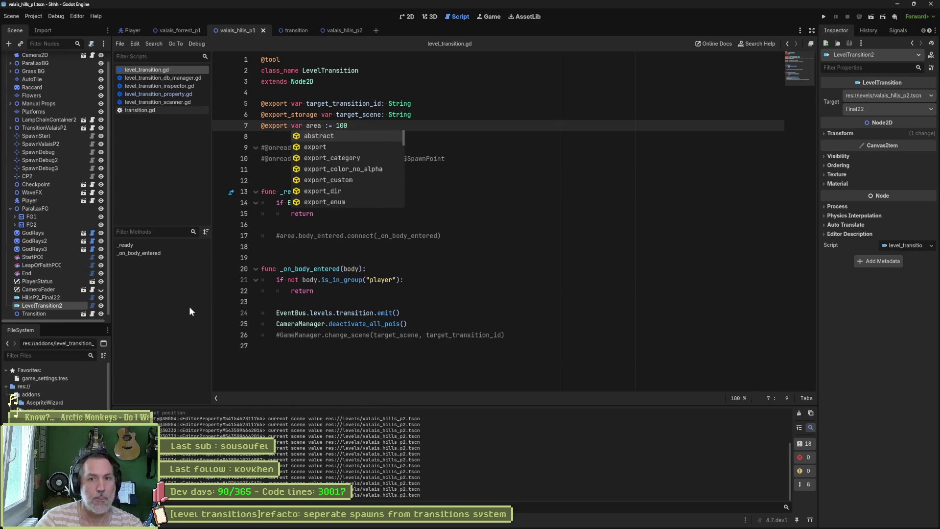
pyautogui.click(49, 298)
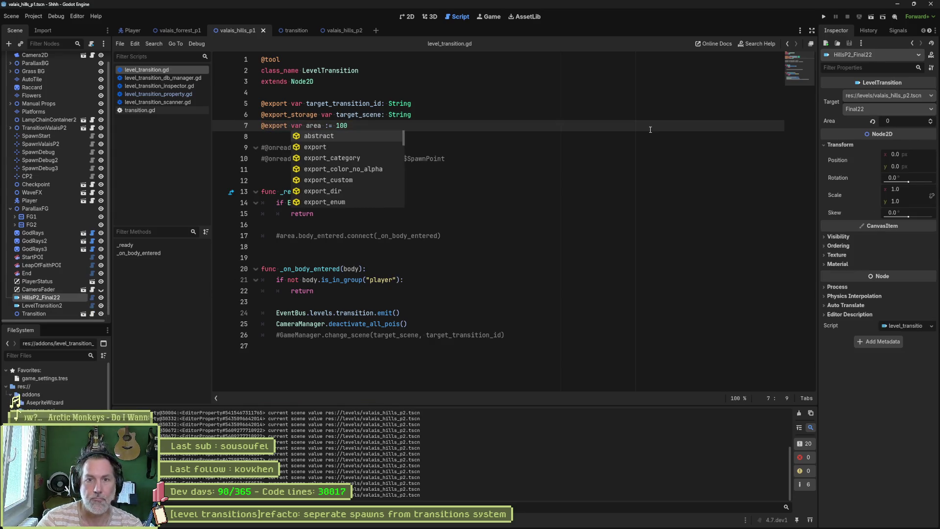
# Change the area default to Vector2(100, 100), save, and revert LevelTransition2's Area to it.
pyautogui.doubleClick(349, 126)
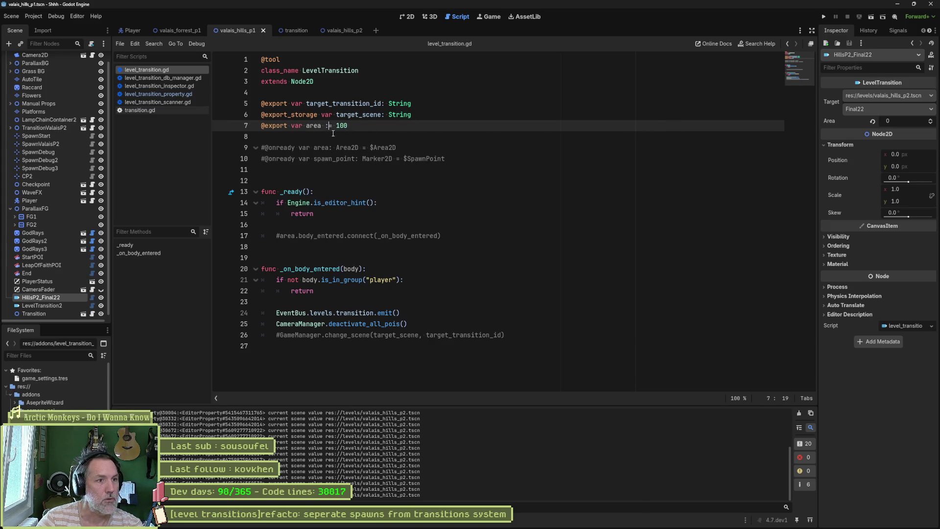
pyautogui.write('Vector2(')
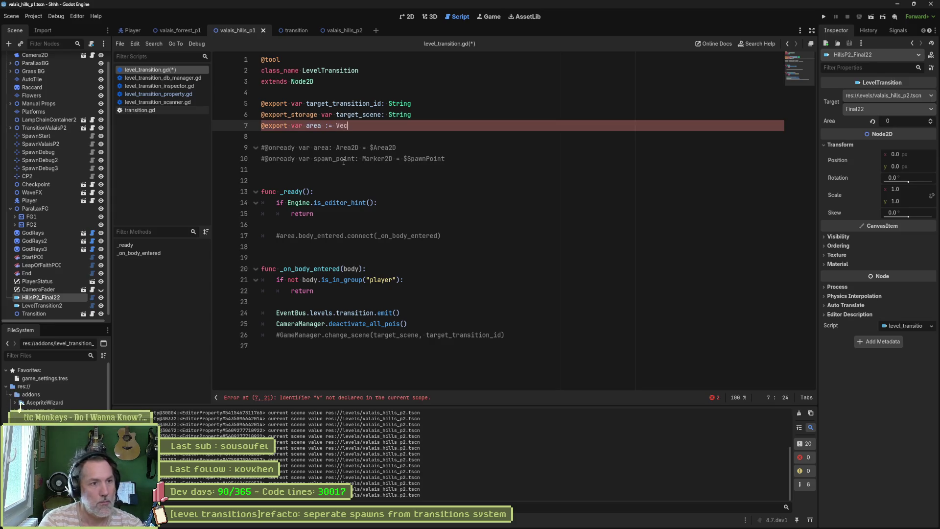
pyautogui.write('100, 100')
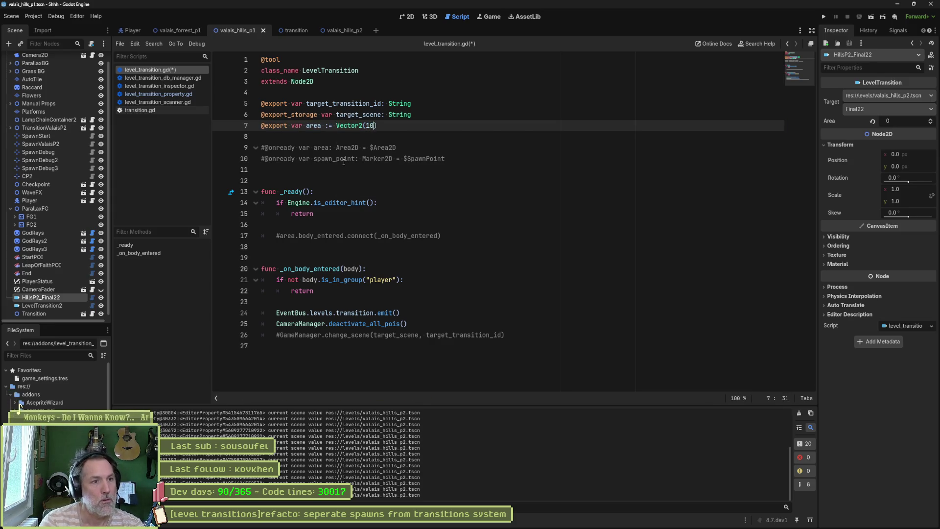
pyautogui.hotkey('ctrl', 's')
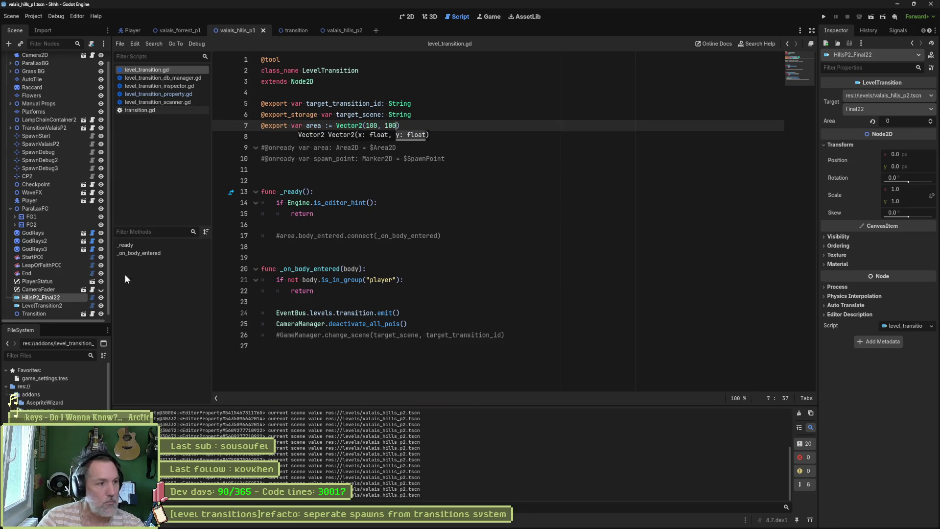
pyautogui.click(60, 305)
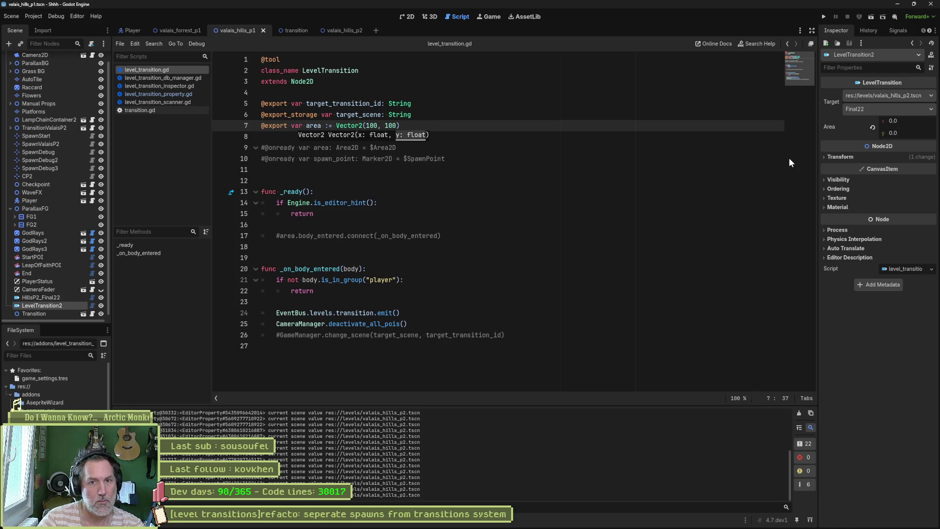
pyautogui.click(872, 127)
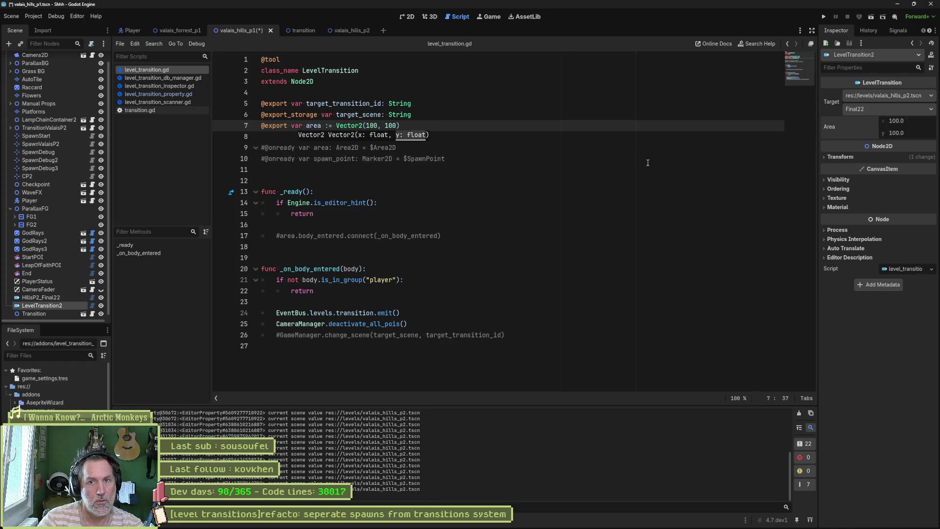
# Review the area declarations on lines 7 and 9, then select all of level_transition.gd's text.
pyautogui.click(604, 148)
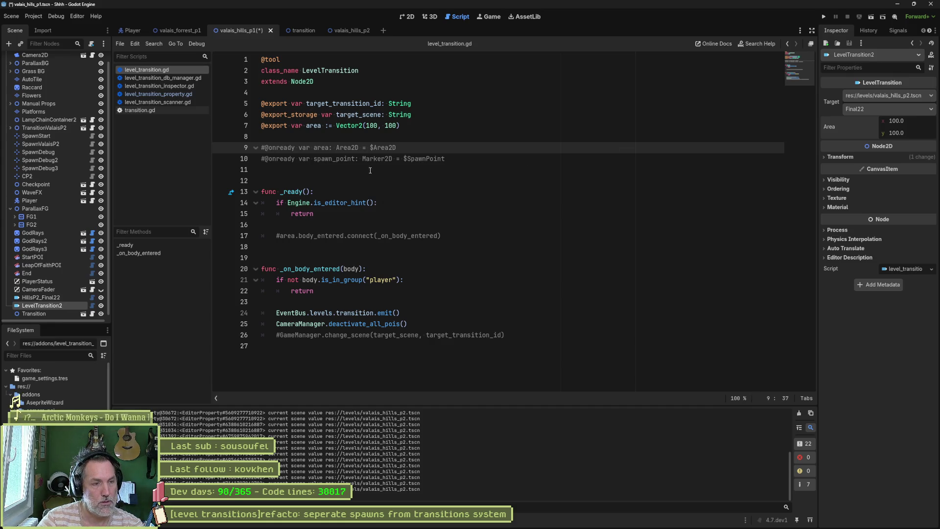
pyautogui.doubleClick(320, 127)
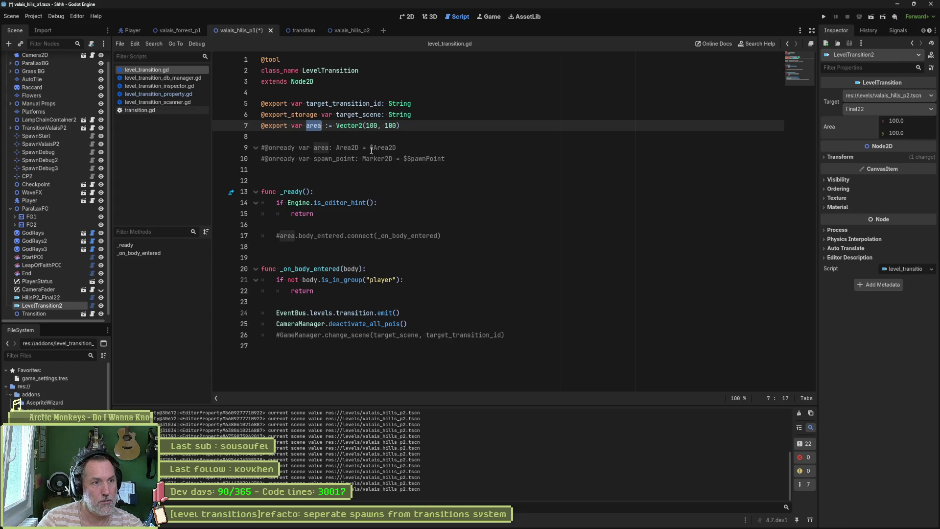
pyautogui.moveTo(389, 155)
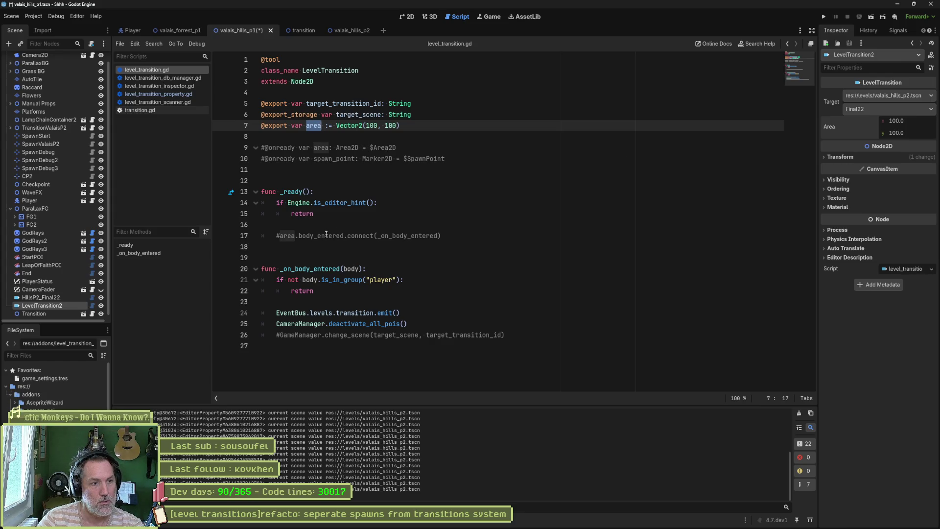
pyautogui.click(381, 225)
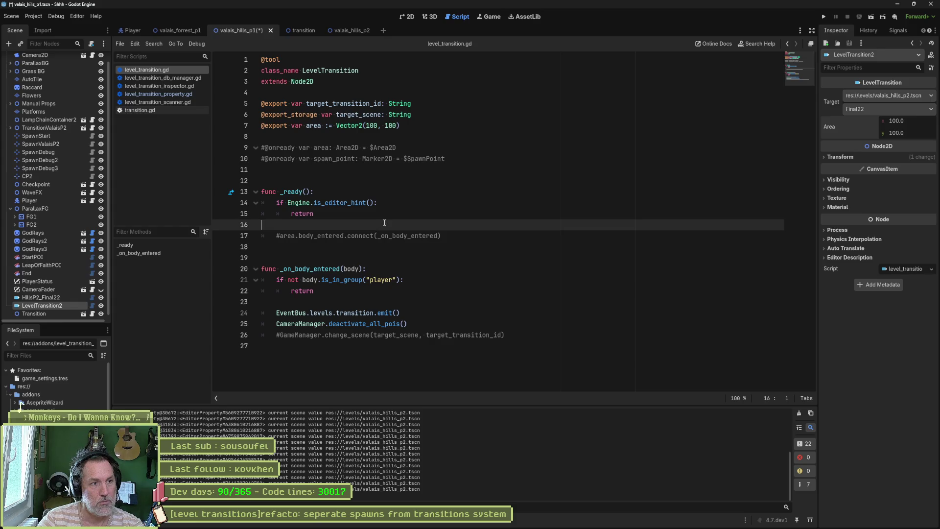
pyautogui.hotkey('ctrl', 'a')
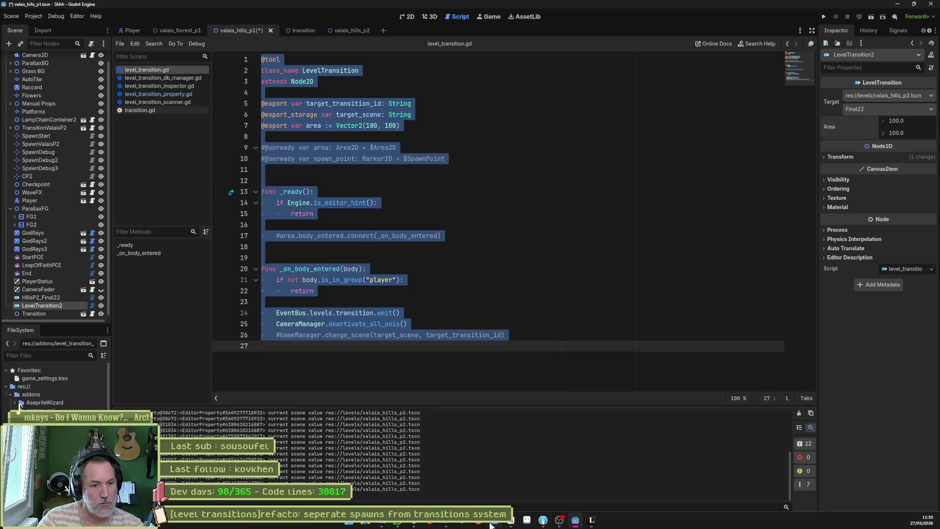
pyautogui.click(422, 523)
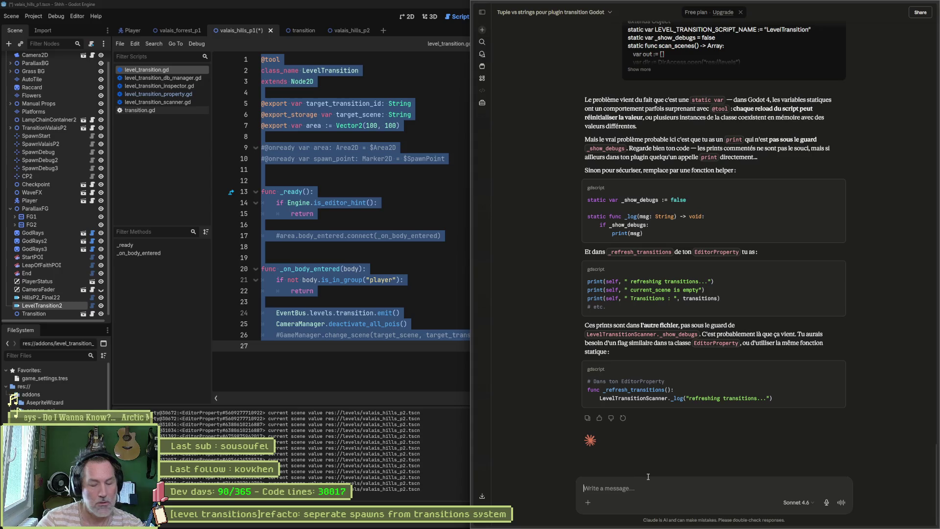
pyautogui.write('je veux mettre a j')
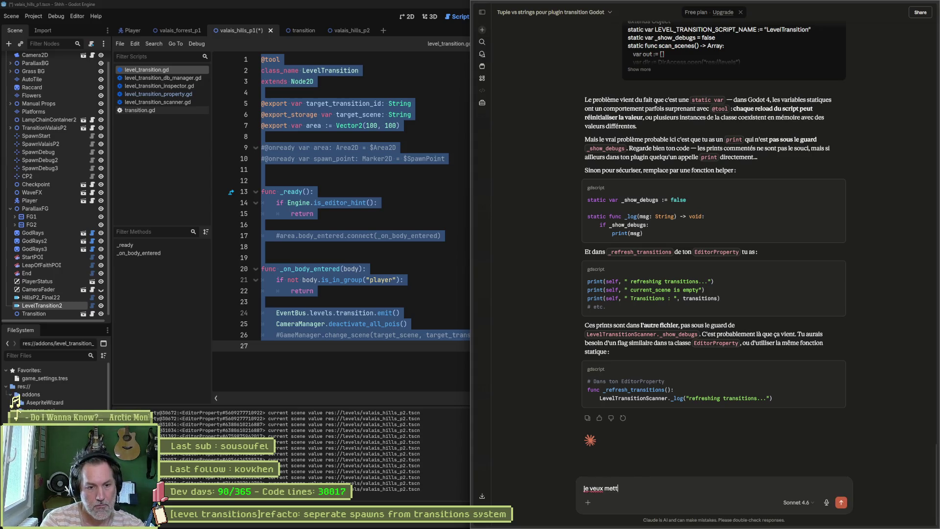
pyautogui.write('our')
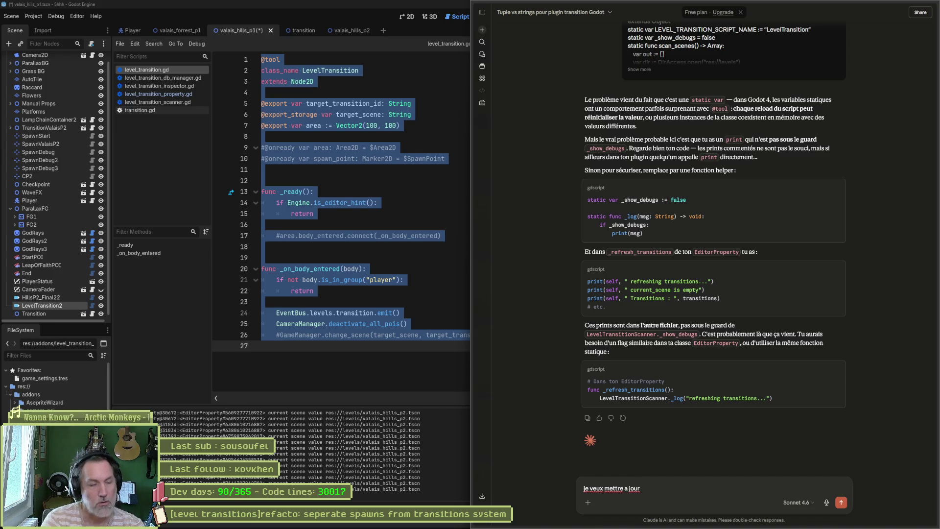
pyautogui.click(385, 245)
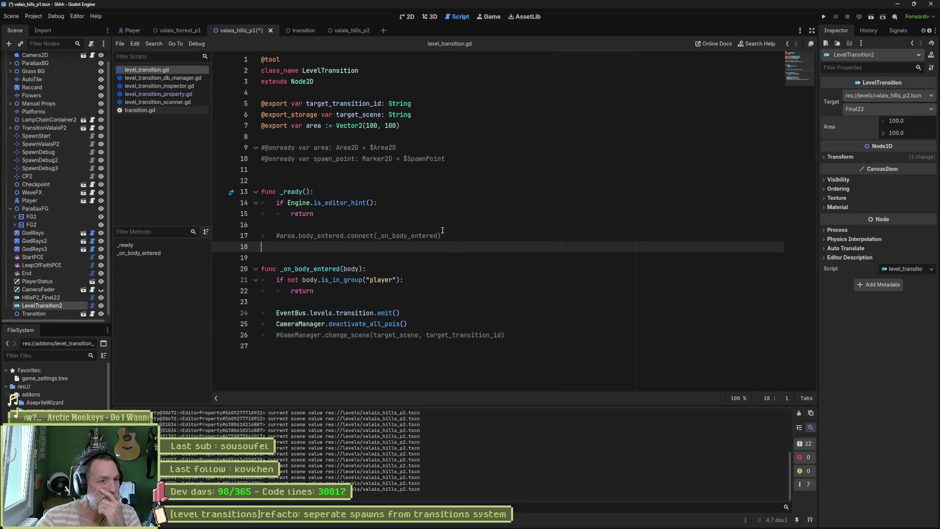
# Rename line 7's export from area to area_size, save, and check HillsP2_Final22's Inspector.
pyautogui.click(321, 127)
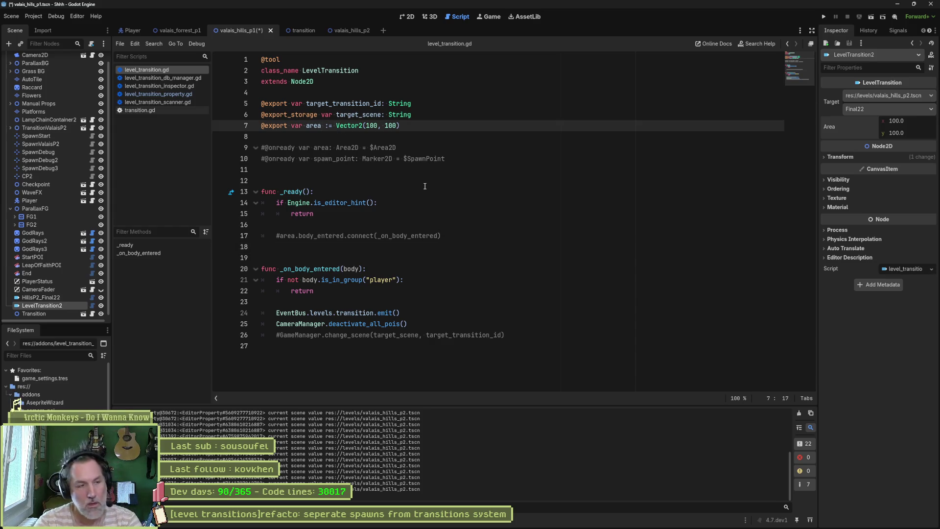
pyautogui.write('_dimensions')
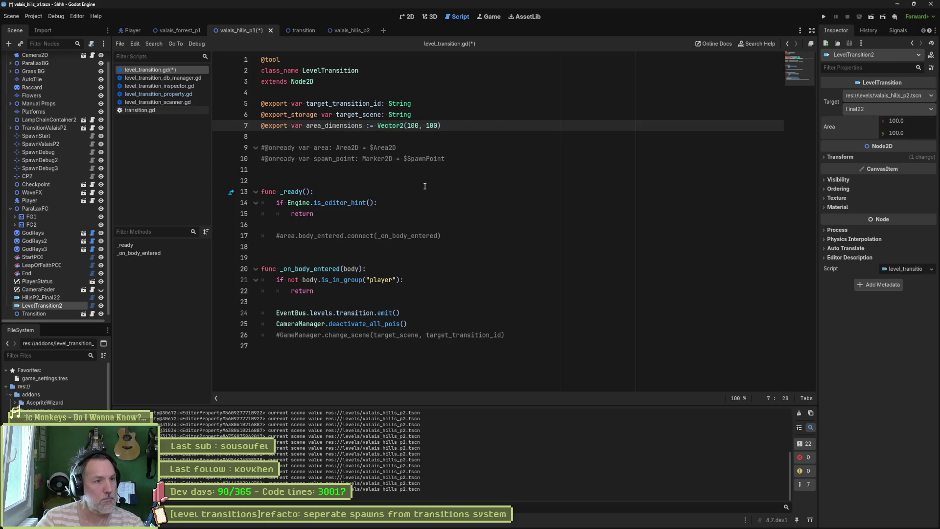
pyautogui.press('BackSpace')
pyautogui.press('BackSpace')
pyautogui.press('BackSpace')
pyautogui.press('BackSpace')
pyautogui.press('BackSpace')
pyautogui.press('BackSpace')
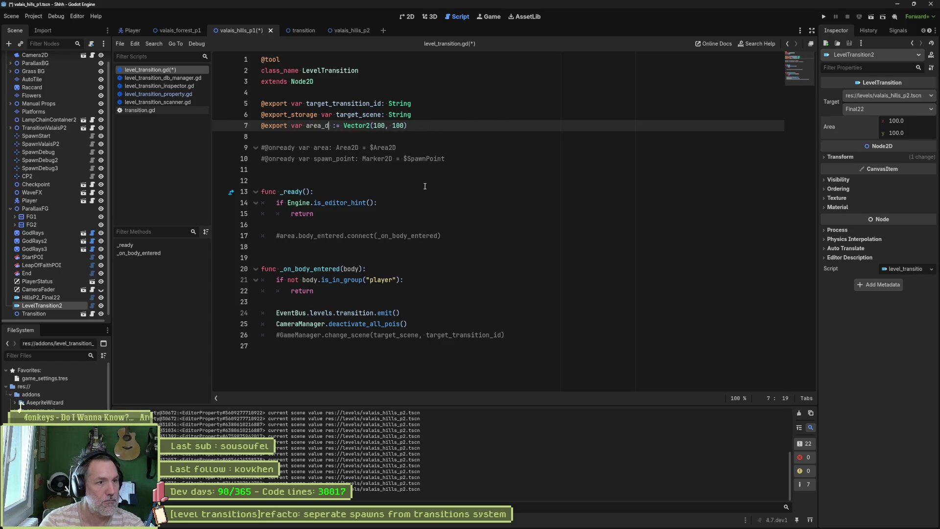
pyautogui.write('size')
pyautogui.hotkey('ctrl', 's')
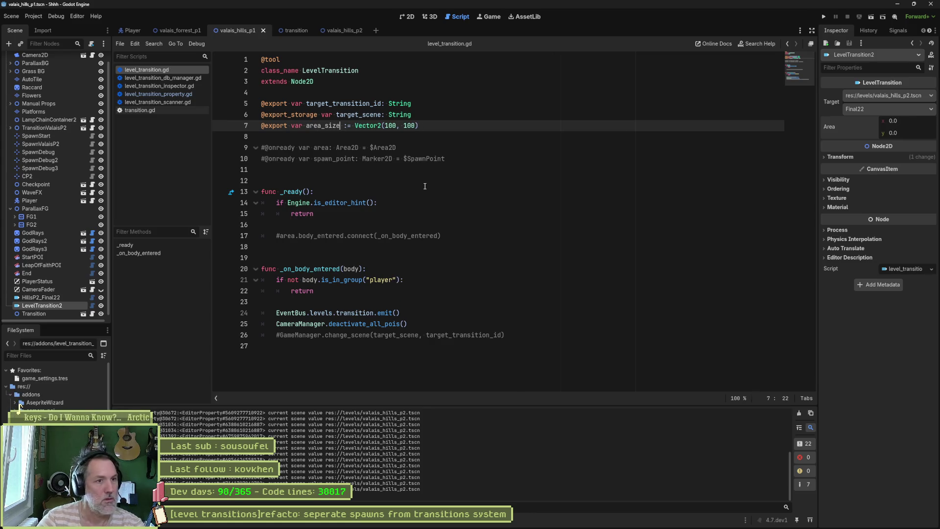
pyautogui.click(41, 298)
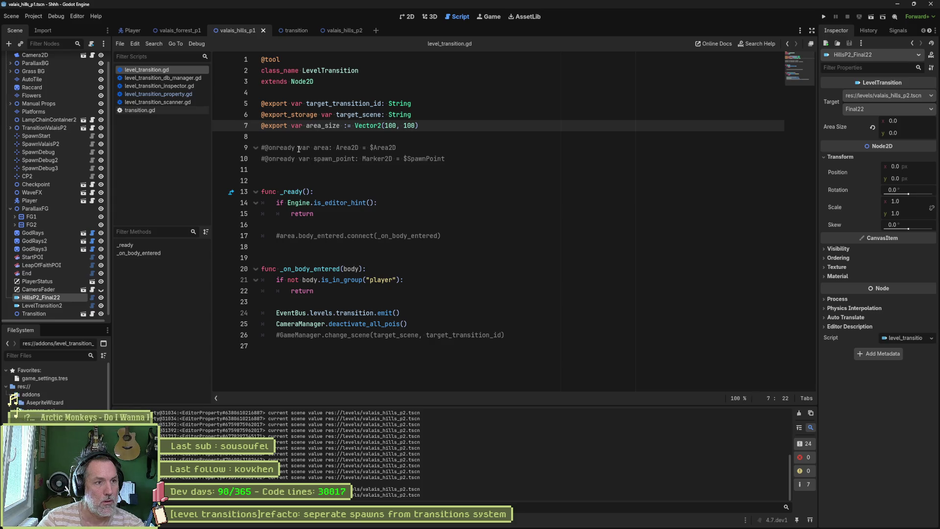
pyautogui.moveTo(299, 150); pyautogui.dragTo(259, 149)
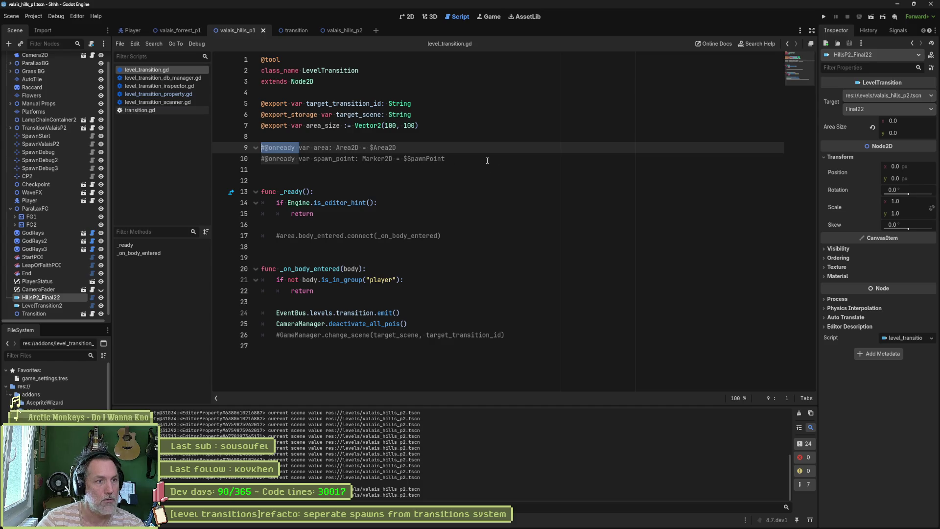
pyautogui.press('BackSpace')
pyautogui.hotkey('ctrl', 's')
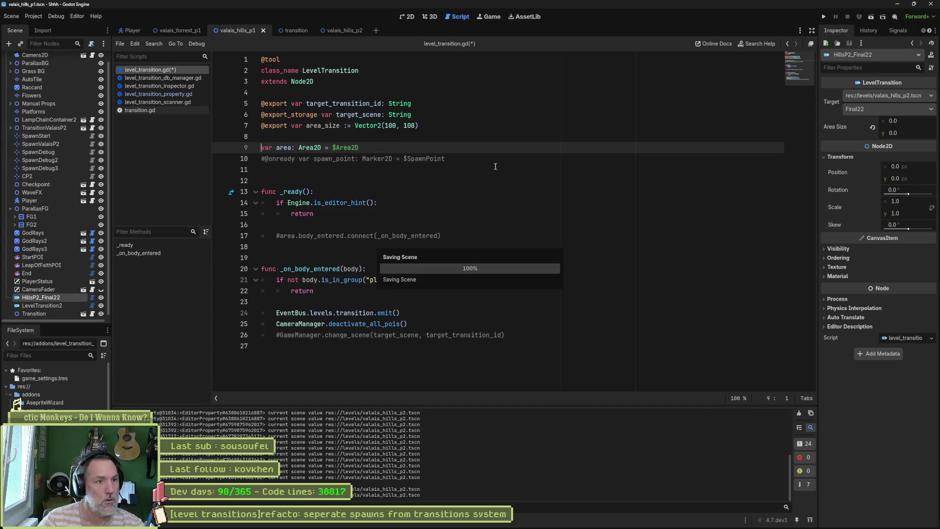
pyautogui.moveTo(358, 148); pyautogui.dragTo(322, 149)
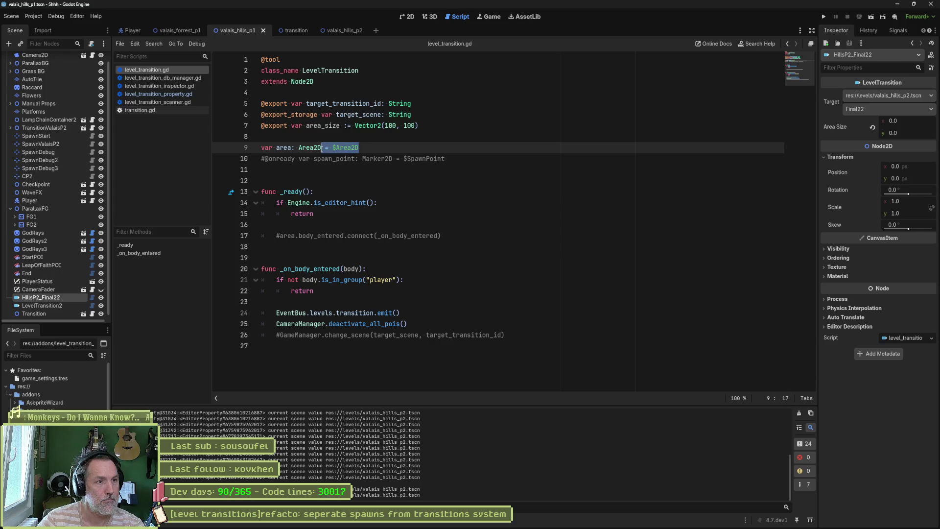
pyautogui.press('BackSpace')
pyautogui.hotkey('ctrl', 's')
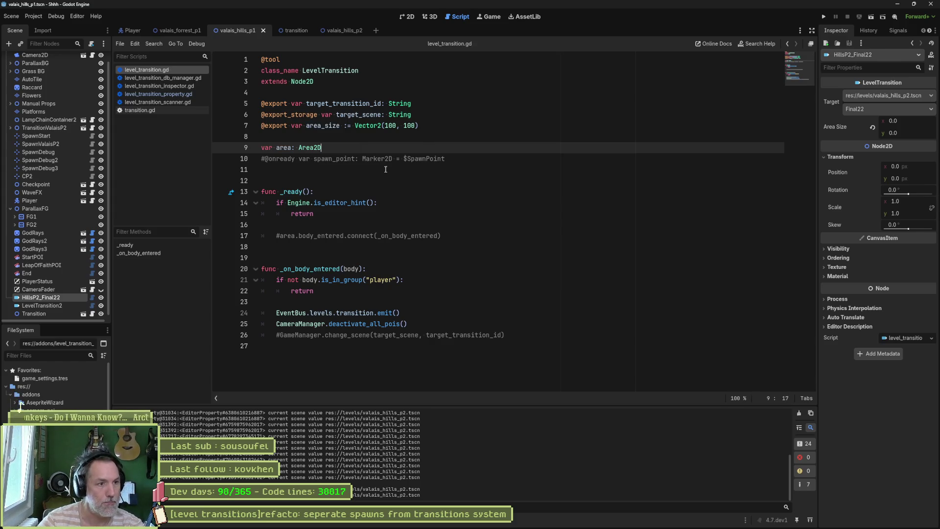
# Call _update_area() inside _ready's editor-hint check.
pyautogui.click(386, 204)
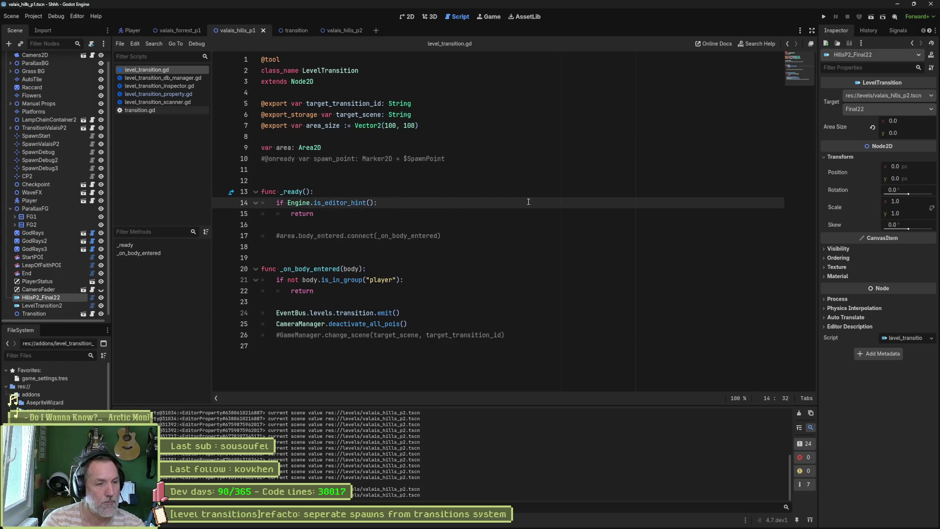
pyautogui.press('Return')
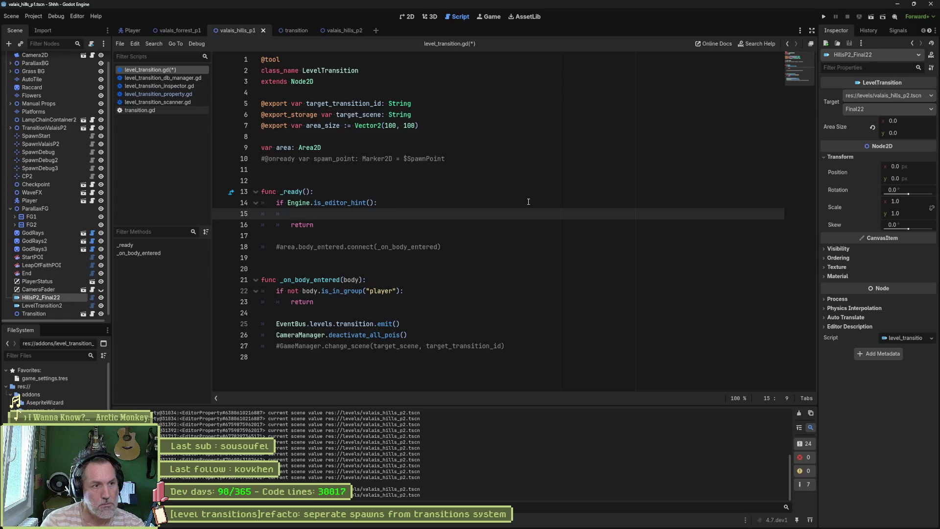
pyautogui.write('_update_area')
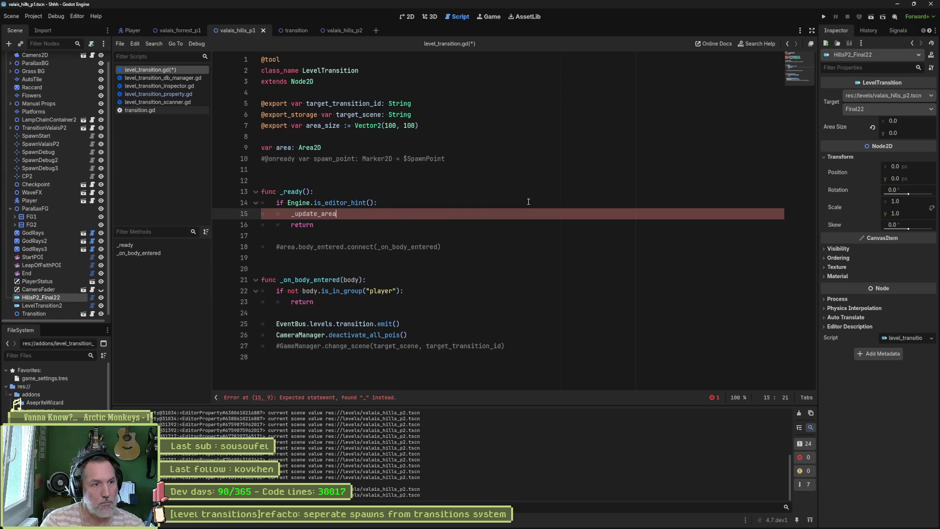
pyautogui.write('()')
pyautogui.press('Down')
pyautogui.press('Down')
pyautogui.press('Down')
# Add a new 'func _update_area() -> void:' function with a pass body.
pyautogui.press('Return')
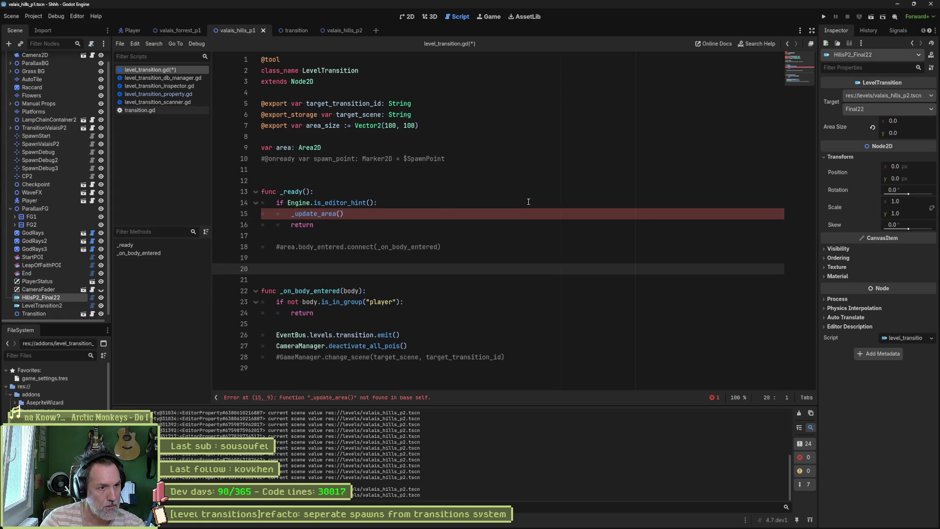
pyautogui.press('Return')
pyautogui.press('Return')
pyautogui.press('Up')
pyautogui.write('f')
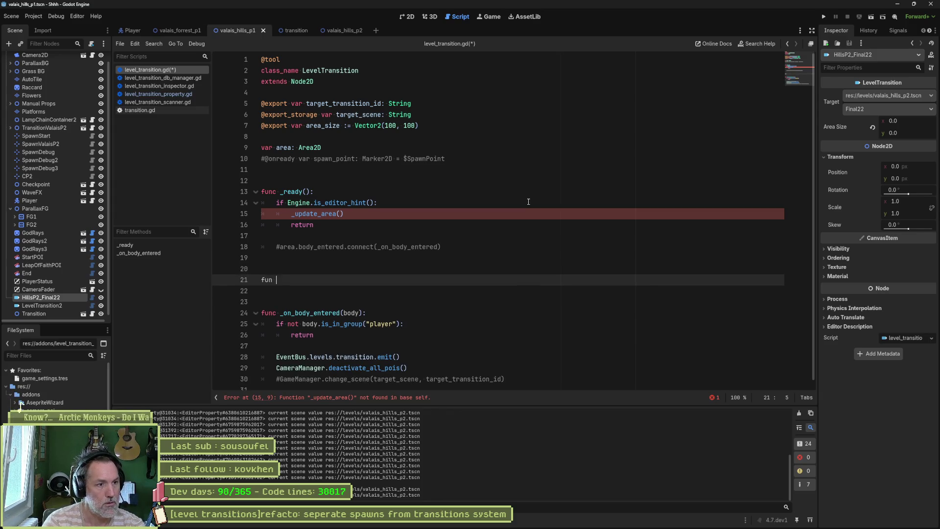
pyautogui.press('BackSpace')
pyautogui.write('c _update_area')
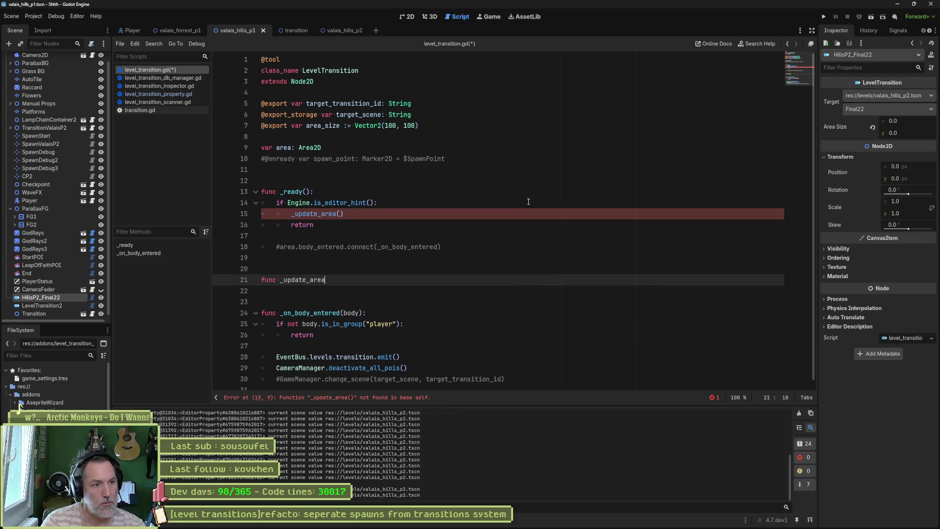
pyautogui.write('() -> void:')
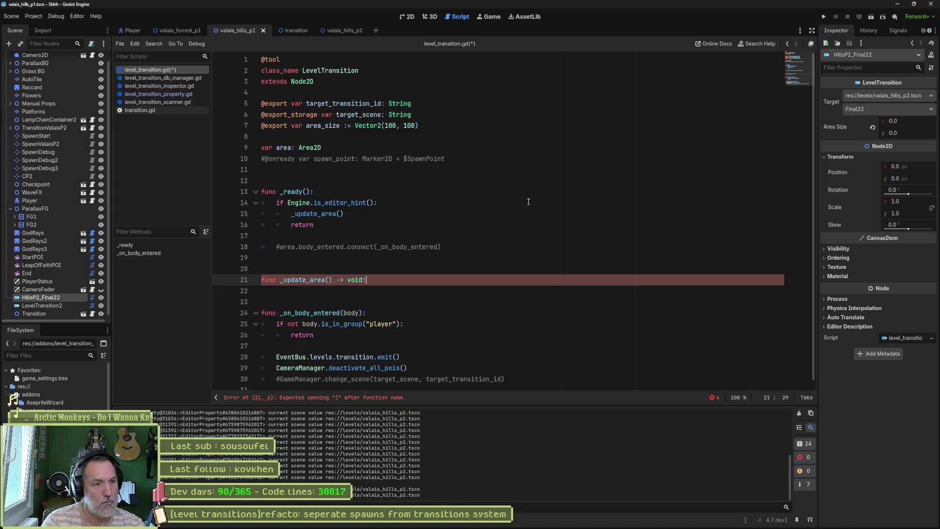
pyautogui.press('Return')
pyautogui.write('pass')
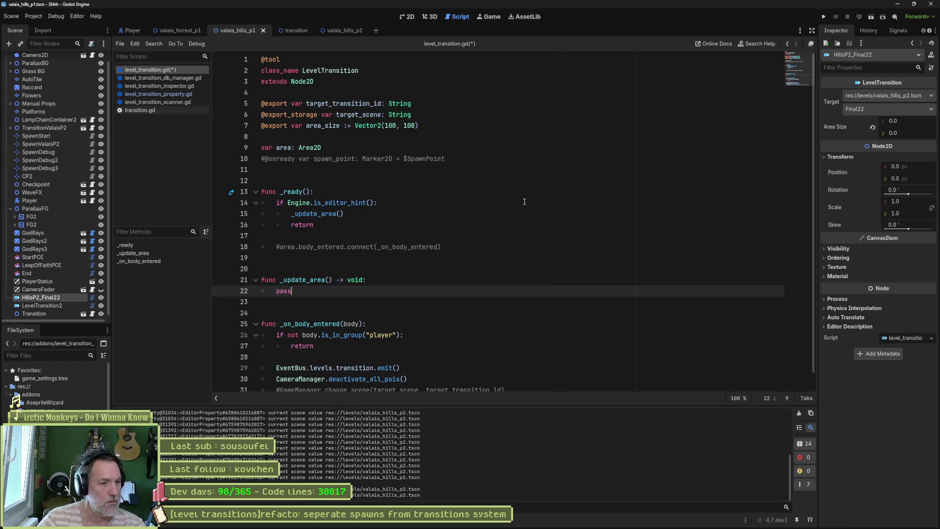
# Under 'if not area:', set area = Area2D.new() and add_child(area), then save.
pyautogui.click(377, 275)
pyautogui.press('Return')
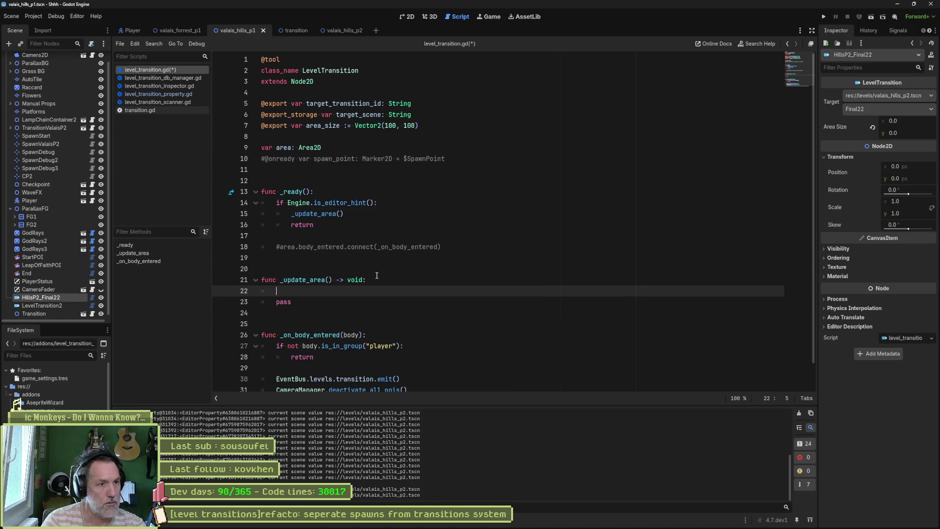
pyautogui.write('if not area:')
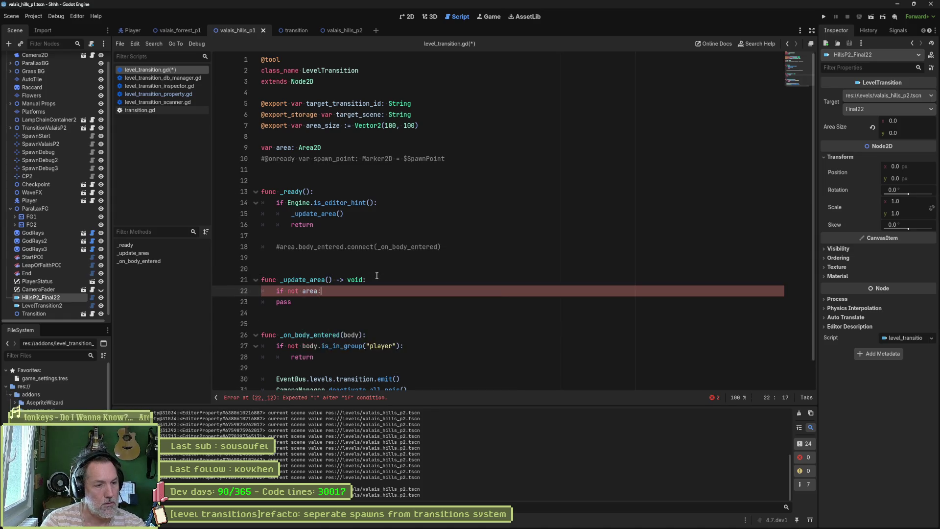
pyautogui.press('Return')
pyautogui.write('area = ')
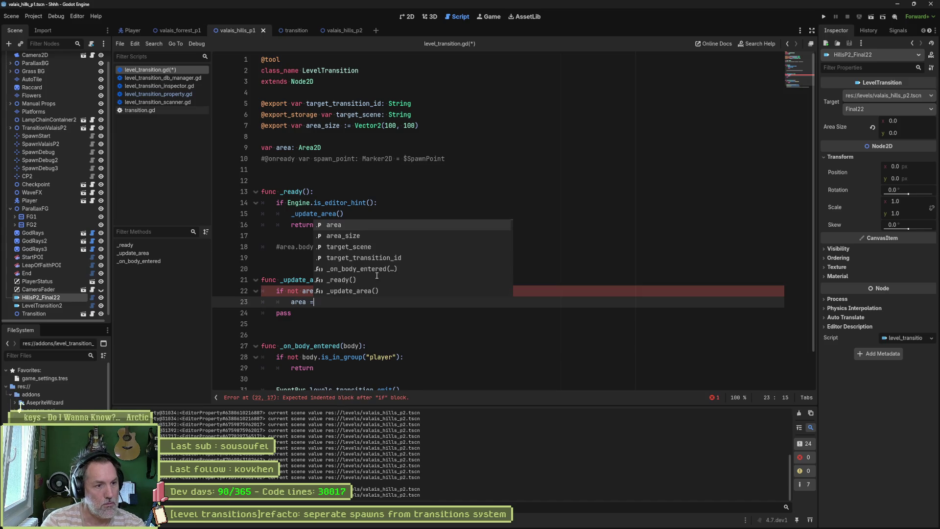
pyautogui.write('Area2')
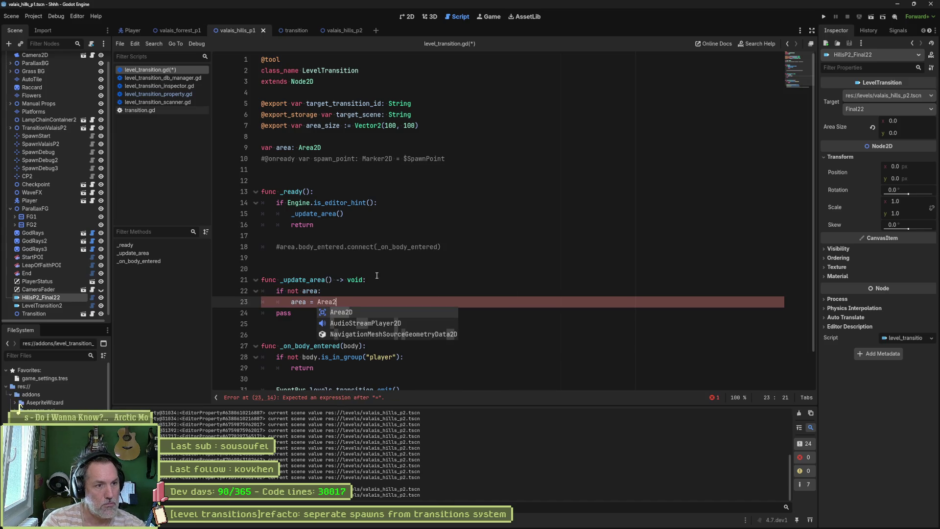
pyautogui.write('D.')
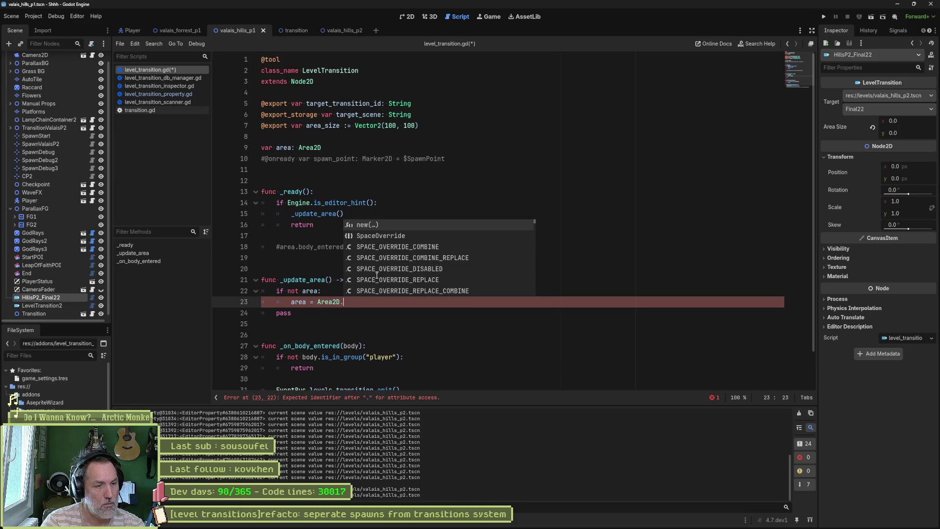
pyautogui.press('Return')
pyautogui.write(')')
pyautogui.press('Return')
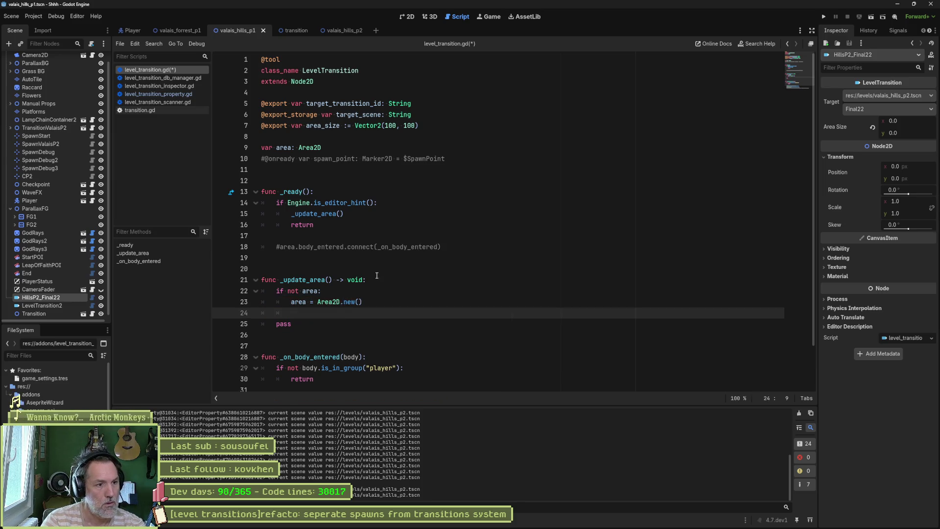
pyautogui.write('add')
pyautogui.press('Return')
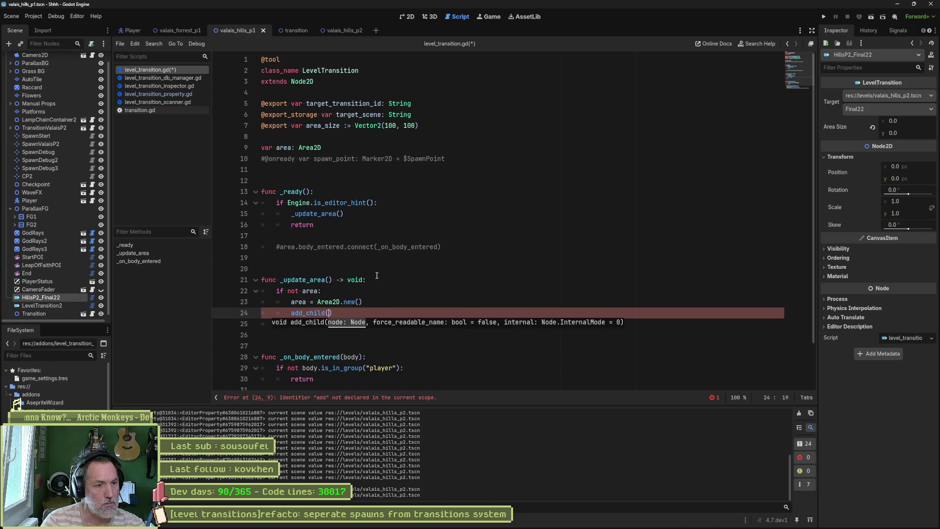
pyautogui.write('area')
pyautogui.hotkey('ctrl', 's')
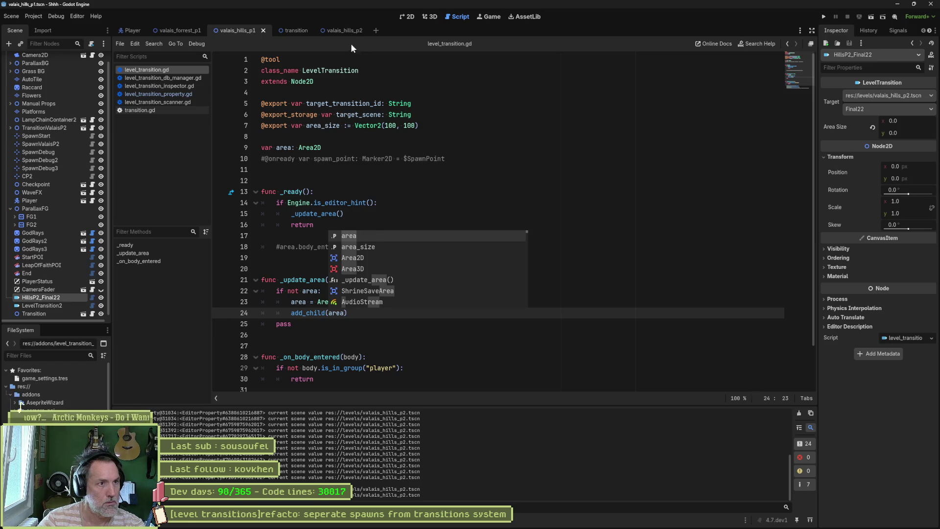
pyautogui.click(414, 191)
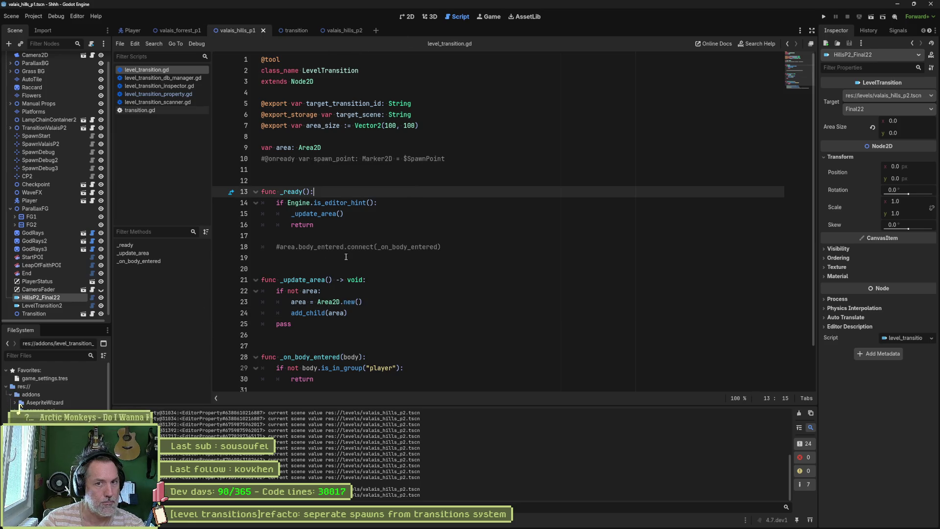
pyautogui.click(49, 305)
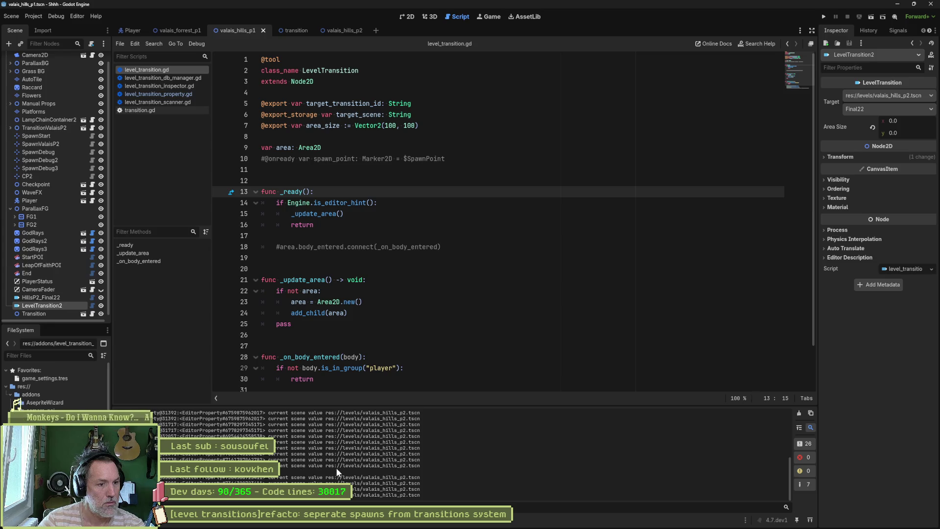
# Comment out the current-scene print on line 34 of level_transition_property.gd.
pyautogui.click(798, 413)
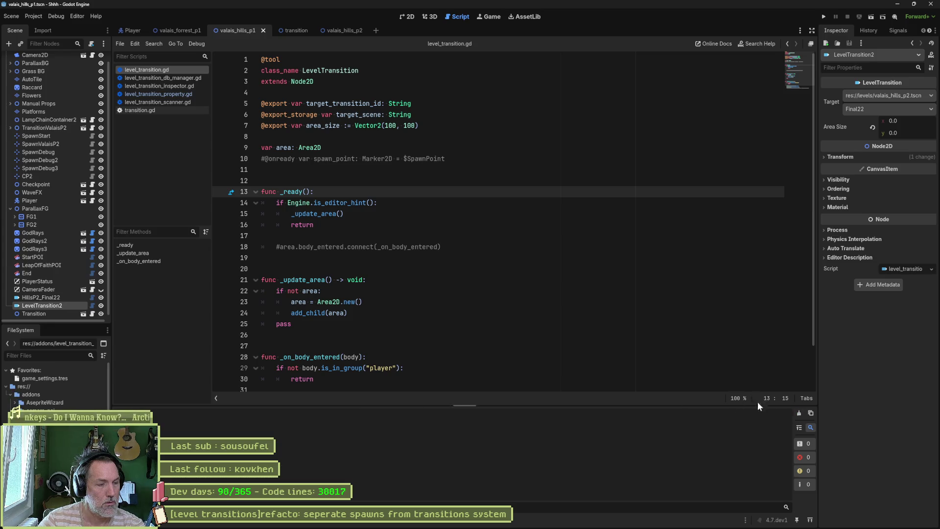
pyautogui.click(408, 16)
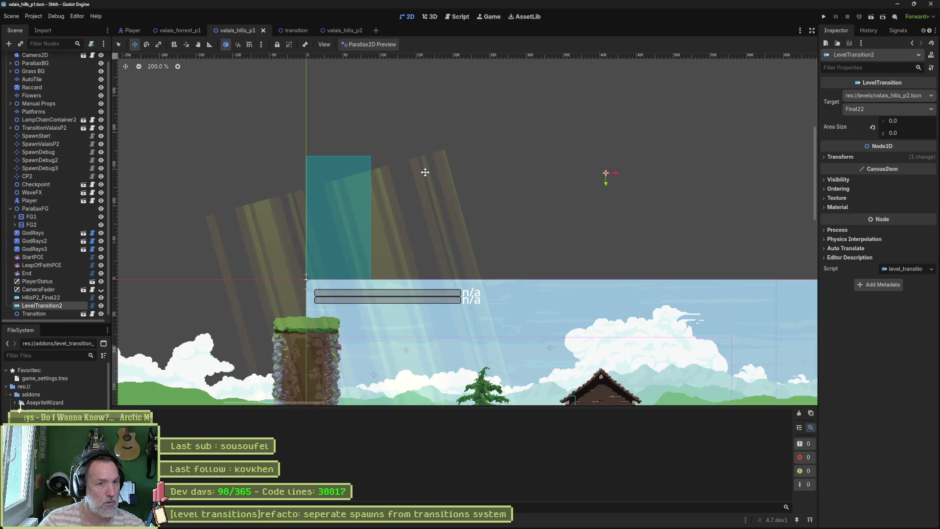
pyautogui.click(39, 297)
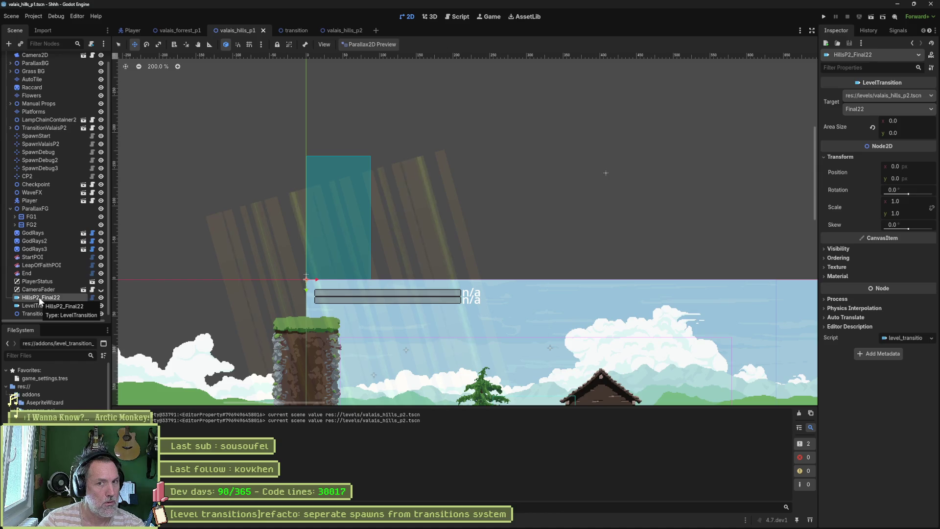
pyautogui.click(458, 16)
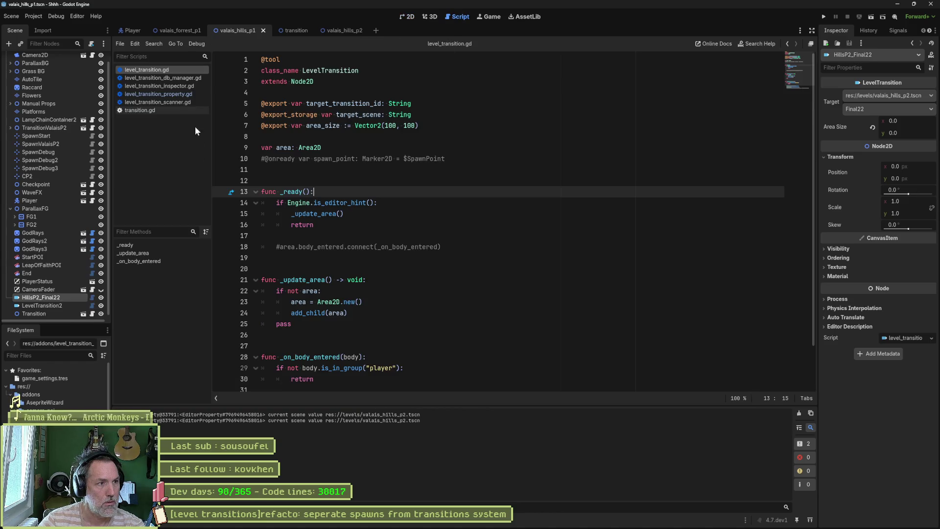
pyautogui.click(179, 94)
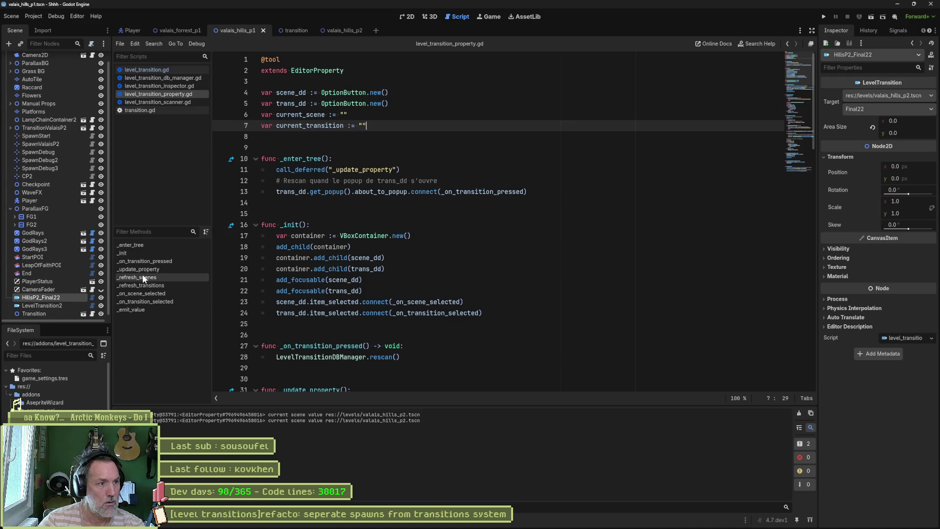
pyautogui.click(157, 269)
pyautogui.click(277, 258)
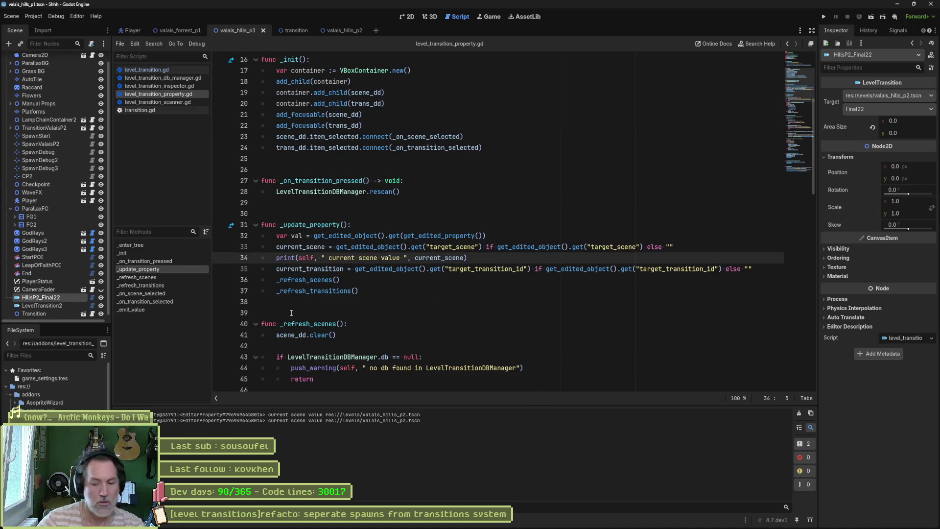
pyautogui.write('#')
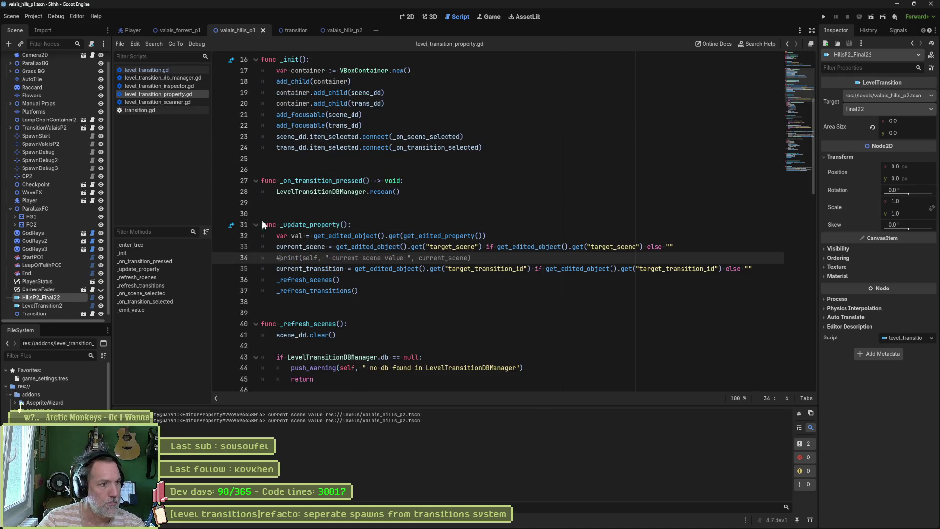
# Clear Output and start a print("asdf") line in _ready's editor-hint branch of level_transition.gd.
pyautogui.click(799, 413)
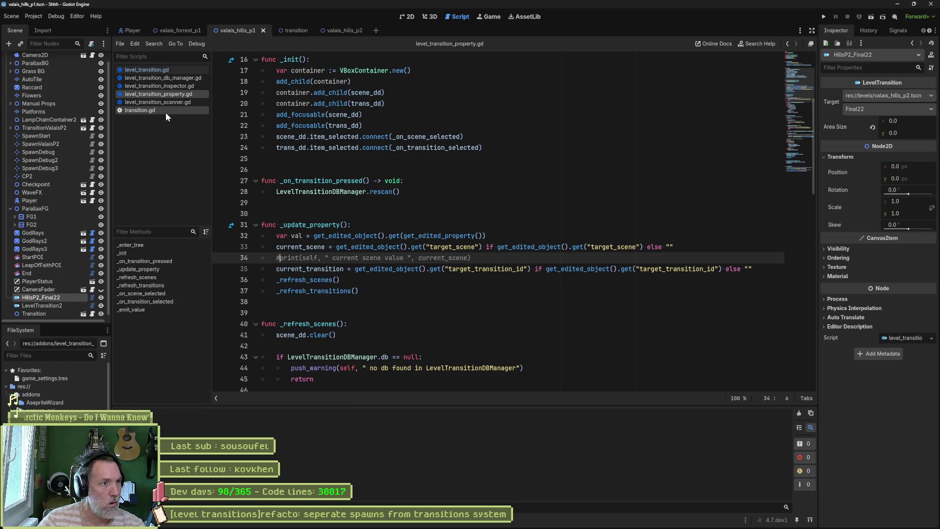
pyautogui.click(169, 71)
pyautogui.click(413, 199)
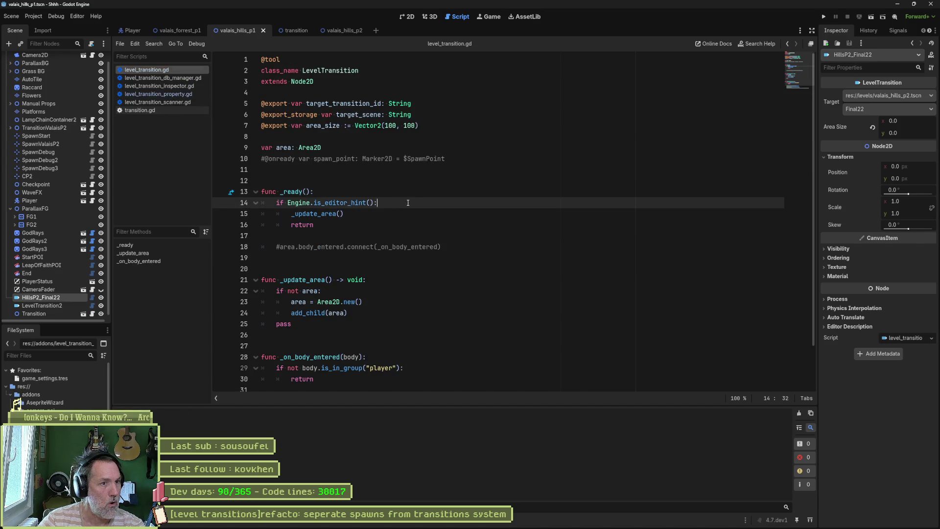
pyautogui.press('Return')
pyautogui.write('print')
pyautogui.write('("asd')
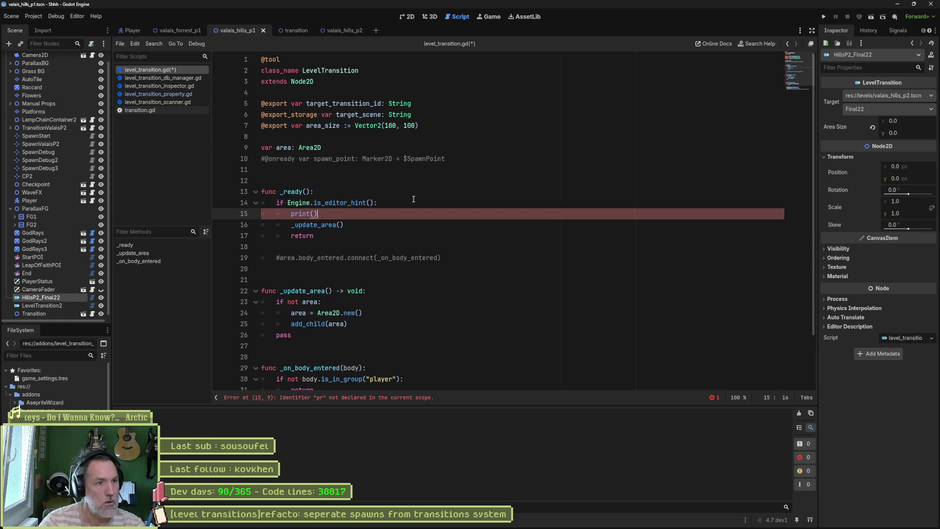
pyautogui.write('f')
# Save the script and drag LevelTransition2 to (364, -181) in the 2D view.
pyautogui.hotkey('ctrl', 's')
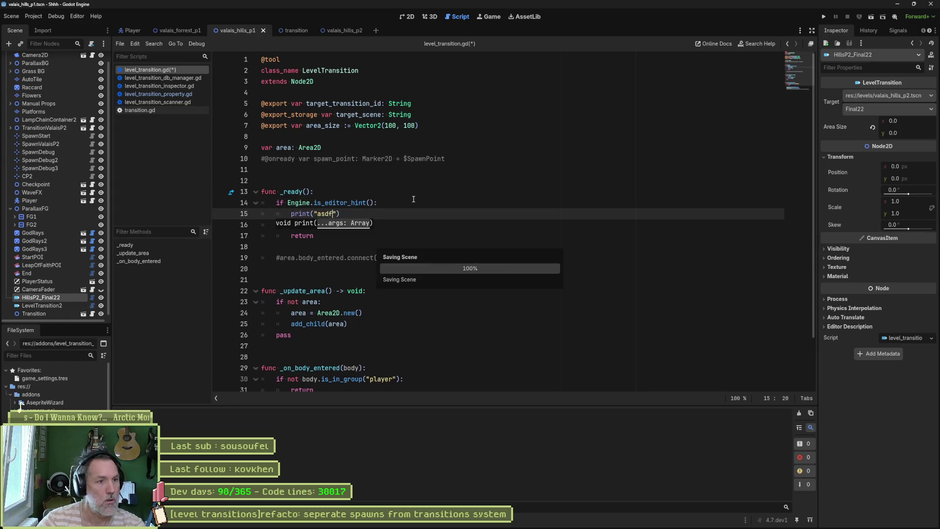
pyautogui.click(53, 292)
pyautogui.click(53, 296)
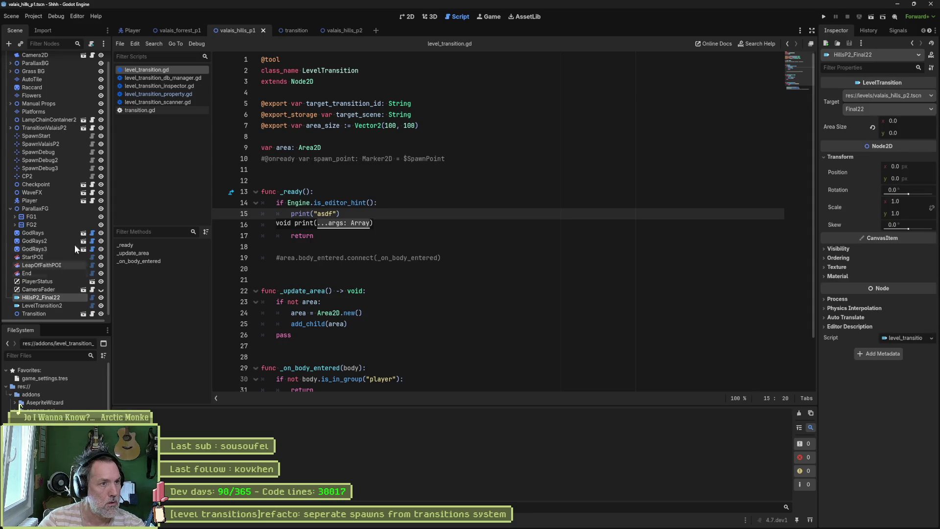
pyautogui.click(410, 18)
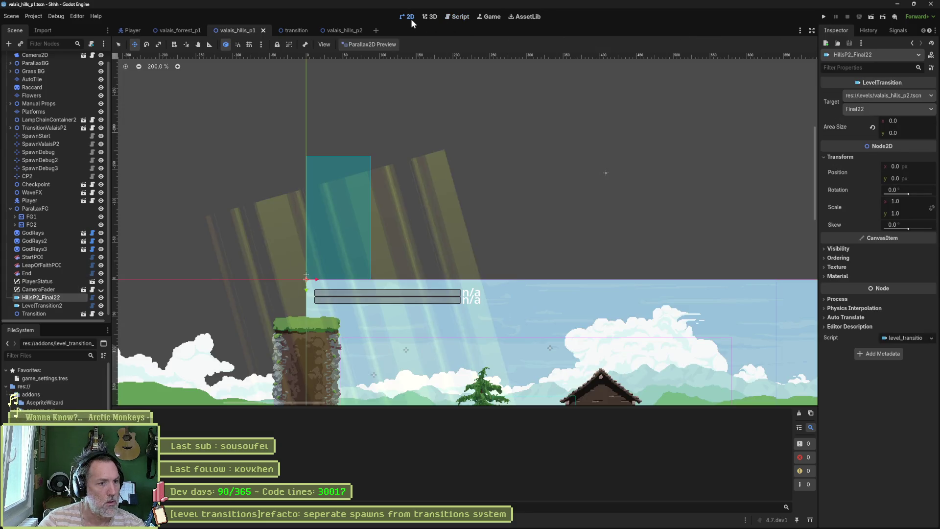
pyautogui.click(51, 306)
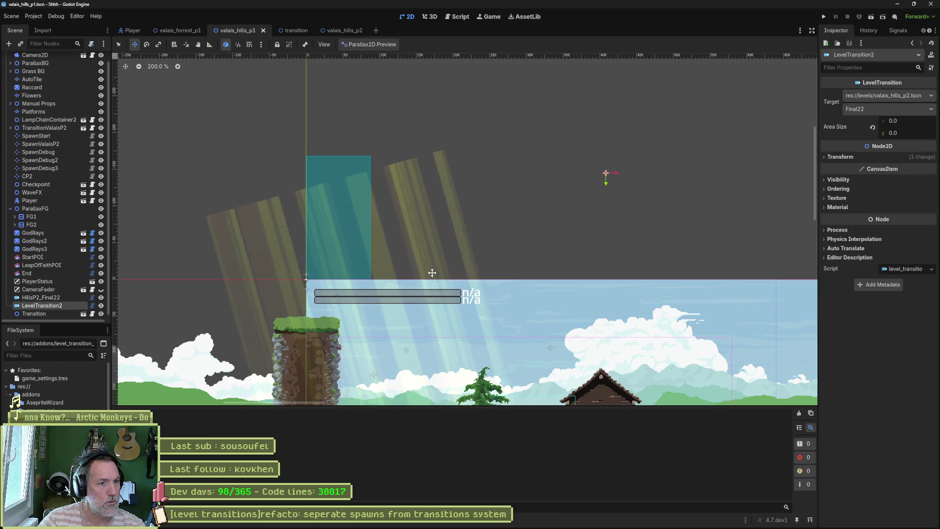
pyautogui.moveTo(612, 268)
pyautogui.mouseDown()
pyautogui.moveTo(566, 274)
pyautogui.moveTo(580, 301)
pyautogui.mouseUp()
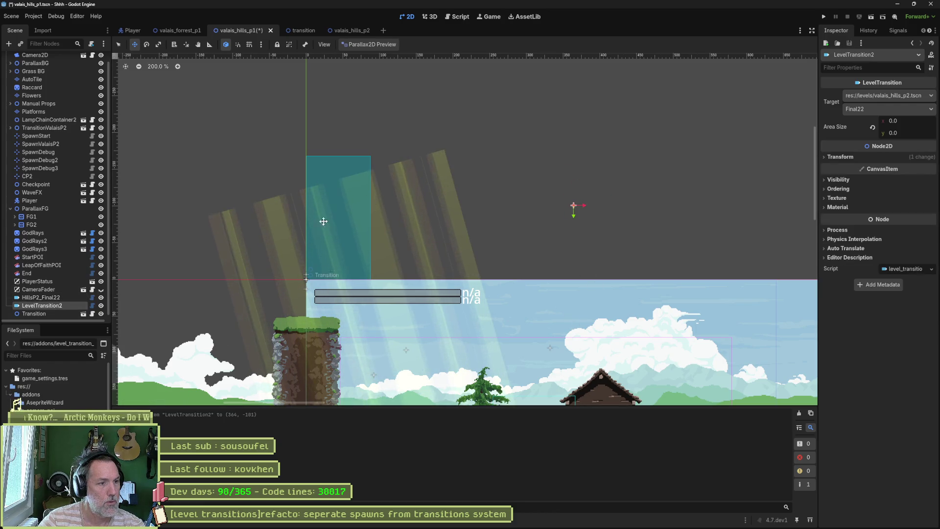
# Back in level_transition.gd, review _update_area's Area2D lines and select the _ready body.
pyautogui.click(460, 19)
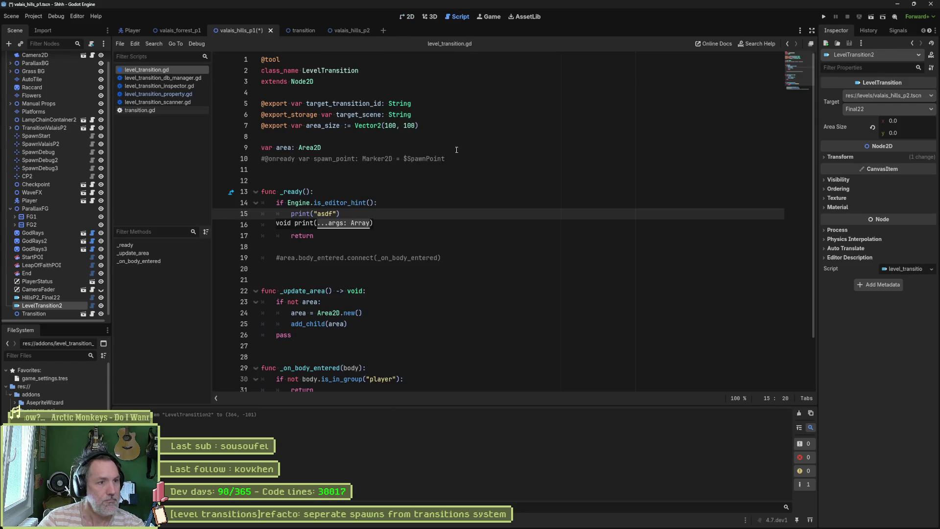
pyautogui.keyDown('shift'); pyautogui.click(363, 202); pyautogui.keyUp('shift')
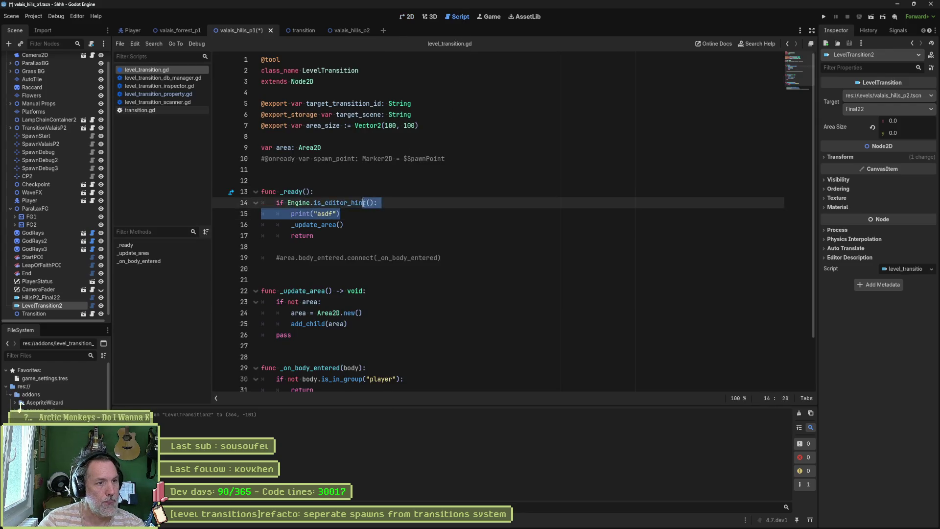
pyautogui.click(359, 213)
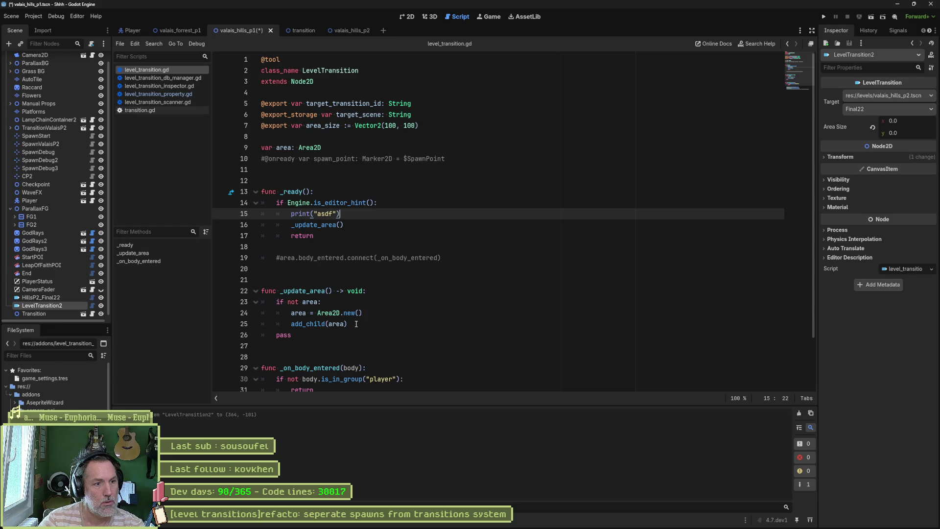
pyautogui.moveTo(356, 324); pyautogui.dragTo(365, 301)
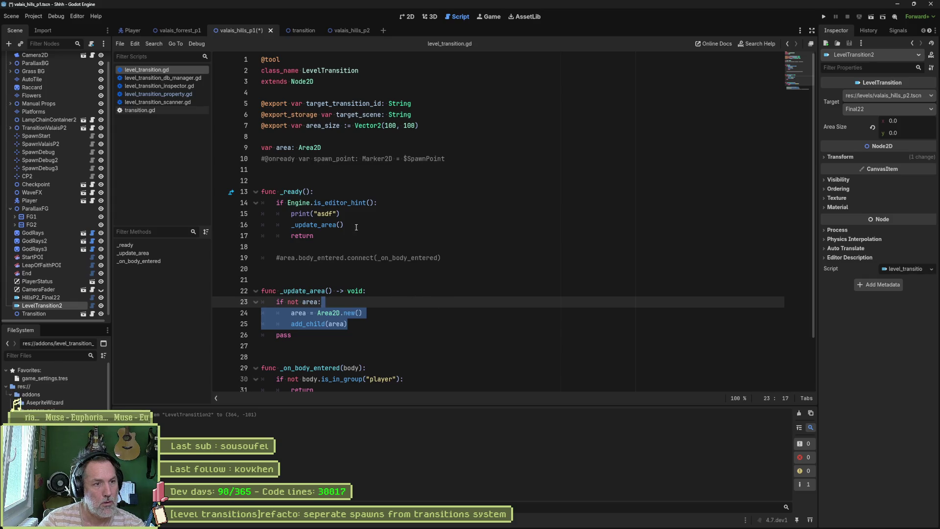
pyautogui.moveTo(348, 202)
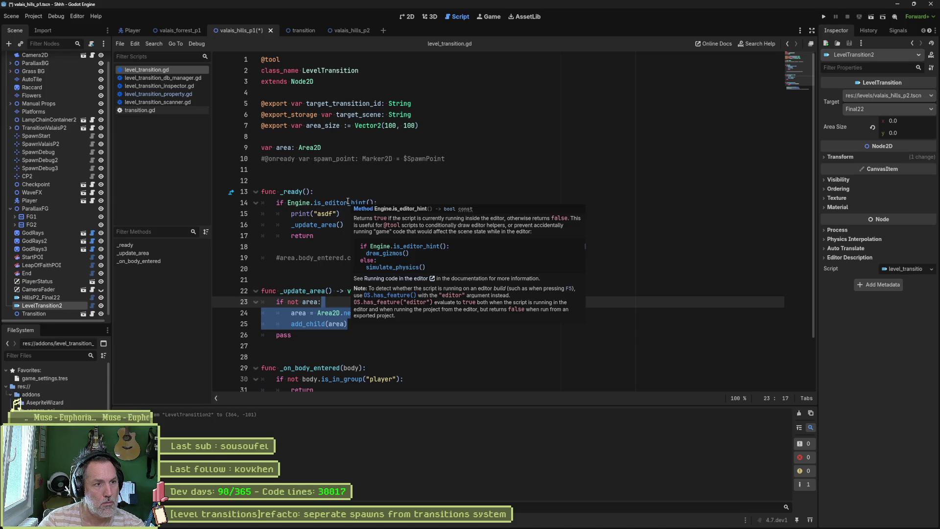
pyautogui.click(348, 202)
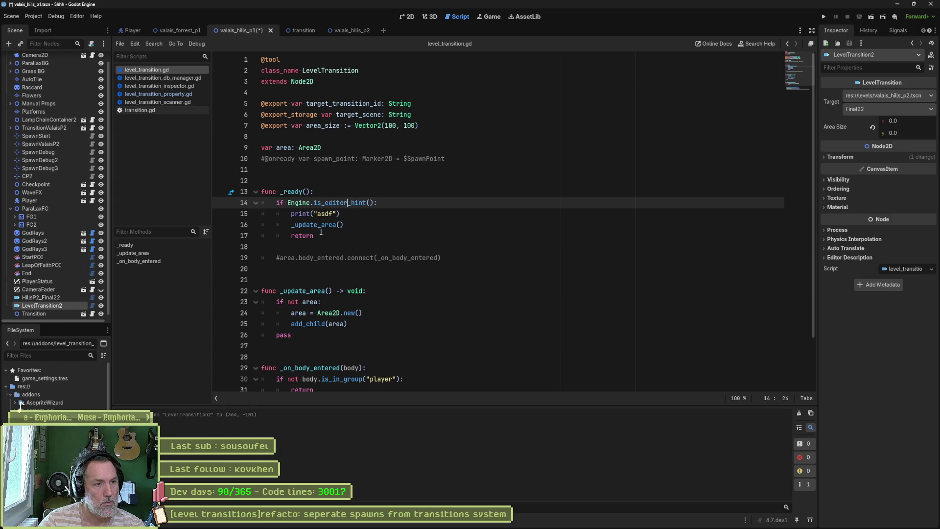
pyautogui.moveTo(321, 231); pyautogui.dragTo(334, 196)
pyautogui.hotkey('ctrl', 'c')
# Add a 'func _process(_delta):' function containing the pasted editor-hint block.
pyautogui.click(337, 272)
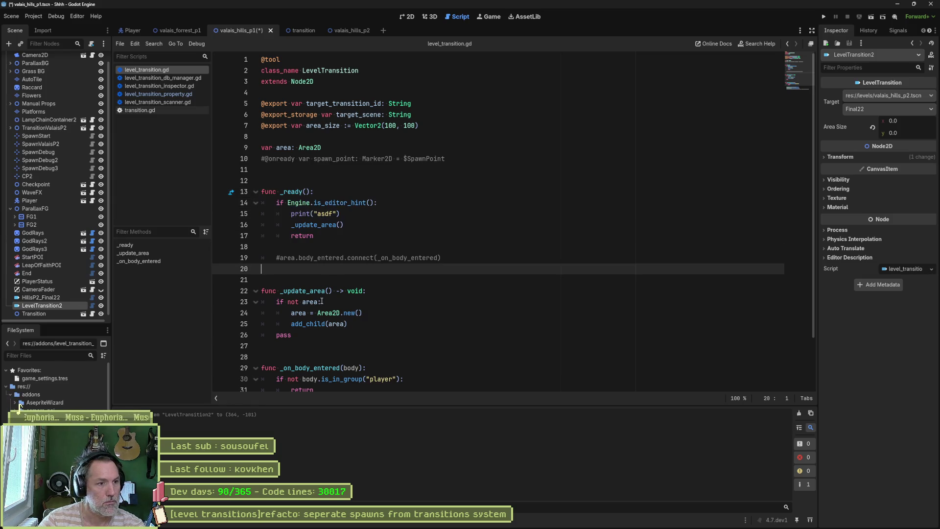
pyautogui.press('Return')
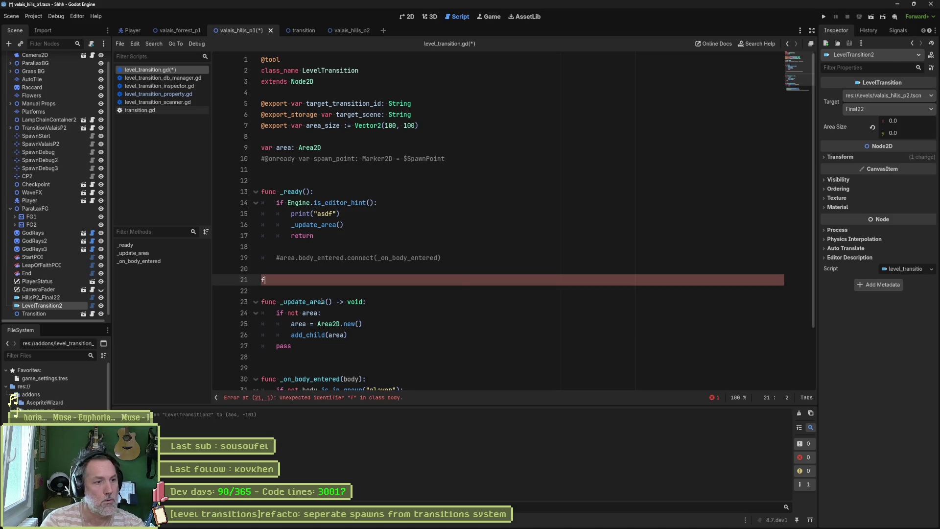
pyautogui.press('Return')
pyautogui.write('func _pro')
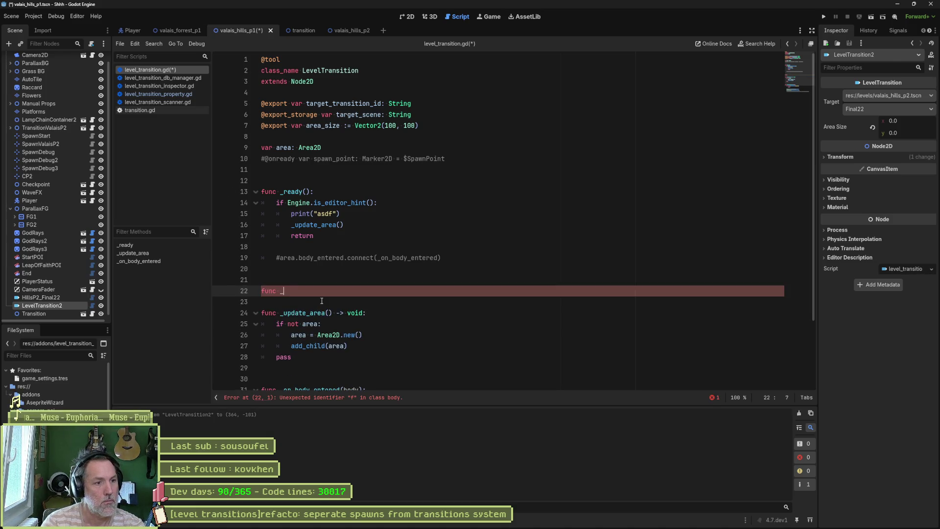
pyautogui.press('Return')
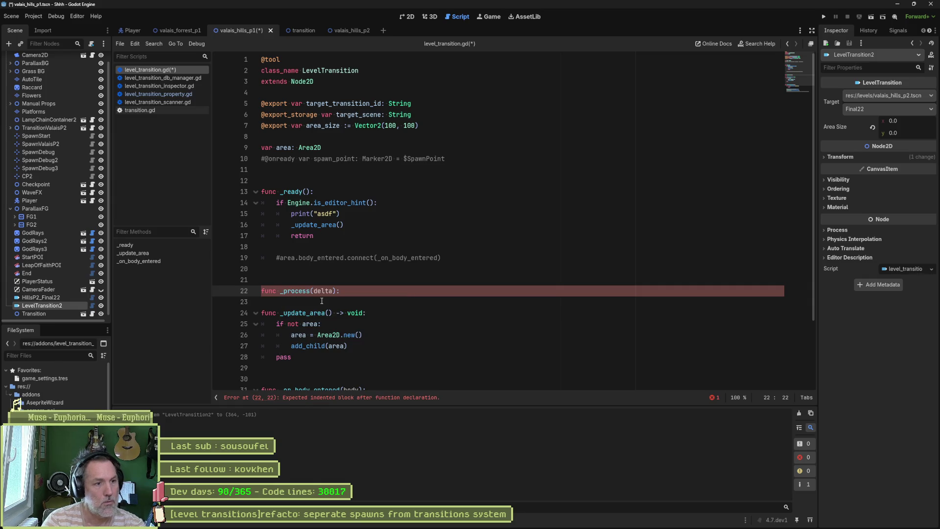
pyautogui.write('_')
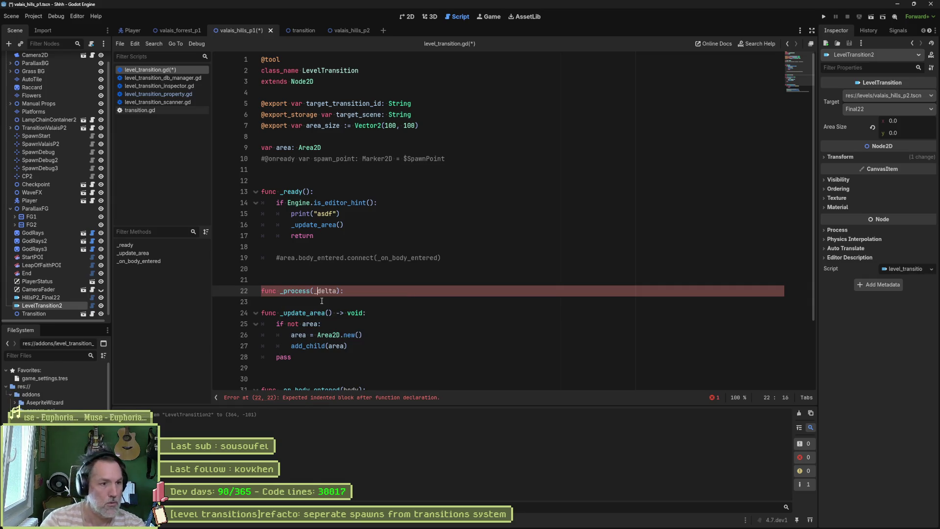
pyautogui.press('End')
pyautogui.press('Return')
pyautogui.hotkey('ctrl', 'v')
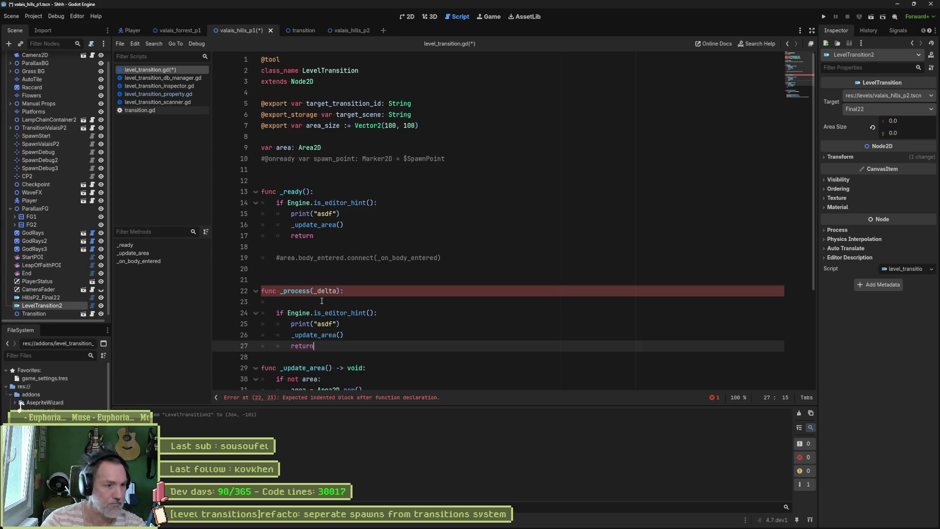
pyautogui.press('Up')
pyautogui.press('Up')
pyautogui.press('Up')
pyautogui.hotkey('ctrl', 'shift', 'k')
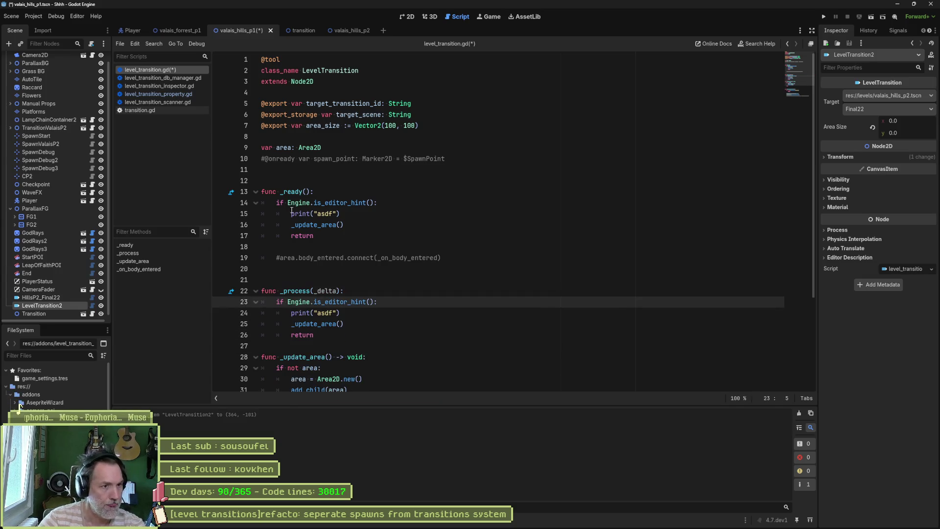
# Delete the print and _update_area() lines from _ready, leaving return, and save.
pyautogui.click(350, 215)
pyautogui.hotkey('ctrl', 'shift', 'k')
pyautogui.hotkey('ctrl', 'shift', 'k')
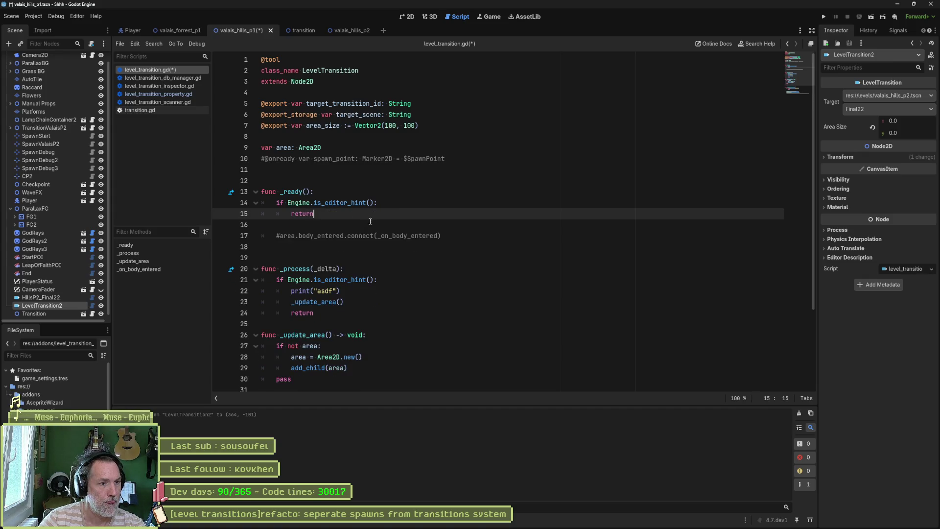
pyautogui.hotkey('ctrl', 's')
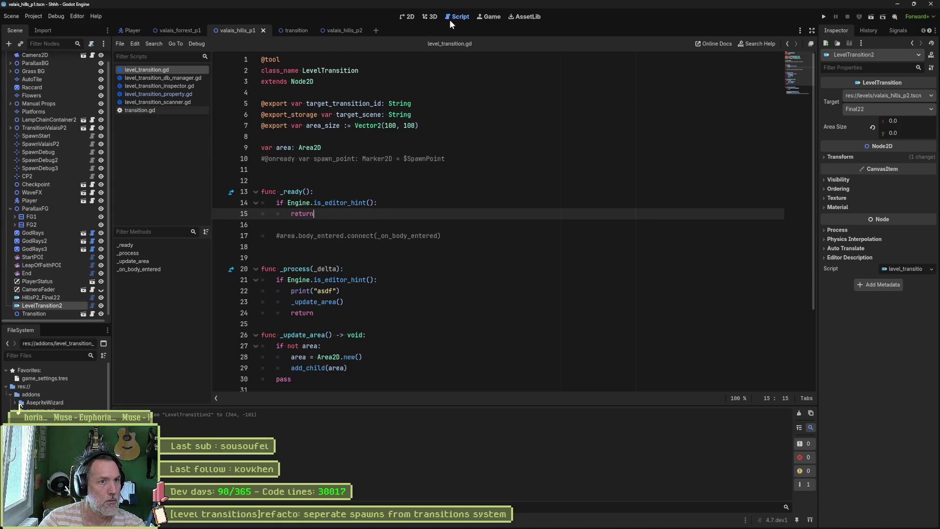
# In the 2D view, widen the area size to 0.51 and move LevelTransition2 to test area updating.
pyautogui.click(42, 298)
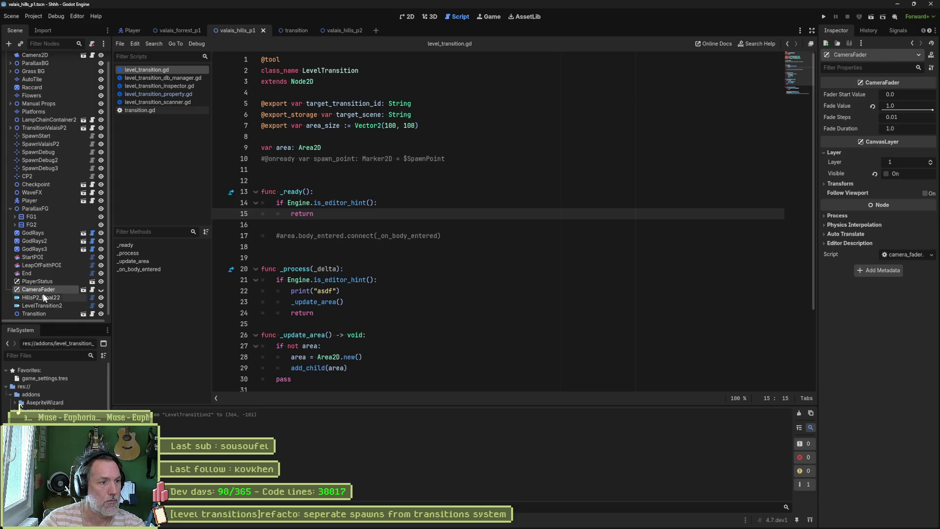
pyautogui.click(409, 16)
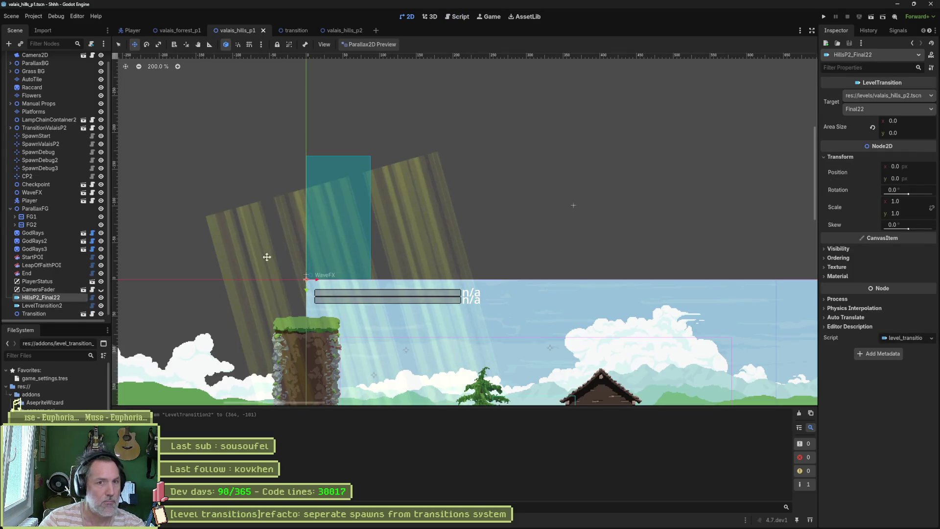
pyautogui.moveTo(894, 121); pyautogui.dragTo(905, 121)
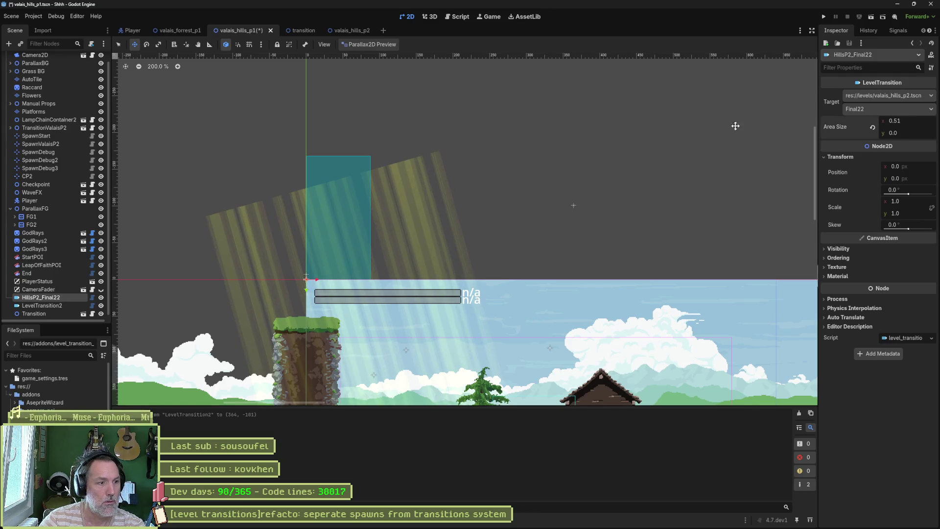
pyautogui.click(69, 305)
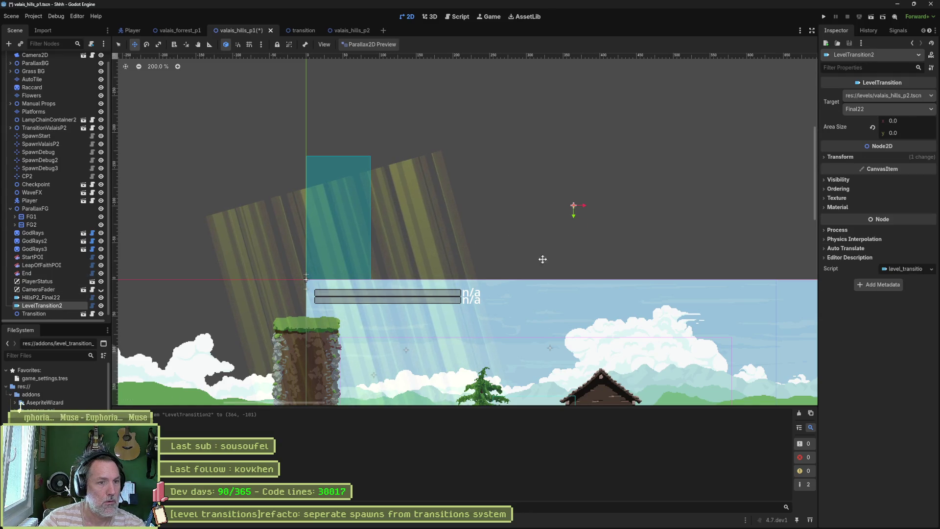
pyautogui.moveTo(543, 259); pyautogui.dragTo(526, 273)
# In level_transition.gd, add an else branch to _process that prints "asdf2" and save.
pyautogui.click(457, 17)
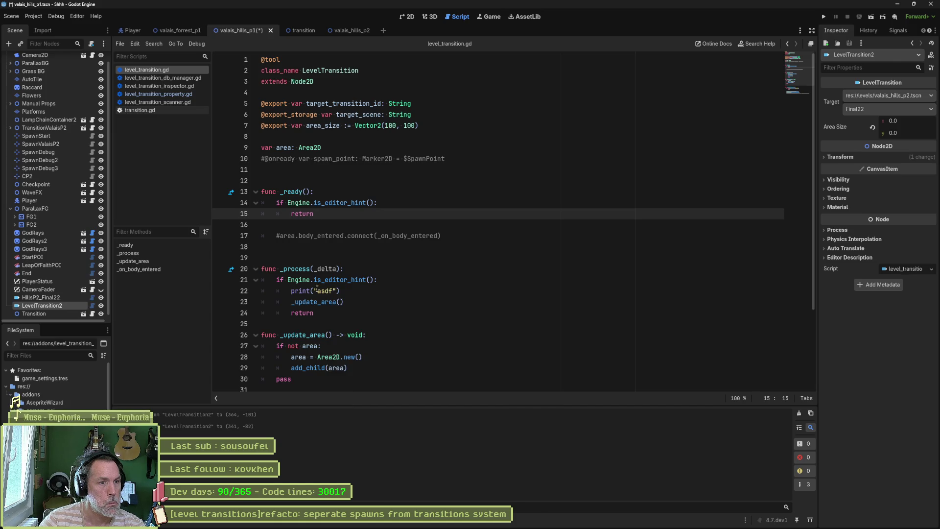
pyautogui.moveTo(354, 292); pyautogui.dragTo(387, 285)
pyautogui.hotkey('ctrl', 'c')
pyautogui.click(353, 314)
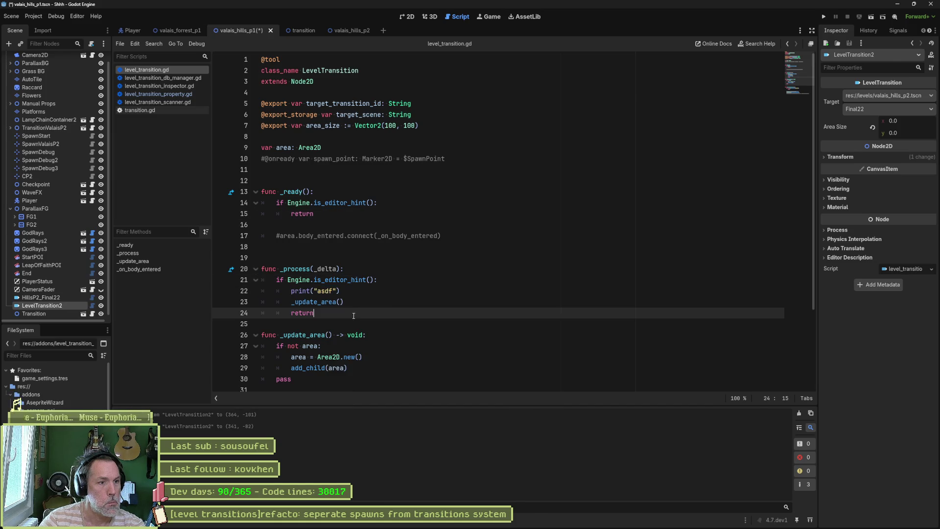
pyautogui.press('Return')
pyautogui.write('eles')
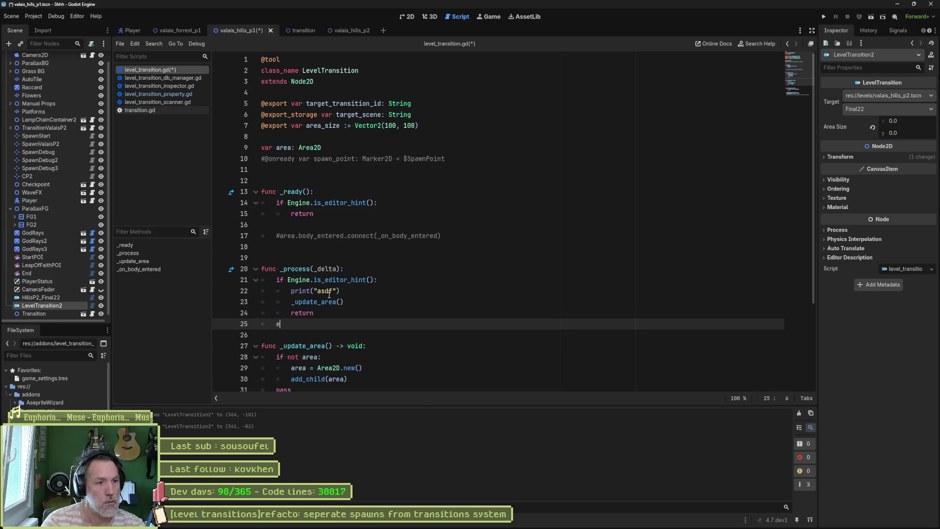
pyautogui.press('BackSpace')
pyautogui.press('BackSpace')
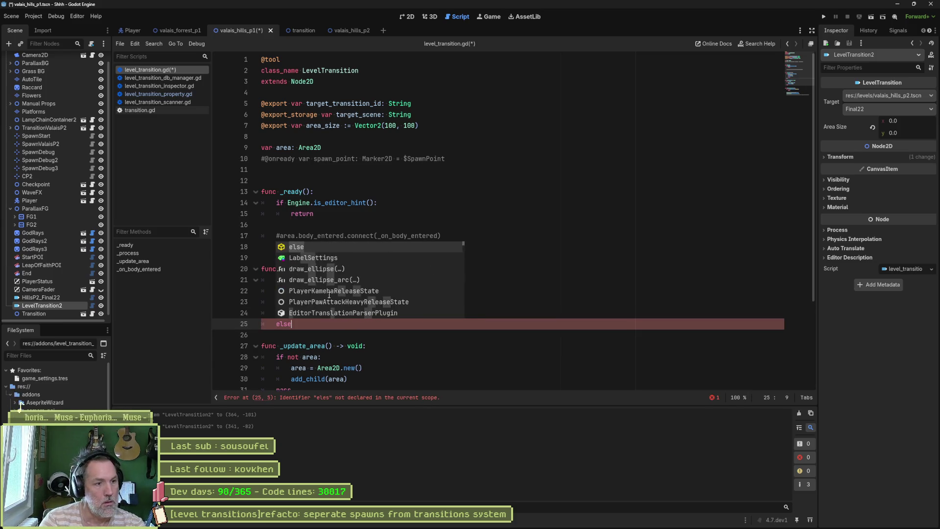
pyautogui.write('se:')
pyautogui.press('Return')
pyautogui.press('Return')
pyautogui.hotkey('ctrl', 'v')
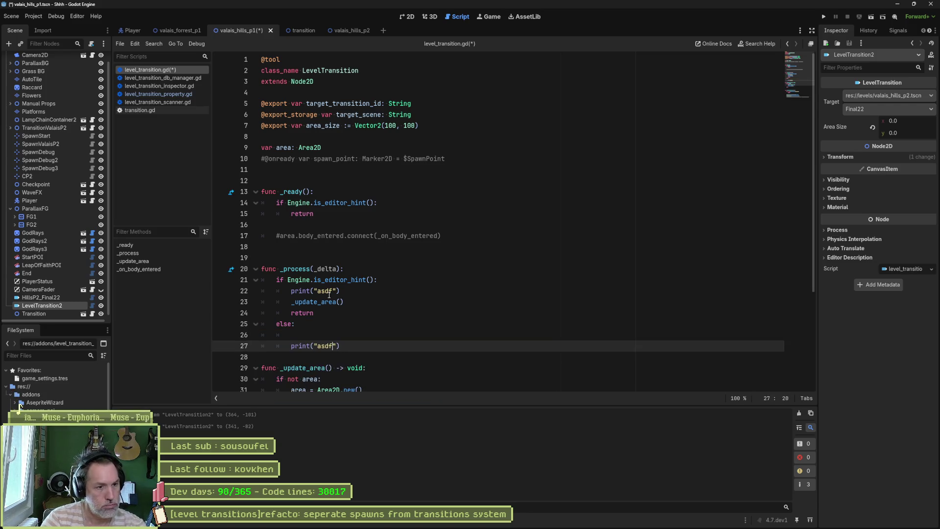
pyautogui.write('2')
pyautogui.hotkey('alt', 'Up')
pyautogui.hotkey('ctrl', 's')
# Delete the return line from _process.
pyautogui.press('Home')
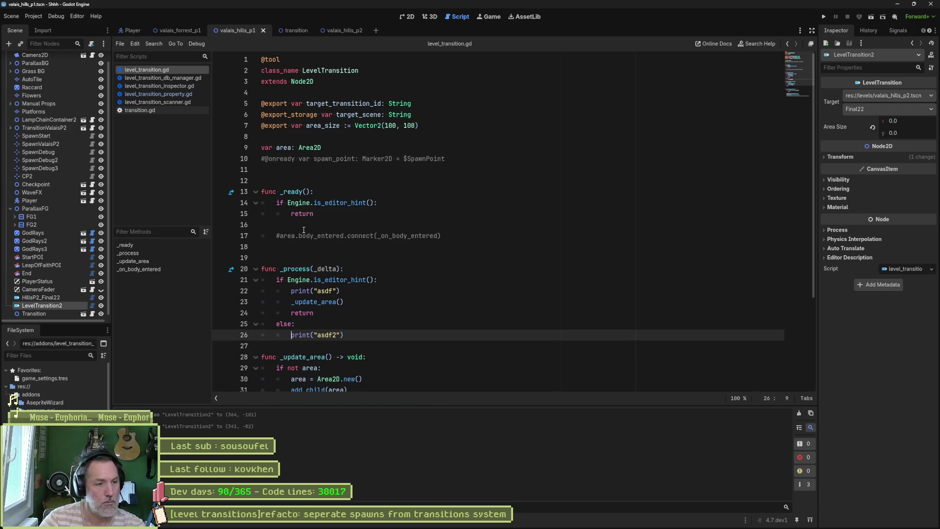
pyautogui.click(357, 308)
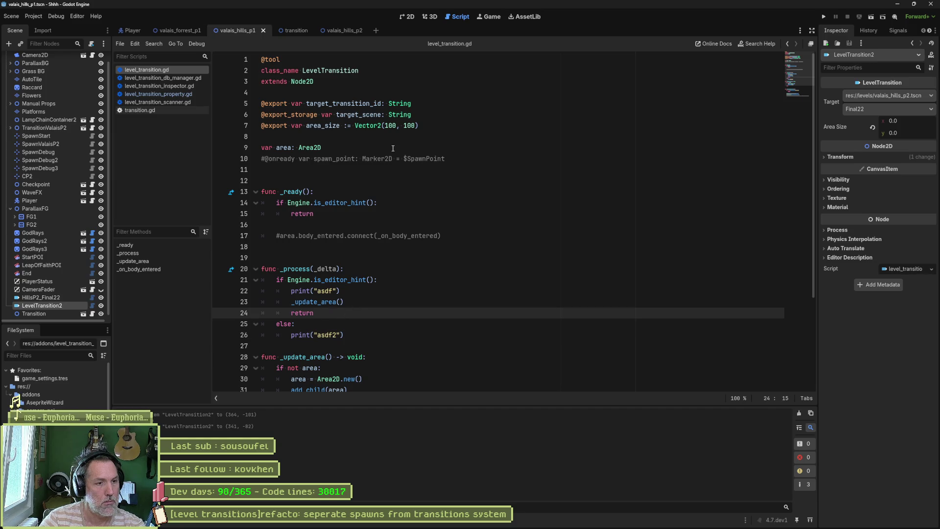
pyautogui.hotkey('ctrl', 'shift', 'k')
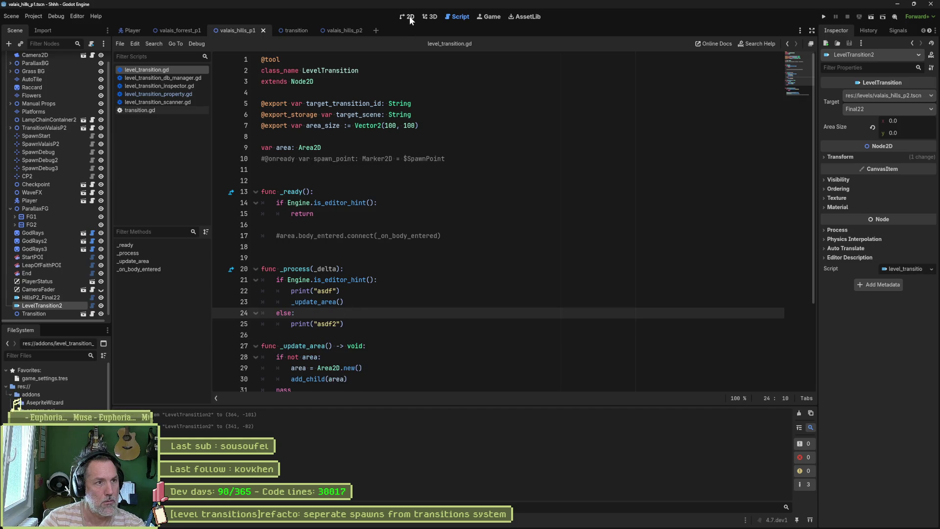
# In the 2D view, move HillsP2_Final22 to (170, -19) and set the area height to -0.41.
pyautogui.click(409, 16)
pyautogui.click(52, 297)
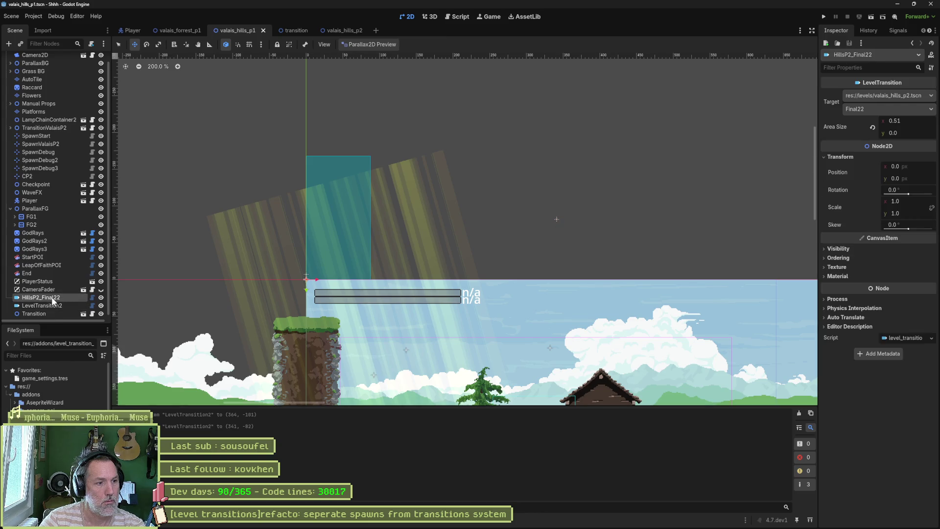
pyautogui.click(51, 304)
pyautogui.click(52, 297)
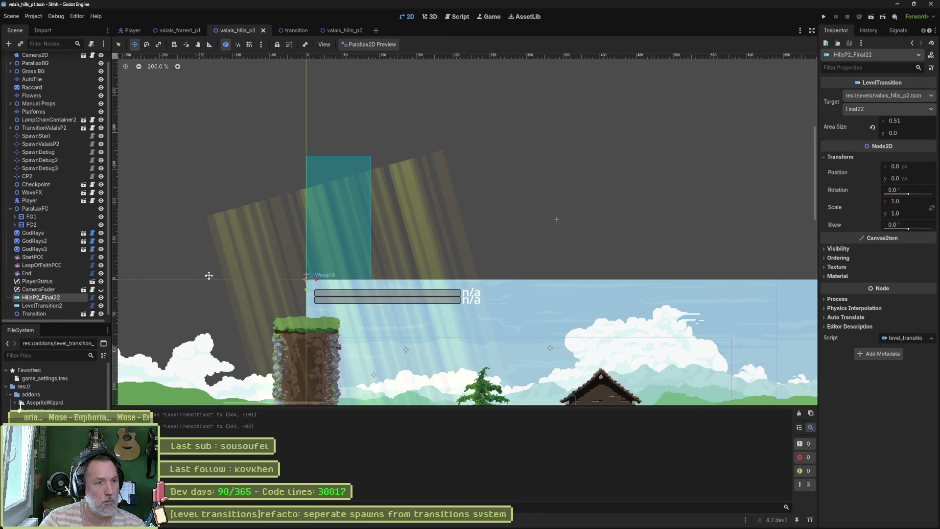
pyautogui.moveTo(478, 235); pyautogui.dragTo(603, 223)
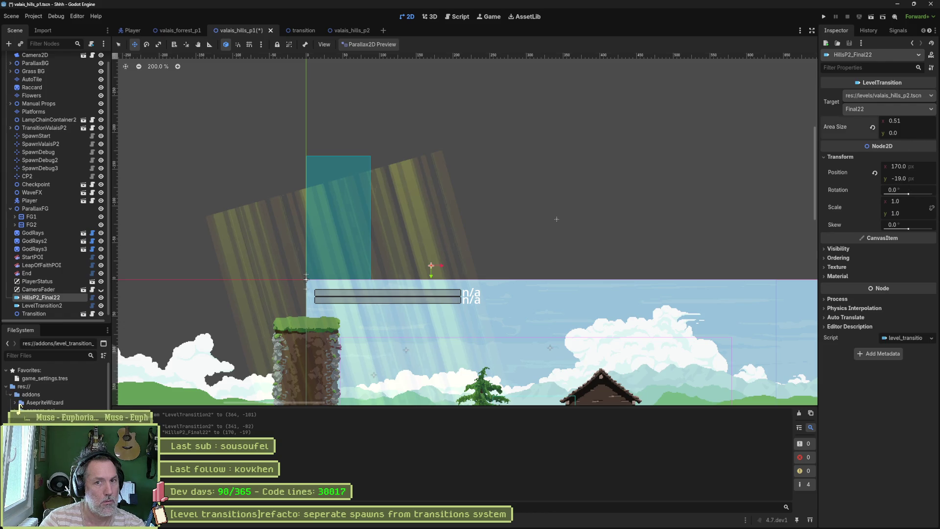
pyautogui.moveTo(901, 133); pyautogui.dragTo(901, 140)
# Return to level_transition.gd and place the caret on line 18.
pyautogui.click(469, 18)
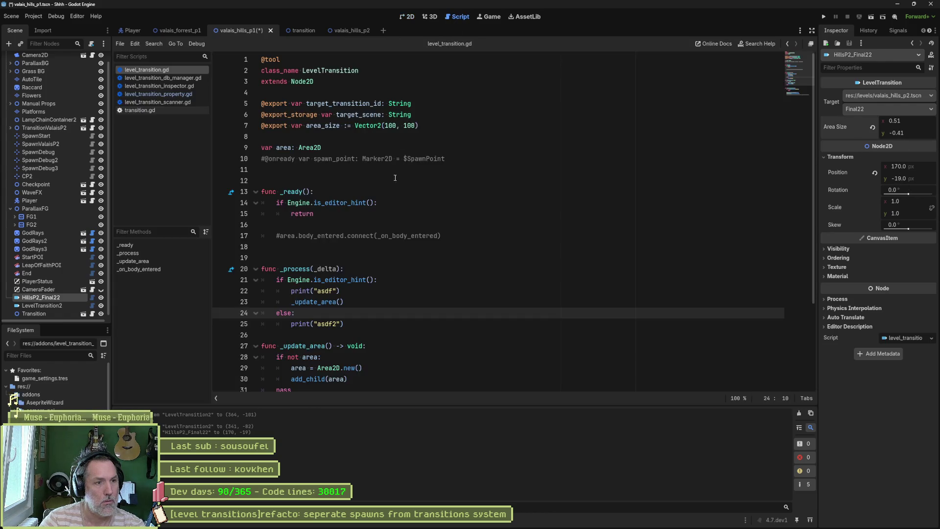
pyautogui.click(467, 249)
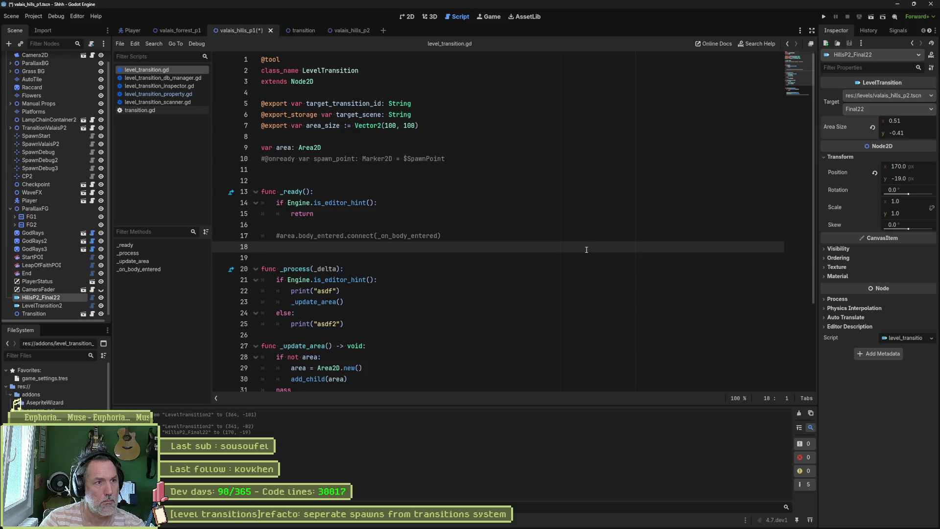
pyautogui.moveTo(272, 59)
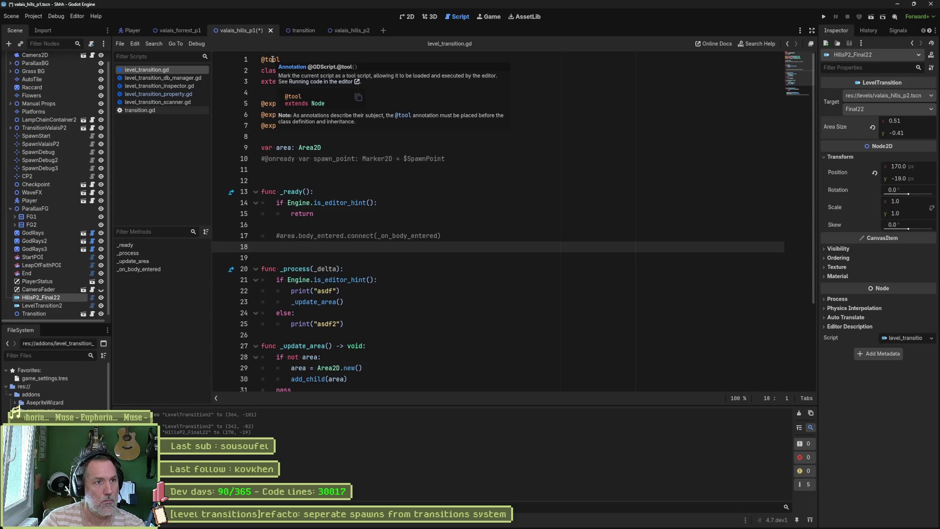
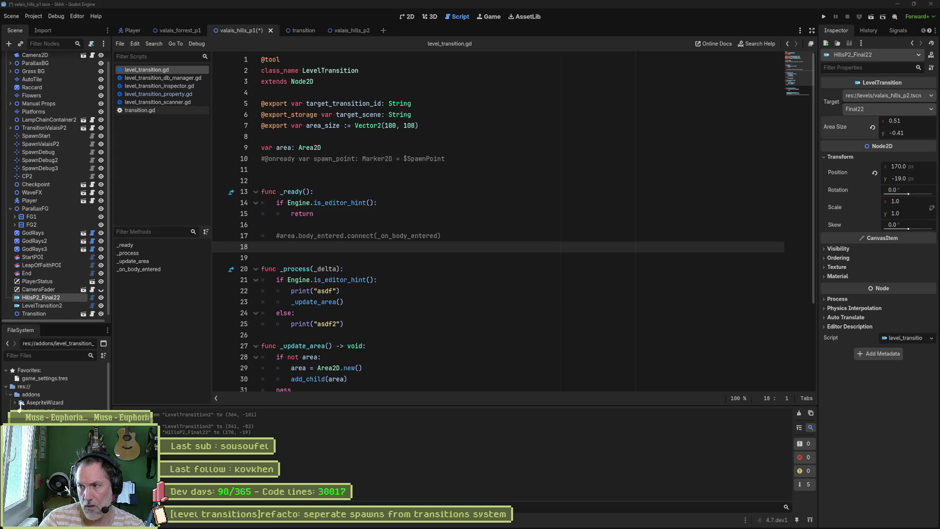
# Reload the current project, answering the save prompt for the valais_hills_p1 scene's unsaved changes.
pyautogui.click(680, 202)
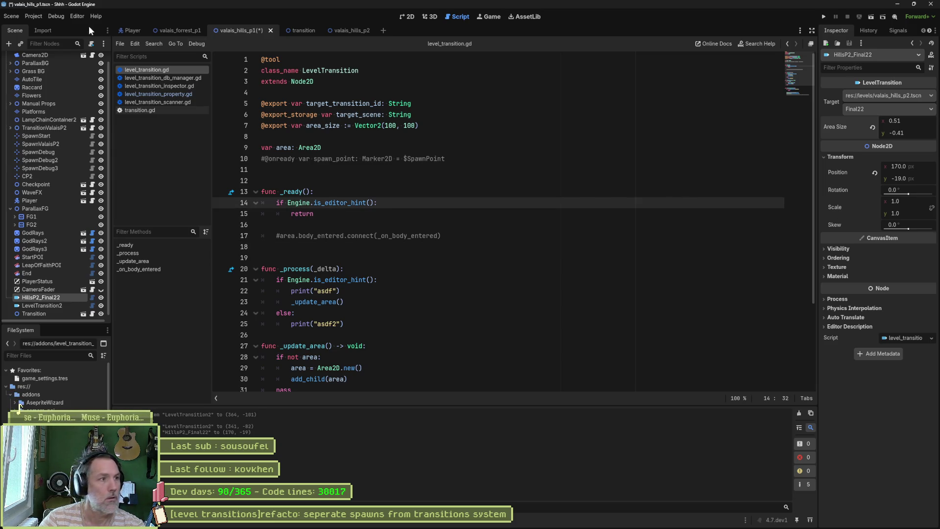
pyautogui.click(31, 18)
pyautogui.moveTo(11, 18)
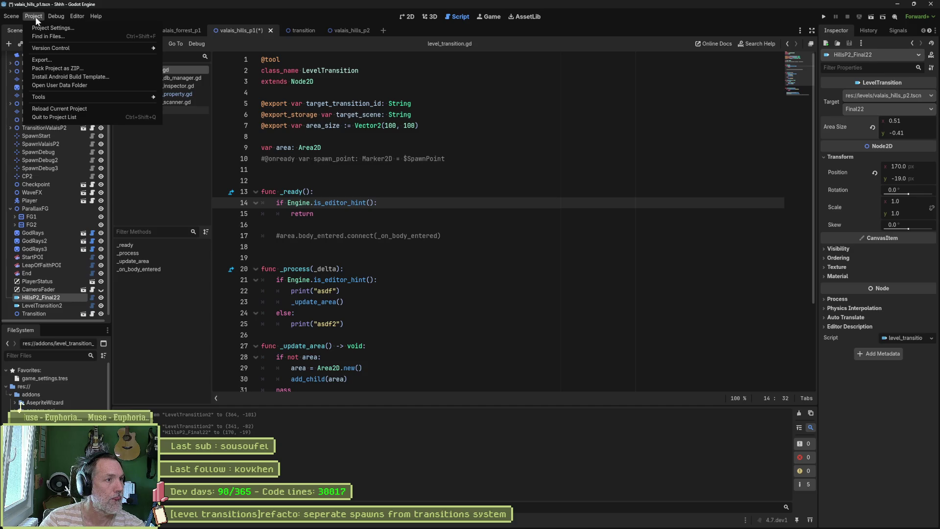
pyautogui.click(88, 108)
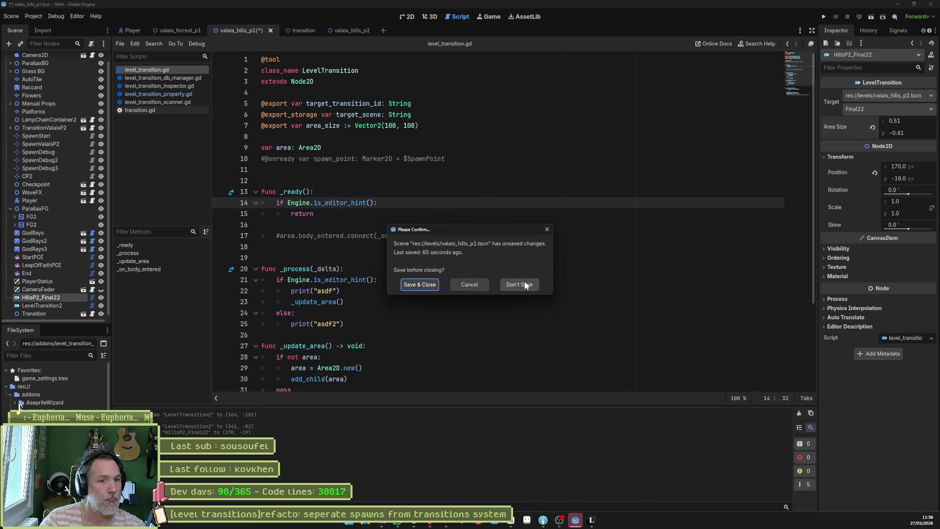
pyautogui.click(427, 283)
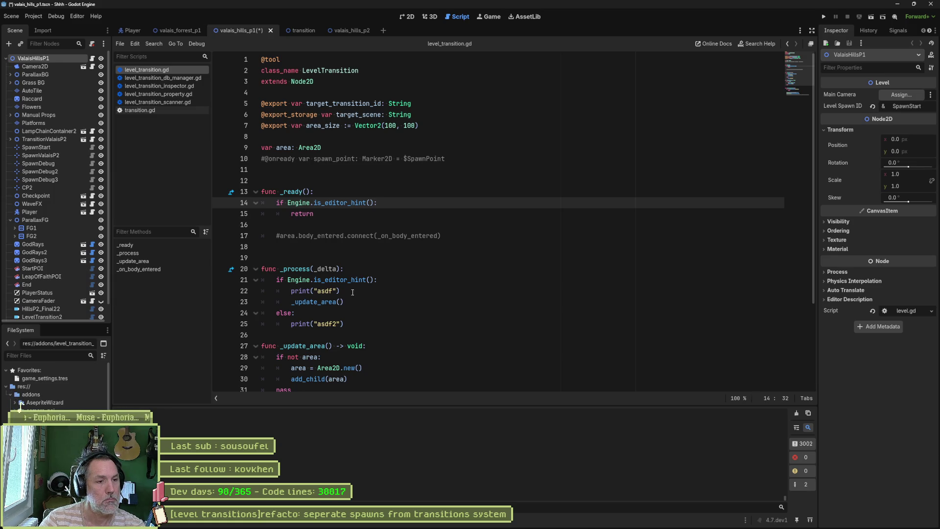
# Delete the print("asdf") line and the else branch with print("asdf2") from _process.
pyautogui.click(352, 291)
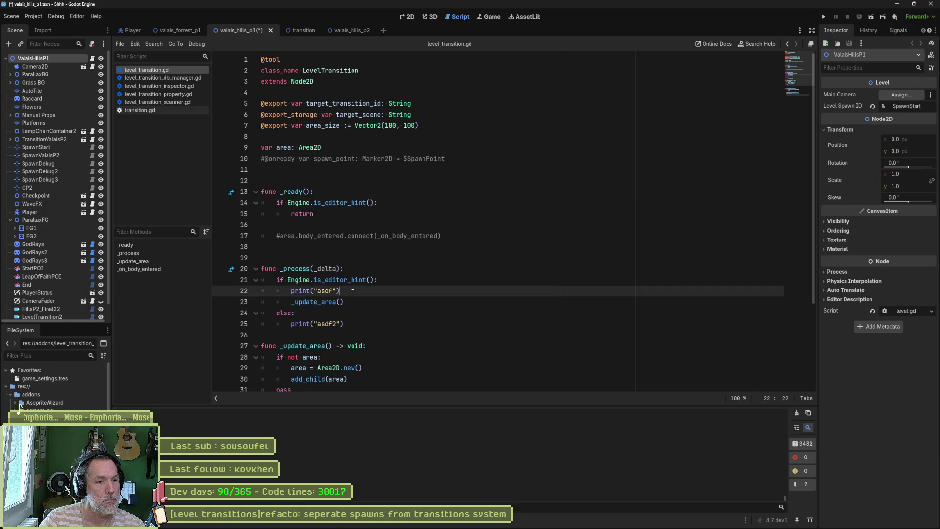
pyautogui.hotkey('ctrl', 'shift', 'k')
pyautogui.hotkey('ctrl', 's')
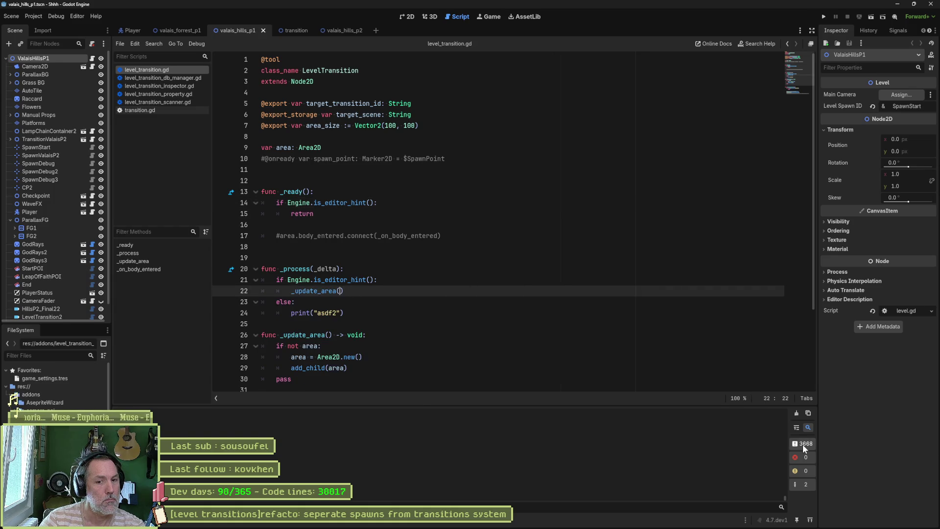
pyautogui.press('End')
pyautogui.keyDown('shift'); pyautogui.click(363, 312); pyautogui.keyUp('shift')
pyautogui.press('BackSpace')
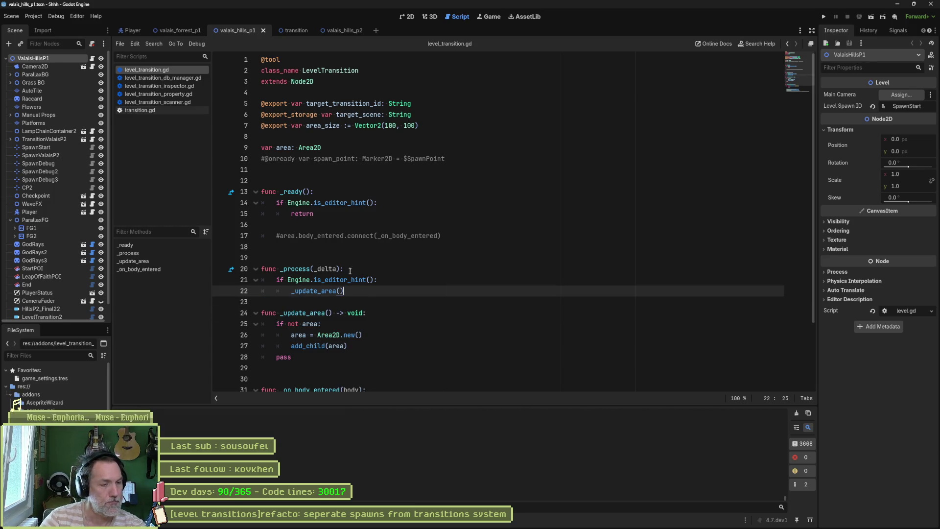
pyautogui.press('Return')
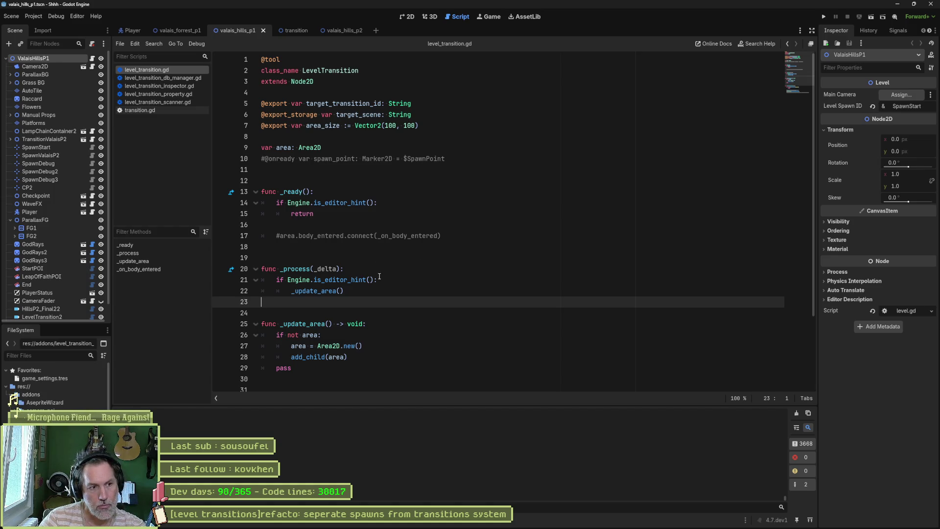
# Add print("creating area") under 'if not area:' in _update_area and save the script.
pyautogui.click(337, 292)
pyautogui.scroll(-1, 49, 284)
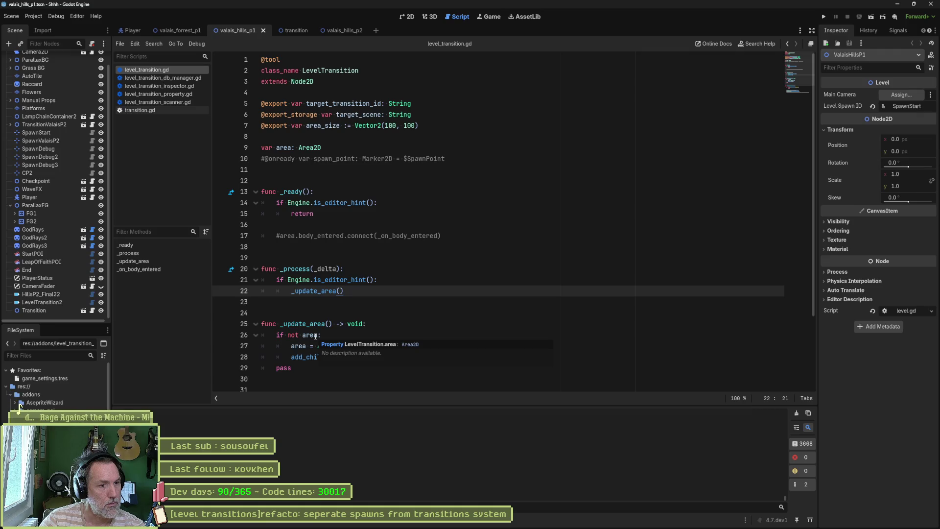
pyautogui.click(410, 336)
pyautogui.press('Return')
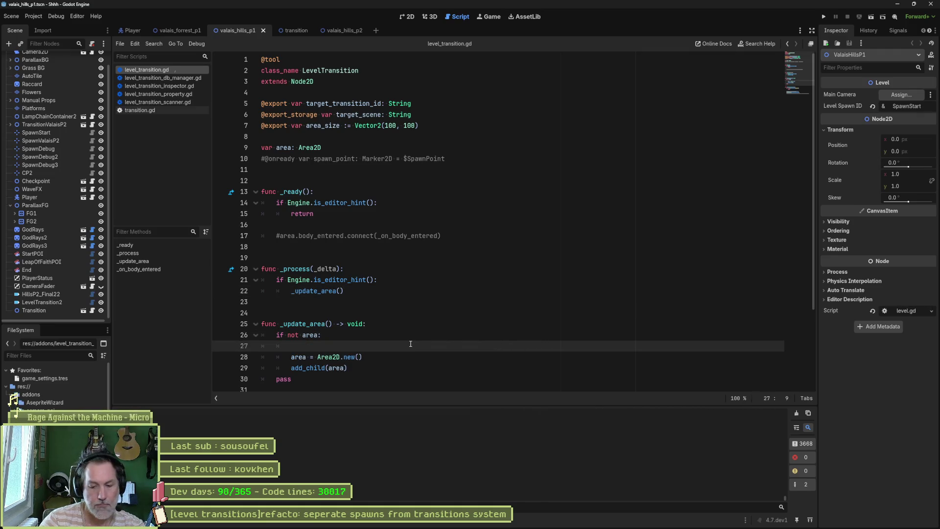
pyautogui.write('print()')
pyautogui.press('Left')
pyautogui.write('"creating')
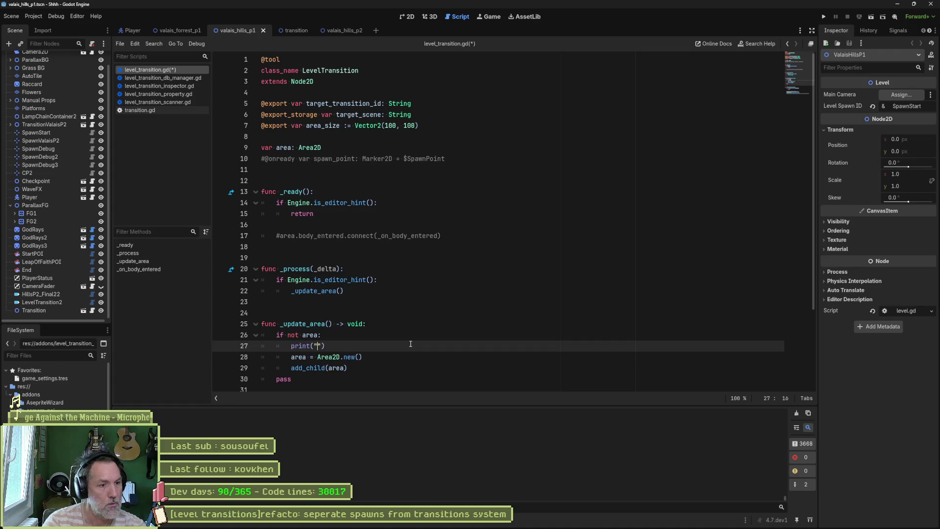
pyautogui.write(' area')
pyautogui.hotkey('ctrl', 's')
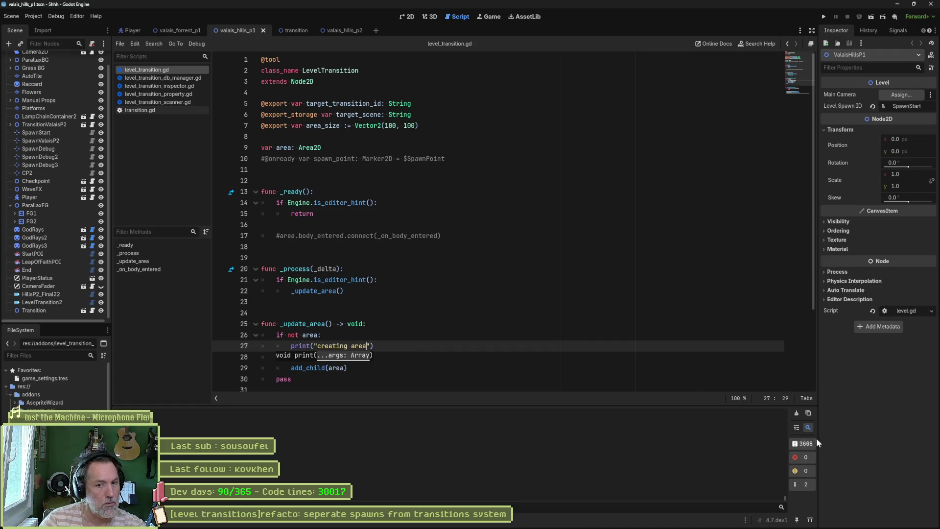
# Clear the Output log and select the HillsP2_Final22 transition node.
pyautogui.click(795, 412)
pyautogui.click(495, 313)
pyautogui.click(426, 322)
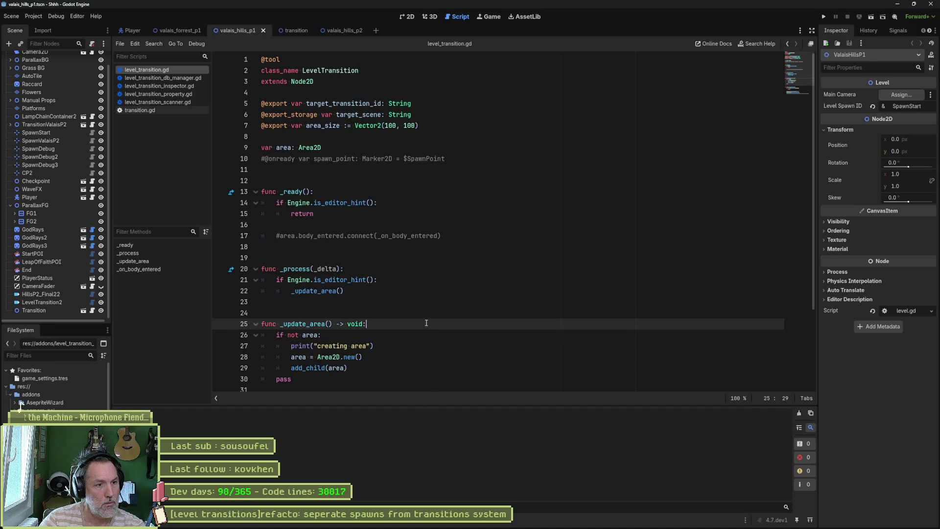
pyautogui.click(48, 294)
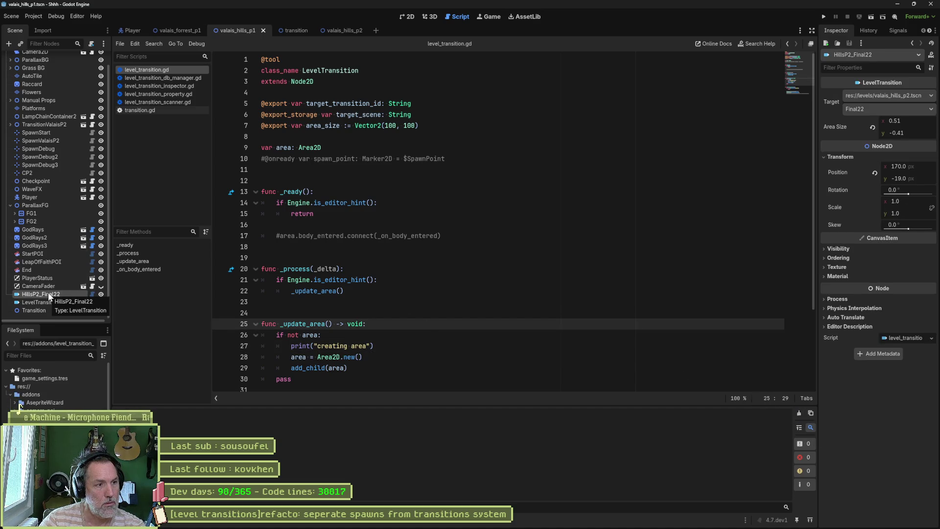
# Move the HillsP2_Final22 transition to position (213, 3) in the 2D view.
pyautogui.click(407, 17)
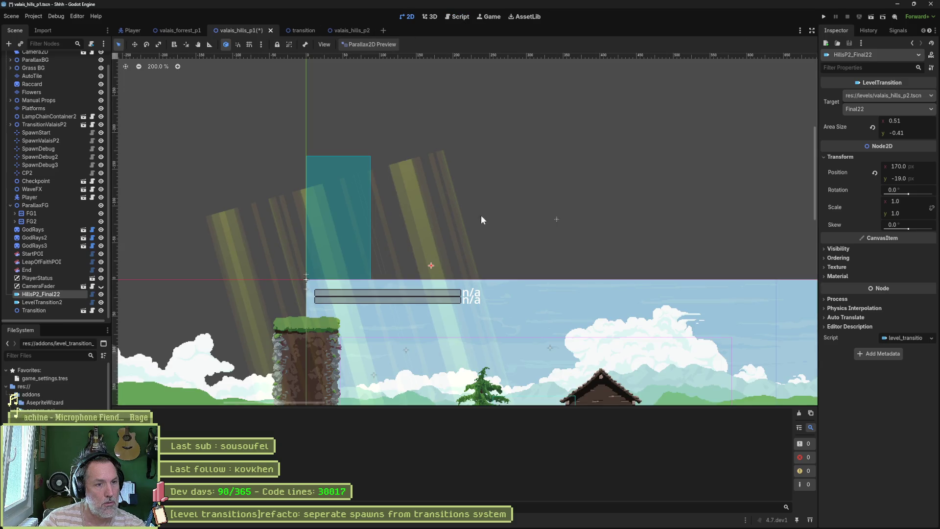
pyautogui.scroll(-3, 481, 216)
pyautogui.moveTo(588, 250); pyautogui.dragTo(419, 266)
pyautogui.press('w')
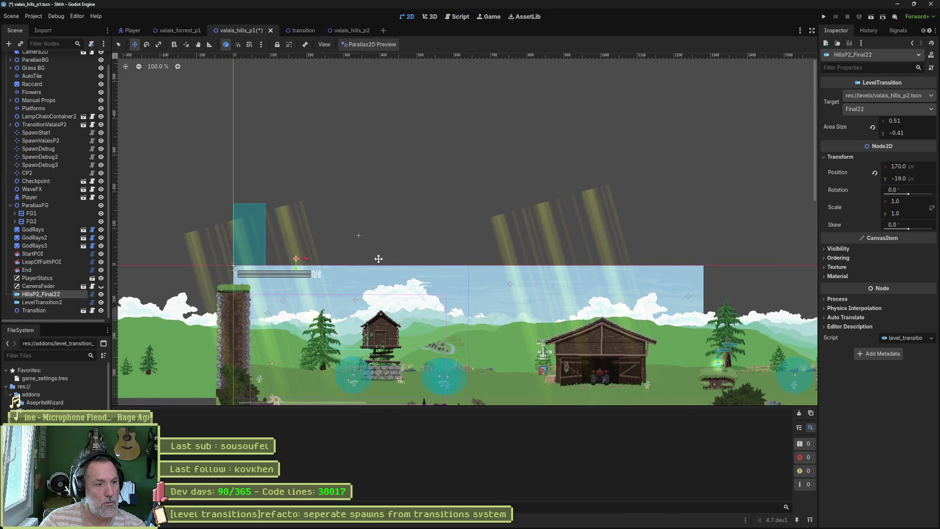
pyautogui.moveTo(296, 259); pyautogui.dragTo(312, 267)
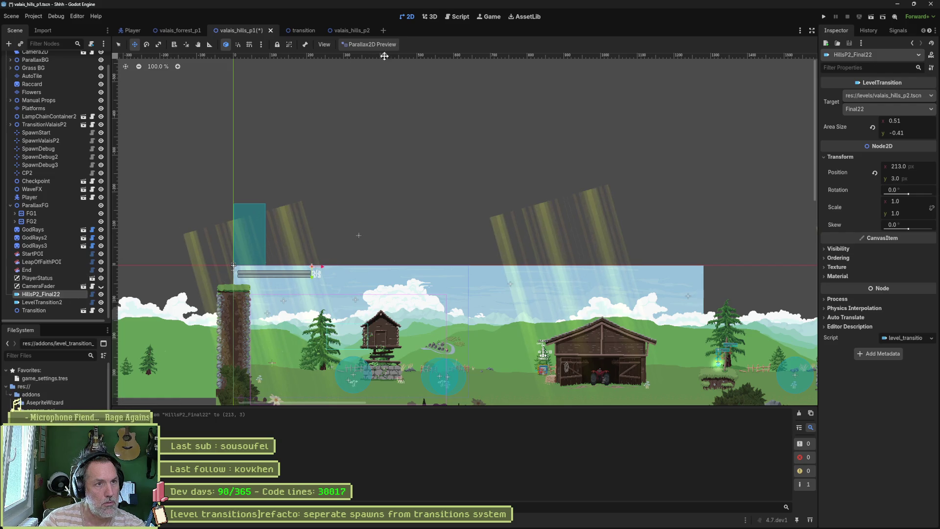
# Add a test print("3") at the start of _update_area, save, then delete it and save.
pyautogui.click(457, 17)
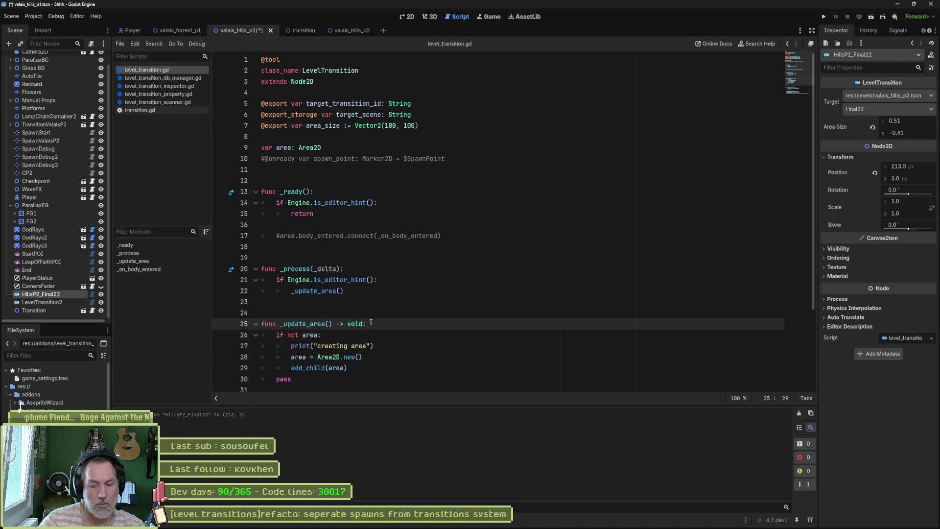
pyautogui.press('Return')
pyautogui.write('print("')
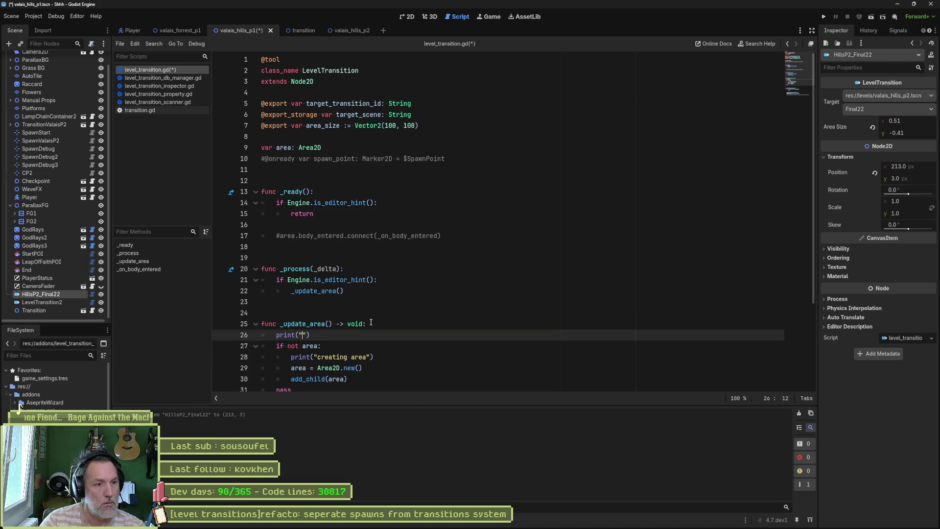
pyautogui.write('3')
pyautogui.hotkey('ctrl', 's')
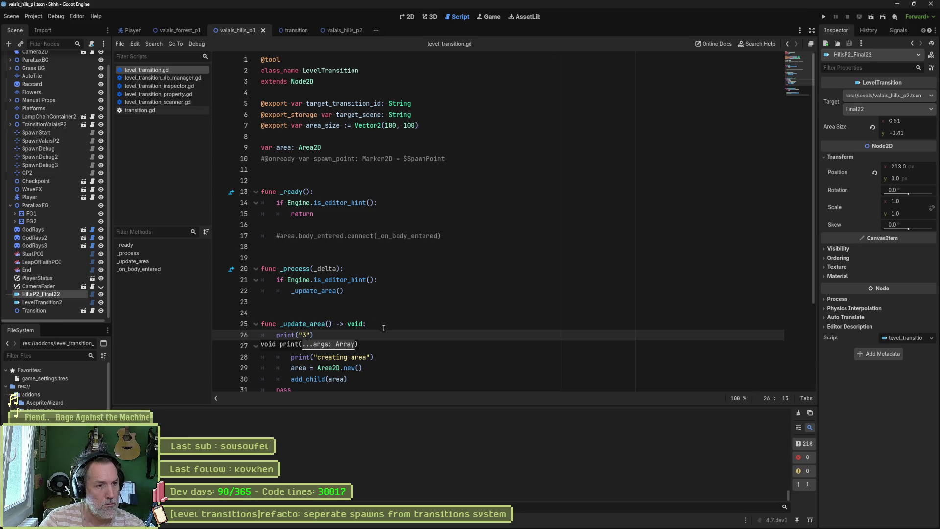
pyautogui.click(368, 335)
pyautogui.hotkey('ctrl', 'shift', 'k')
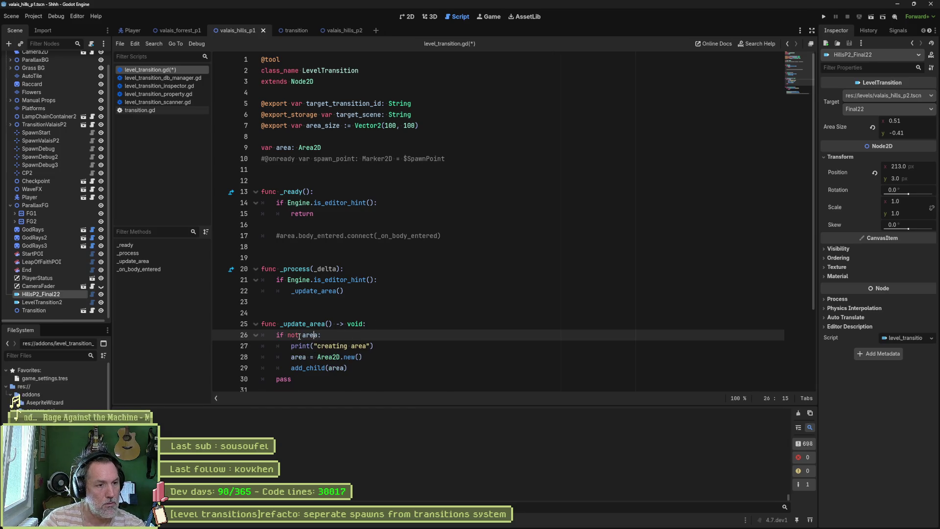
pyautogui.hotkey('ctrl', 's')
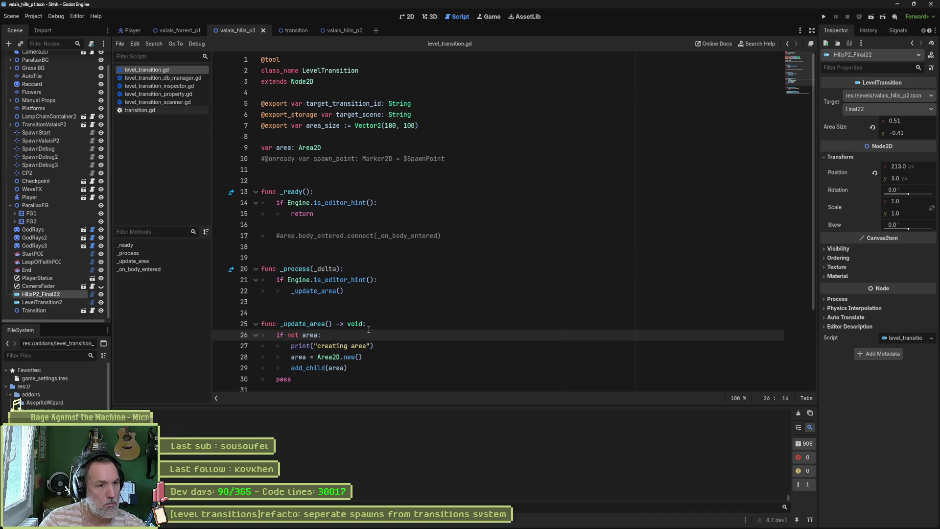
# Log the area with print(area) in _update_area, then remove that line and save.
pyautogui.click(360, 318)
pyautogui.press('Return')
pyautogui.write('print(area')
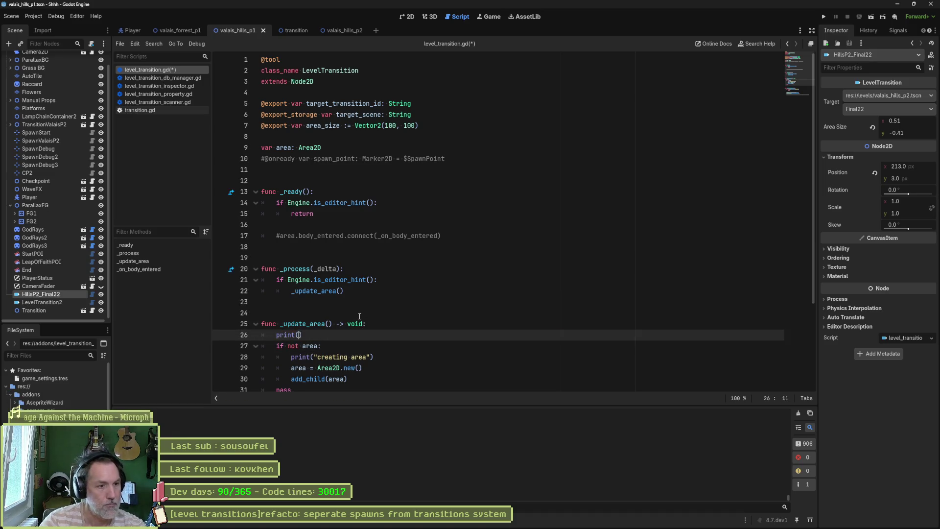
pyautogui.hotkey('ctrl', 's')
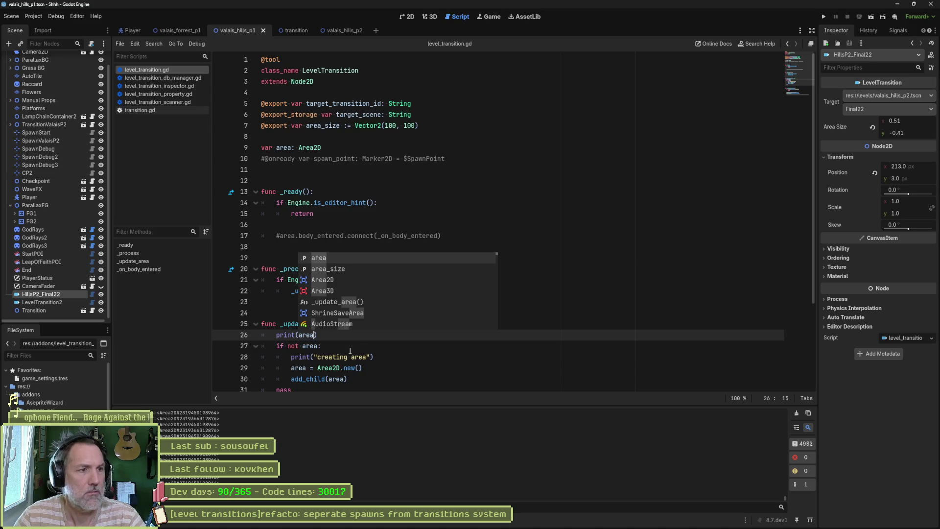
pyautogui.click(292, 334)
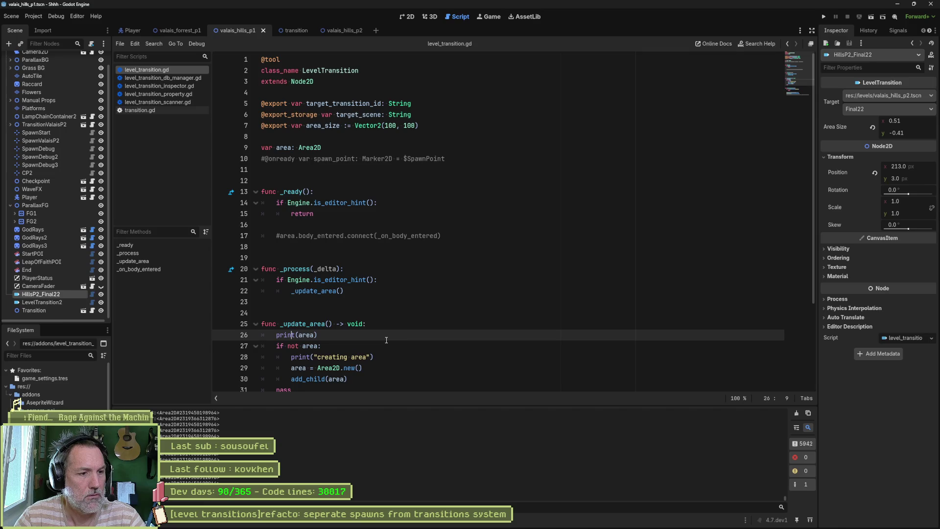
pyautogui.hotkey('ctrl', 'shift', 'k')
pyautogui.hotkey('ctrl', 's')
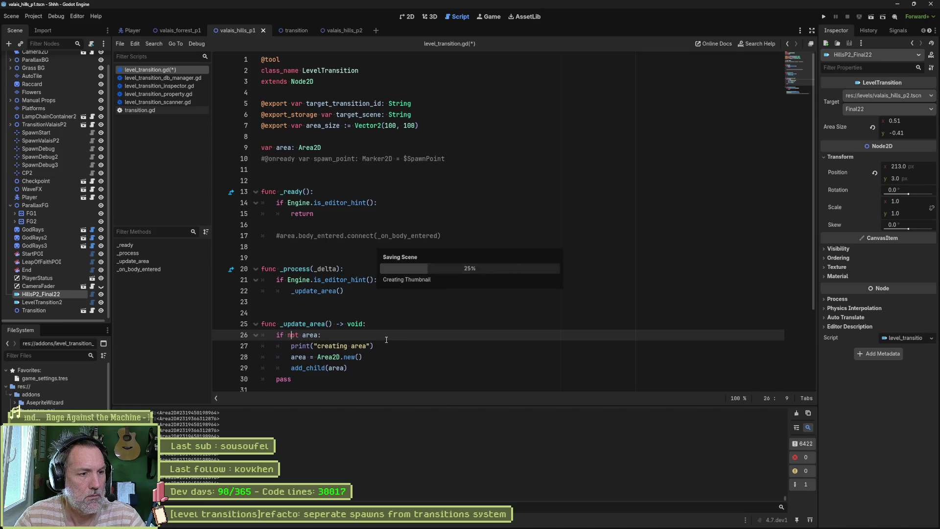
# Add area.name = "Area2D" after the Area2D.new() line and save.
pyautogui.click(383, 356)
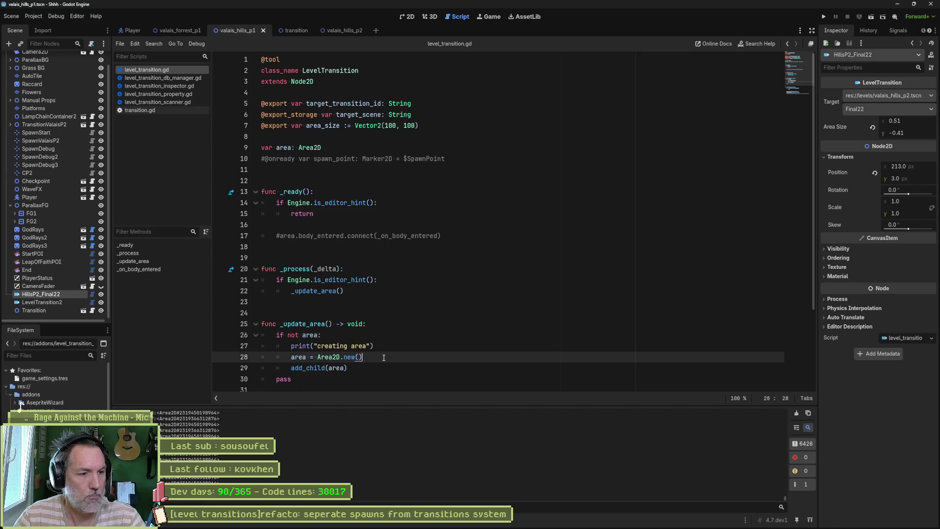
pyautogui.press('Return')
pyautogui.write('area.name = ')
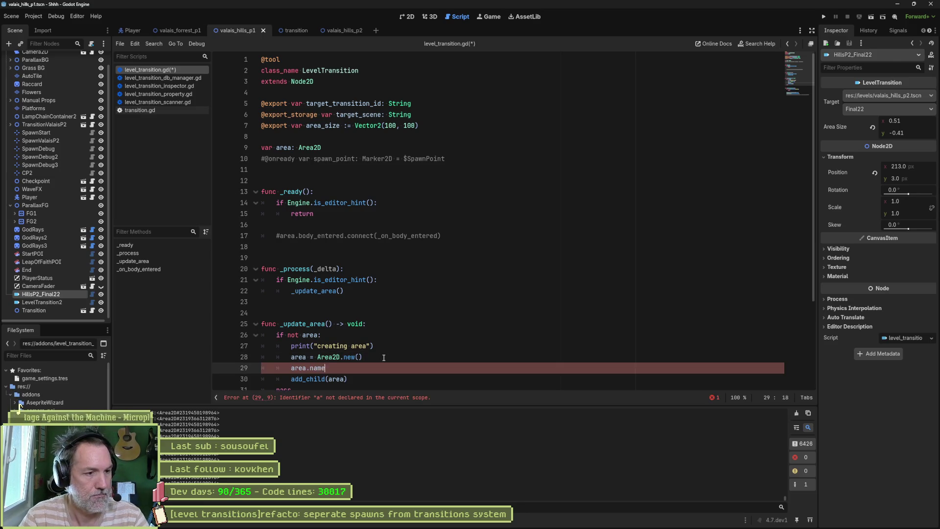
pyautogui.write('"Area2')
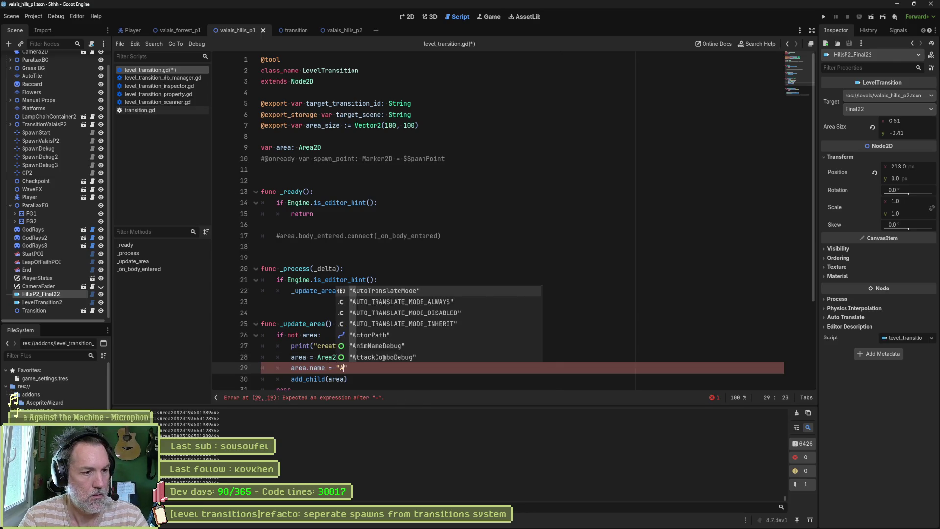
pyautogui.write('D')
pyautogui.hotkey('ctrl', 's')
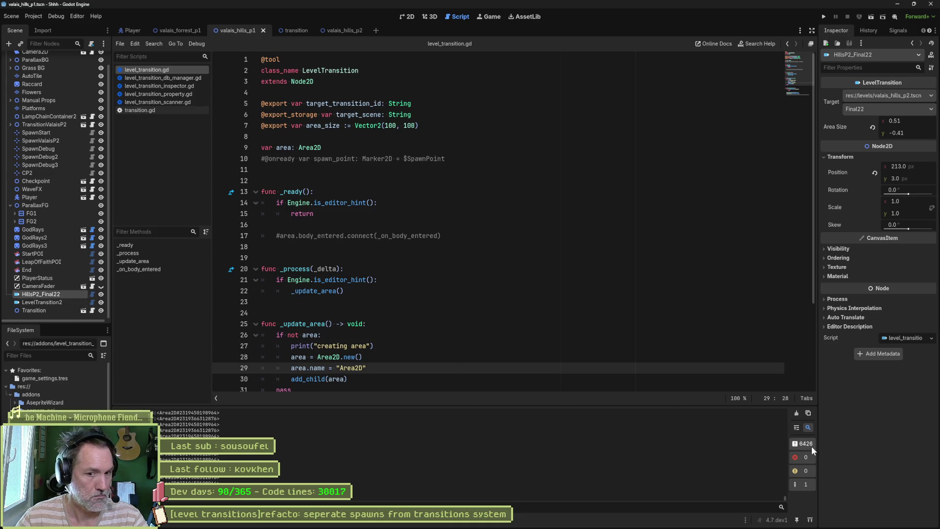
# Clear the Output log and select the LevelTransition2 node in the Scene dock.
pyautogui.click(796, 414)
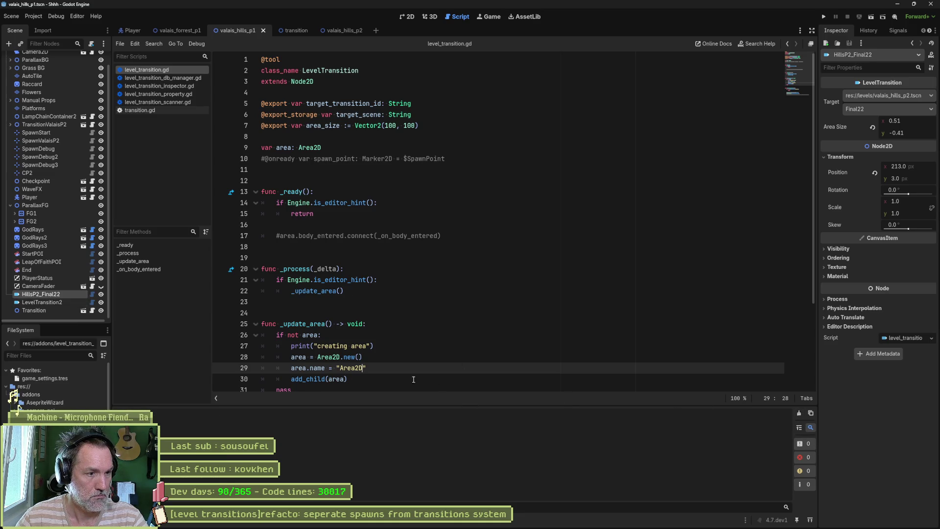
pyautogui.click(386, 347)
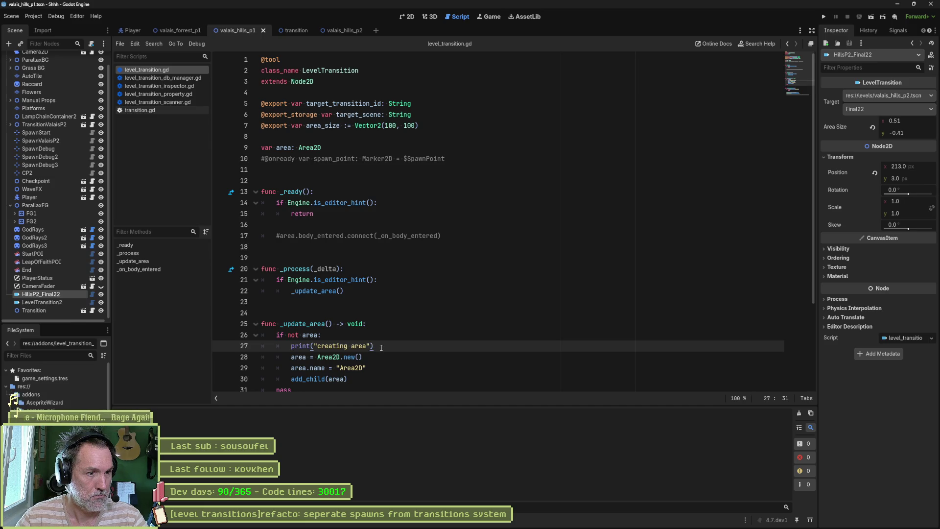
pyautogui.click(51, 301)
pyautogui.click(51, 313)
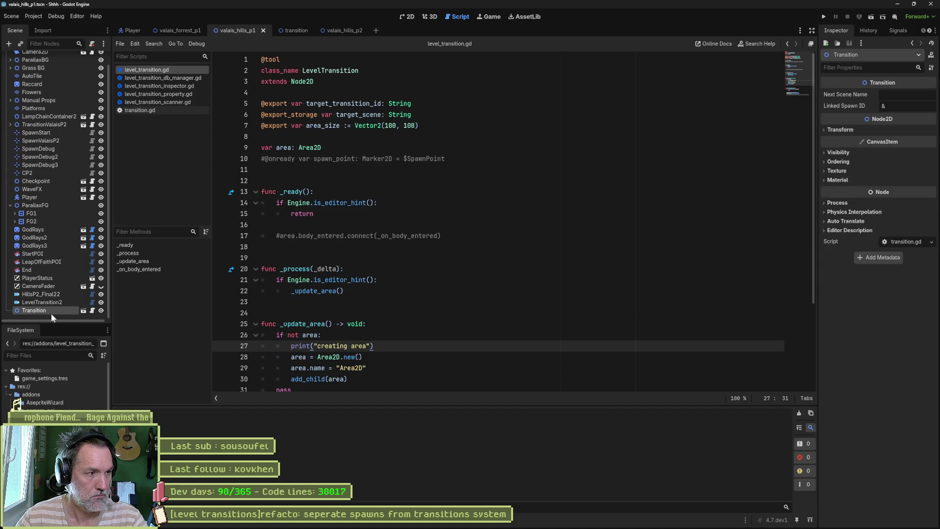
pyautogui.hotkey('ctrl', 'a')
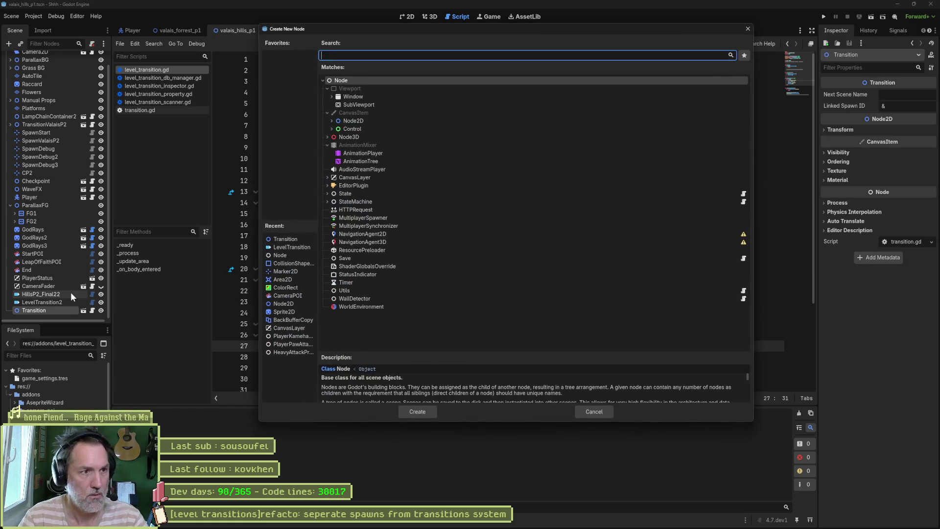
pyautogui.write('leveltra')
pyautogui.press('Return')
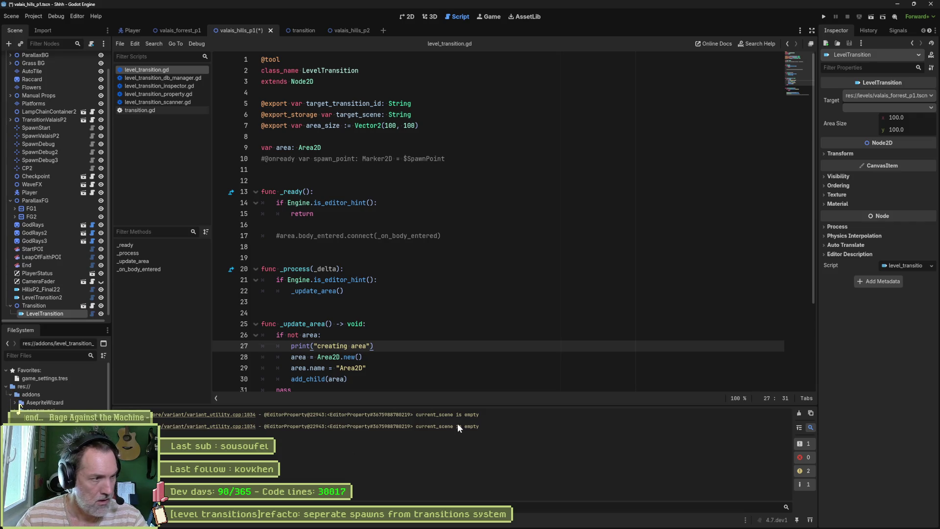
pyautogui.scroll(-1, 44, 314)
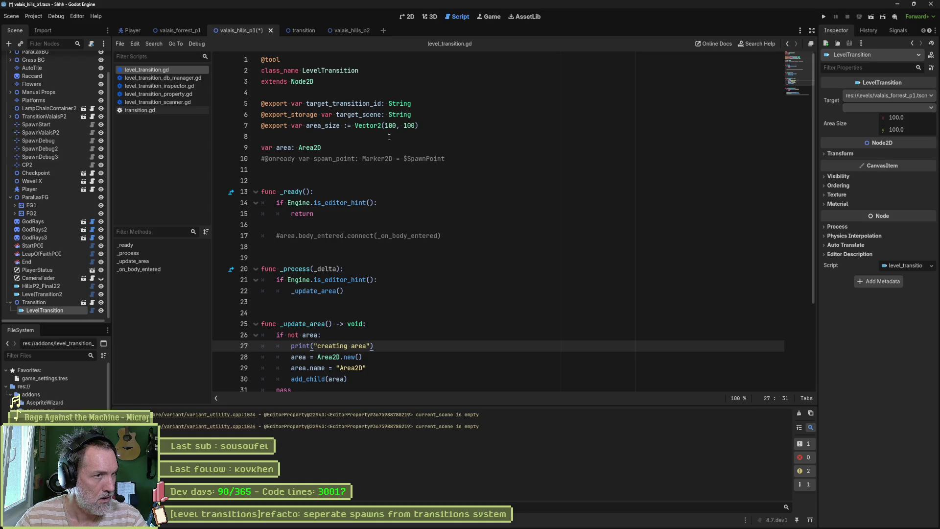
pyautogui.click(407, 17)
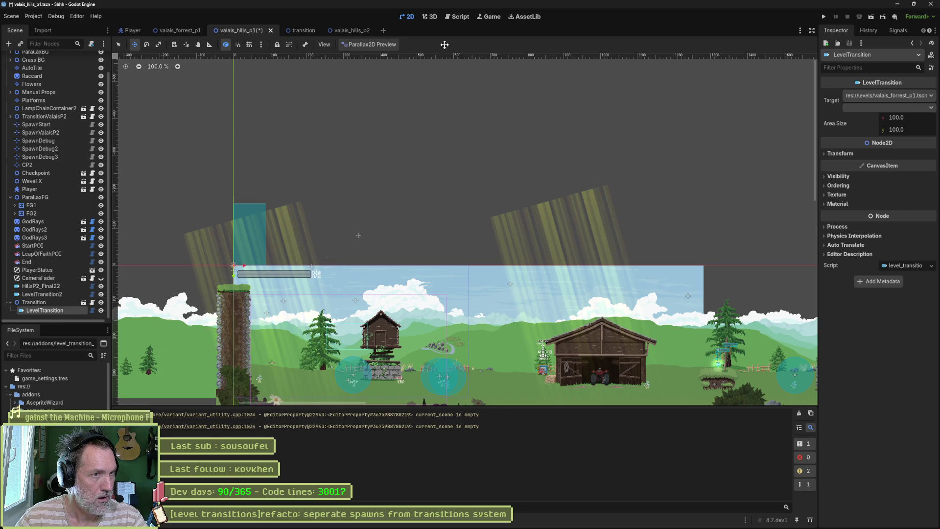
pyautogui.click(455, 17)
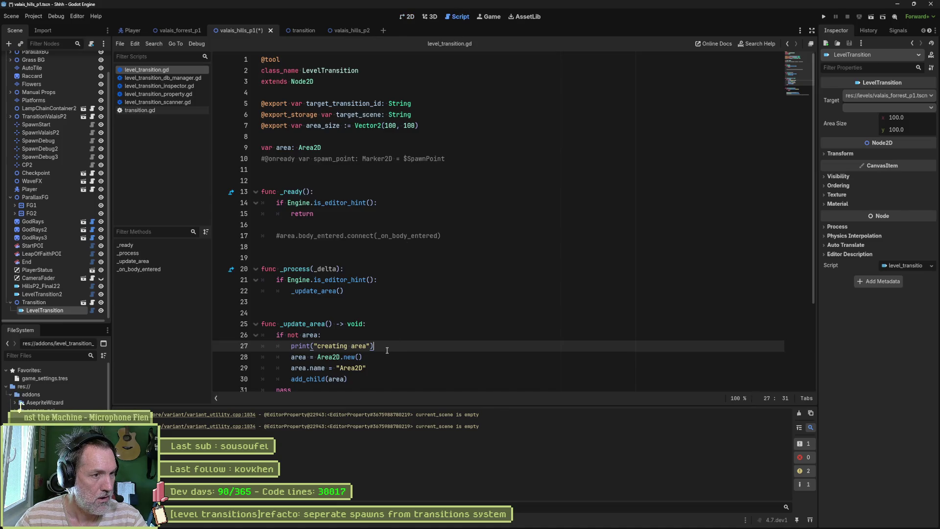
pyautogui.click(63, 312)
pyautogui.press('Delete')
# Confirm deleting the LevelTransition node, save the scene, and select HillsP2_Final22.
pyautogui.press('Return')
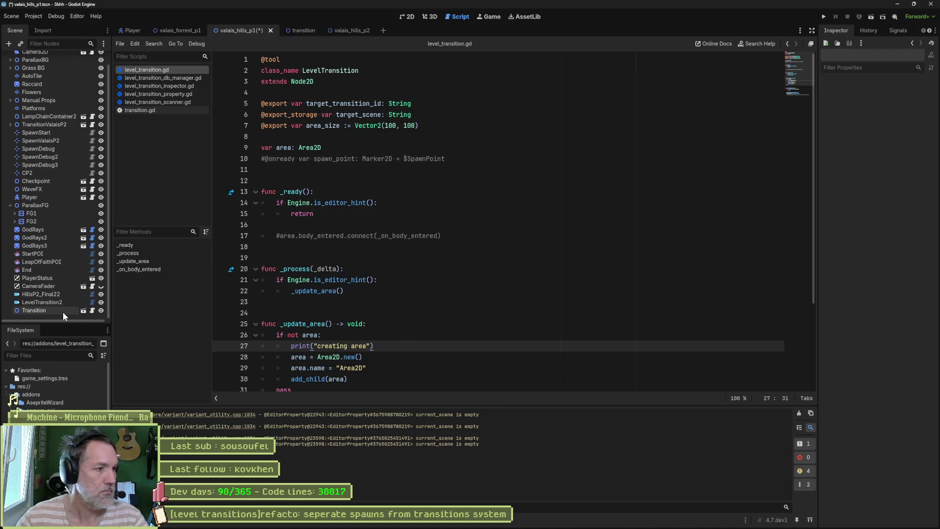
pyautogui.hotkey('ctrl', 's')
pyautogui.click(42, 287)
pyautogui.click(42, 295)
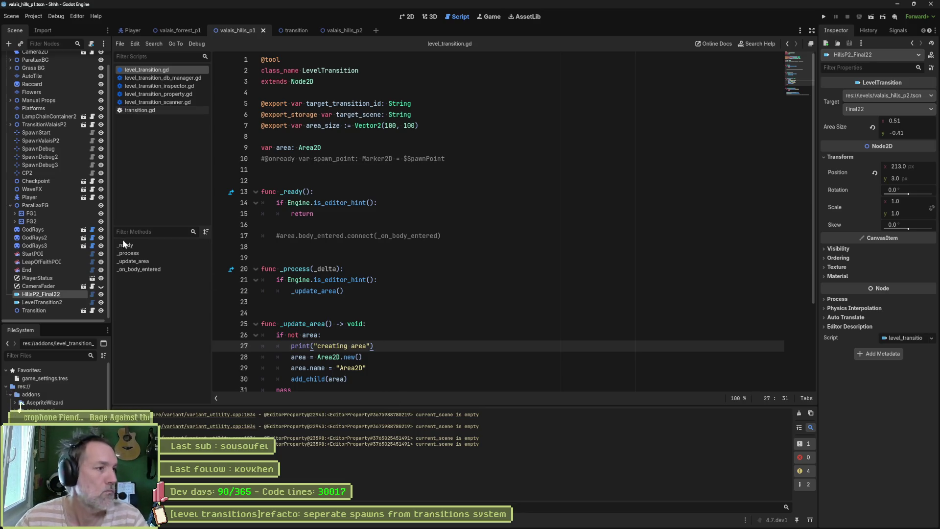
pyautogui.scroll(1, 69, 245)
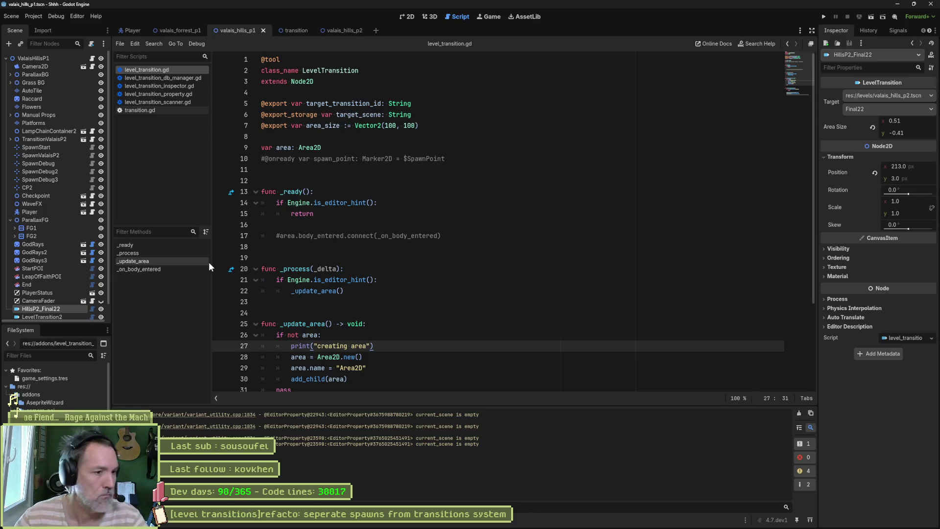
# Remove the 'if not area:' line and unindent the area-creation lines beneath it.
pyautogui.click(332, 338)
pyautogui.hotkey('ctrl', 'shift', 'k')
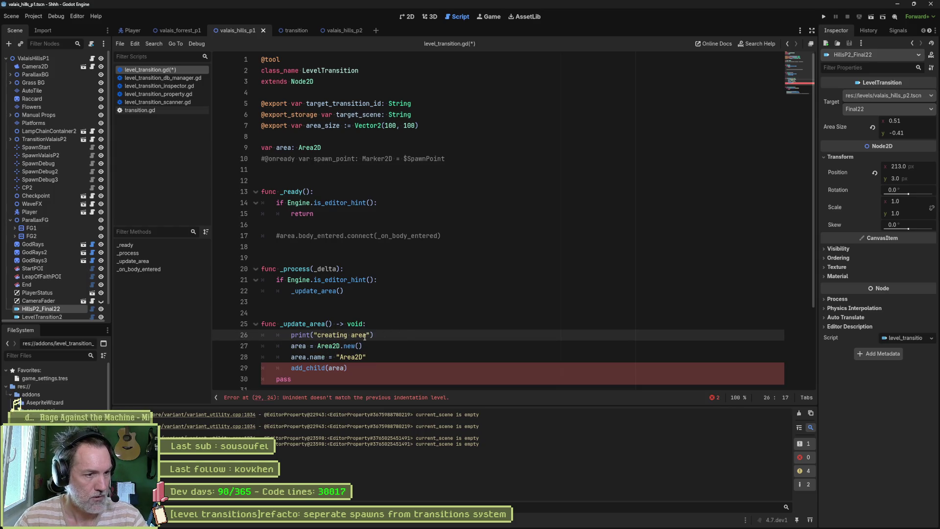
pyautogui.moveTo(348, 335); pyautogui.dragTo(363, 367)
pyautogui.hotkey('ctrl', 's')
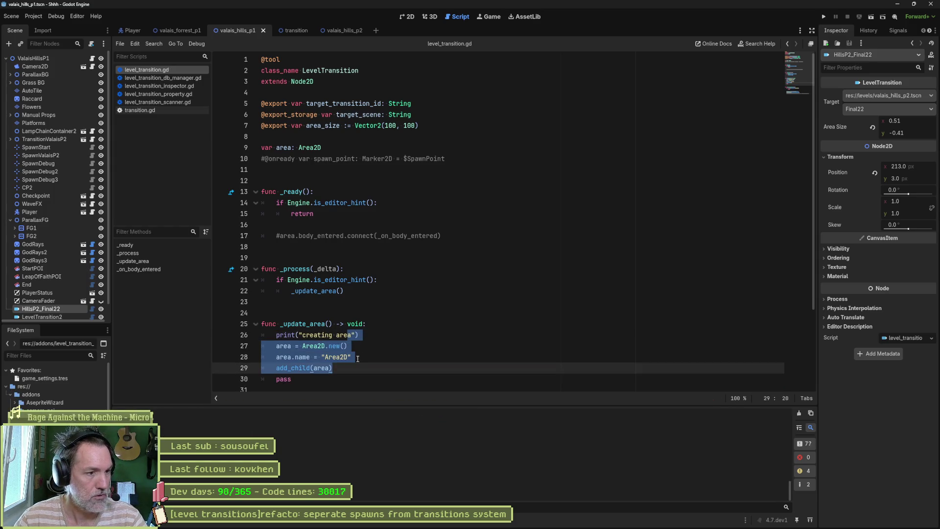
pyautogui.scroll(-2, 52, 296)
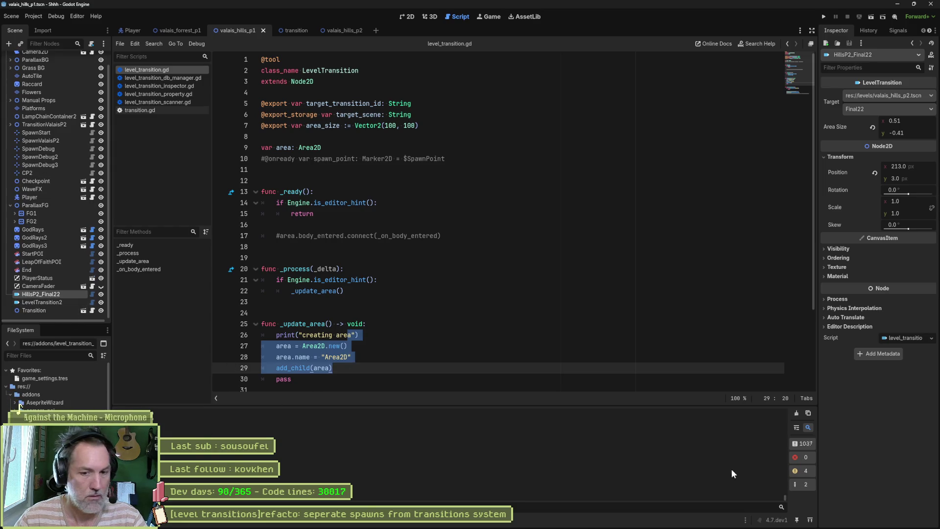
pyautogui.click(362, 345)
pyautogui.doubleClick(324, 367)
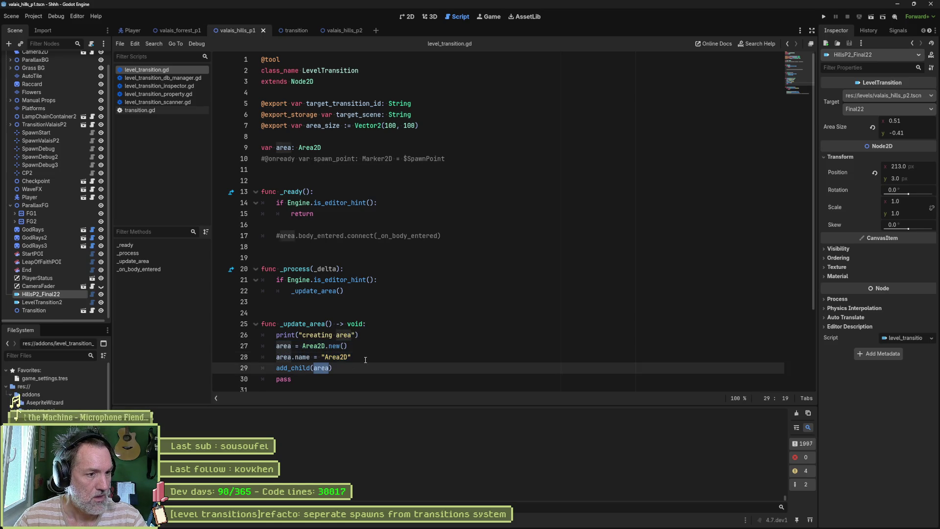
pyautogui.click(321, 367)
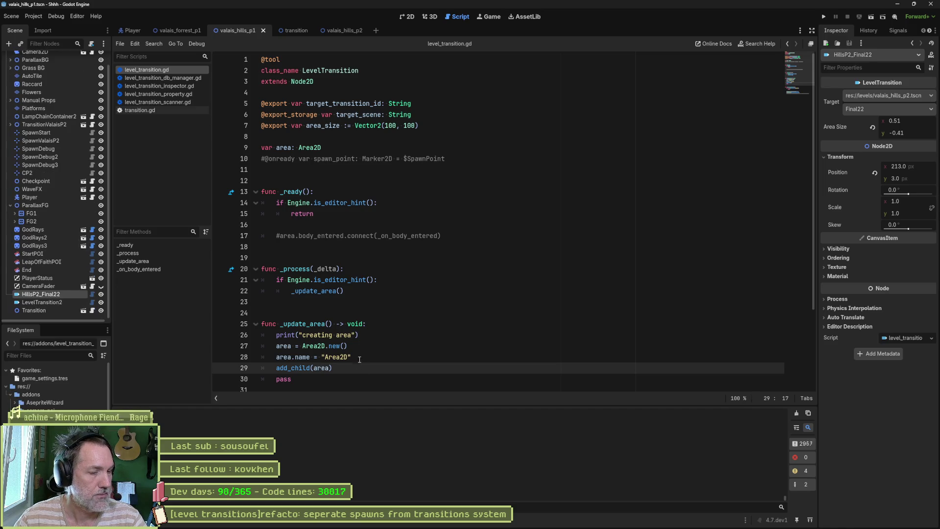
# Retype 'if not area:' above the area-creation lines and re-indent them under it.
pyautogui.click(373, 337)
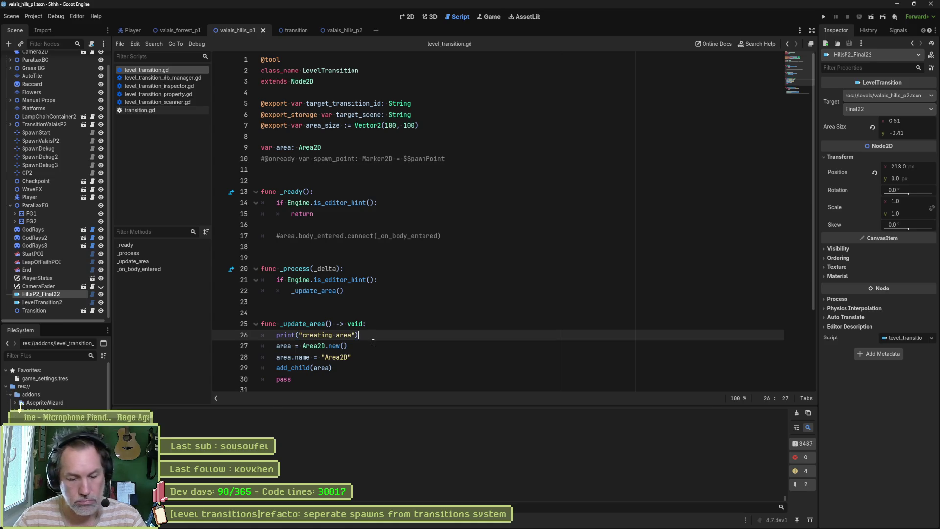
pyautogui.hotkey('shift', 'Down')
pyautogui.hotkey('shift', 'Down')
pyautogui.hotkey('shift', 'Down')
pyautogui.press('Tab')
pyautogui.press('Up')
pyautogui.press('End')
pyautogui.press('Return')
pyautogui.write('if not area:')
pyautogui.hotkey('ctrl', 's')
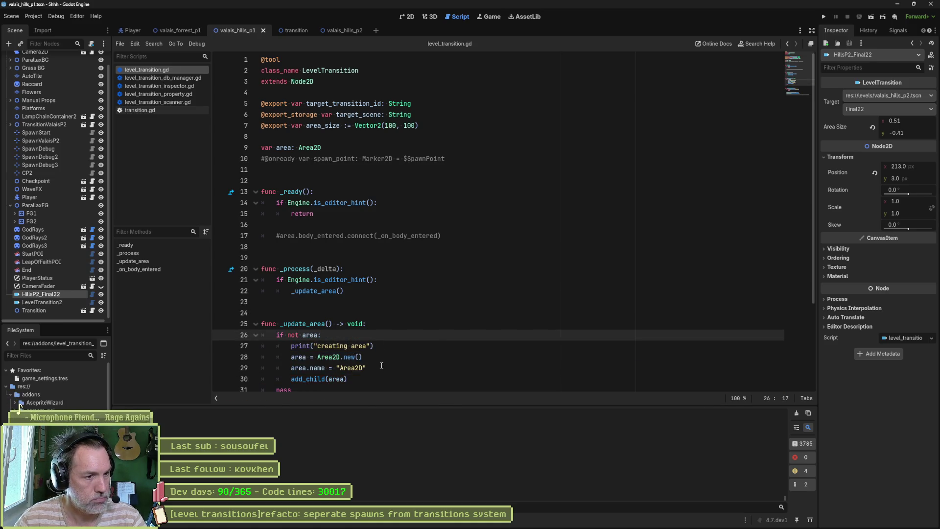
# Delete the leftover pass line and save level_transition.gd.
pyautogui.scroll(-2, 396, 337)
pyautogui.click(415, 328)
pyautogui.hotkey('ctrl', 'shift', 'k')
pyautogui.hotkey('ctrl', 's')
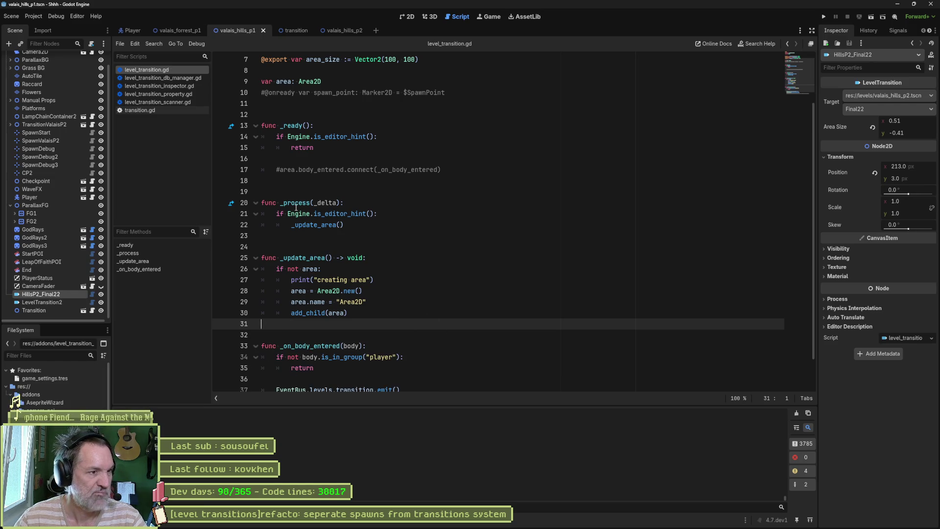
# Highlight the is_editor_hint, _update_area and not area lines, then select the whole script.
pyautogui.moveTo(276, 213); pyautogui.dragTo(388, 212)
pyautogui.moveTo(292, 225); pyautogui.dragTo(342, 224)
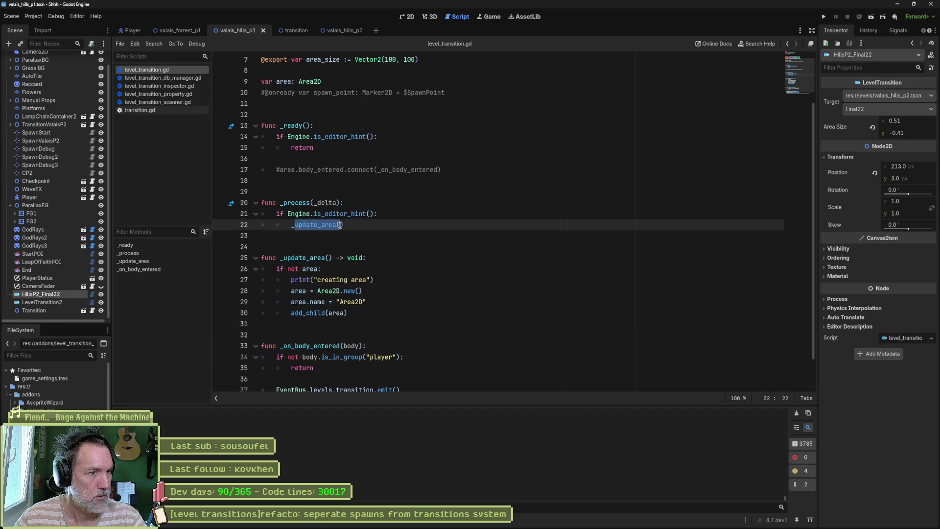
pyautogui.moveTo(286, 269); pyautogui.dragTo(322, 269)
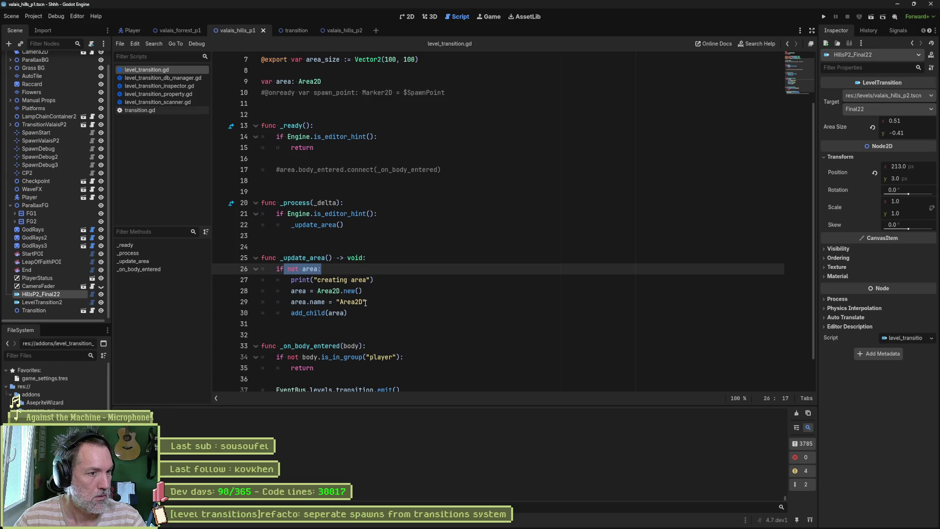
pyautogui.hotkey('ctrl', 'a')
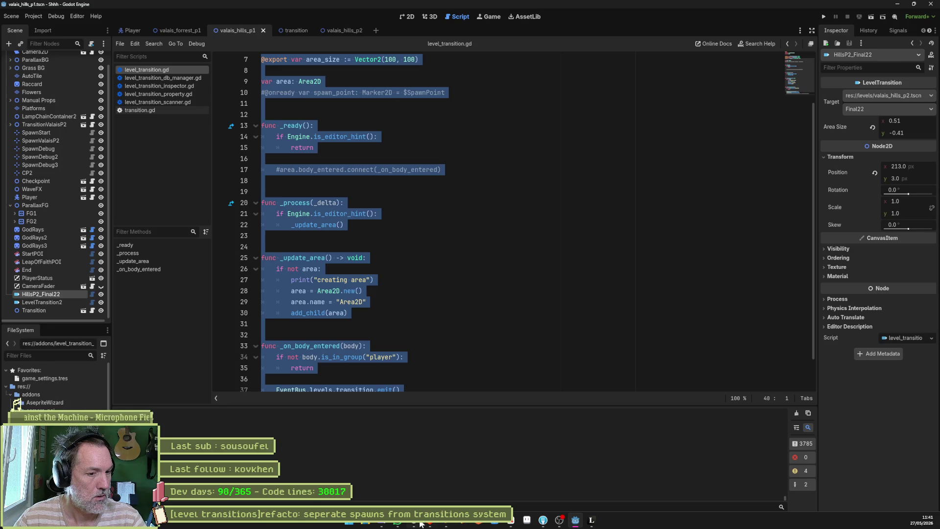
# Ask Claude in French how to add an editor-resizable Area2D to the LevelTransition.
pyautogui.click(420, 523)
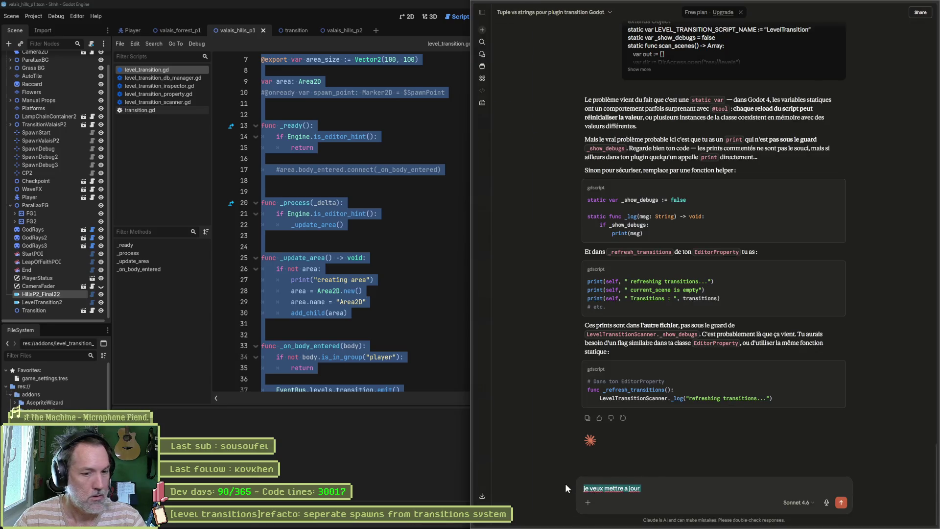
pyautogui.press('BackSpace')
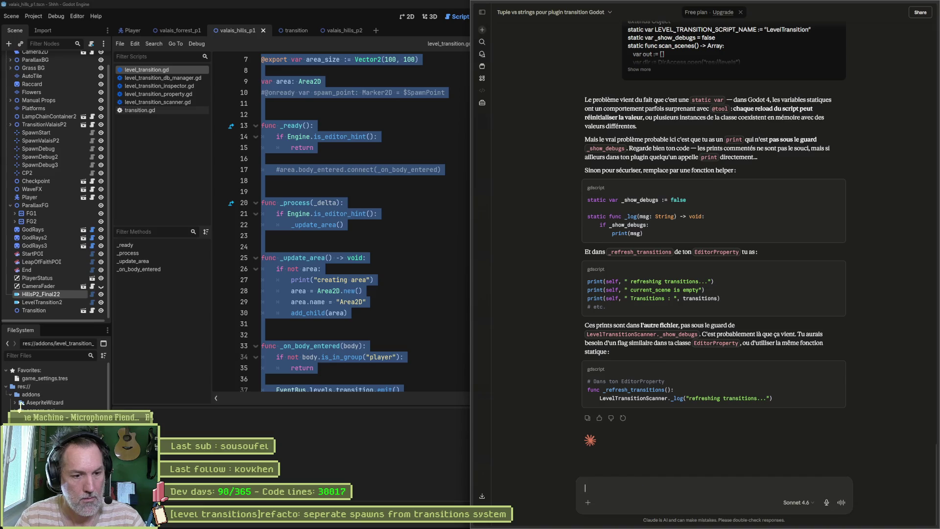
pyautogui.write('je veux ajou')
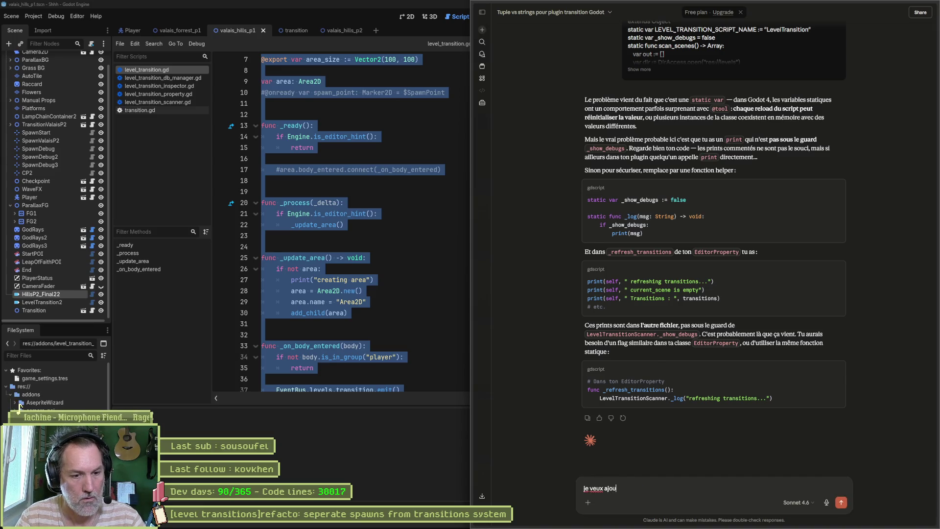
pyautogui.write('d')
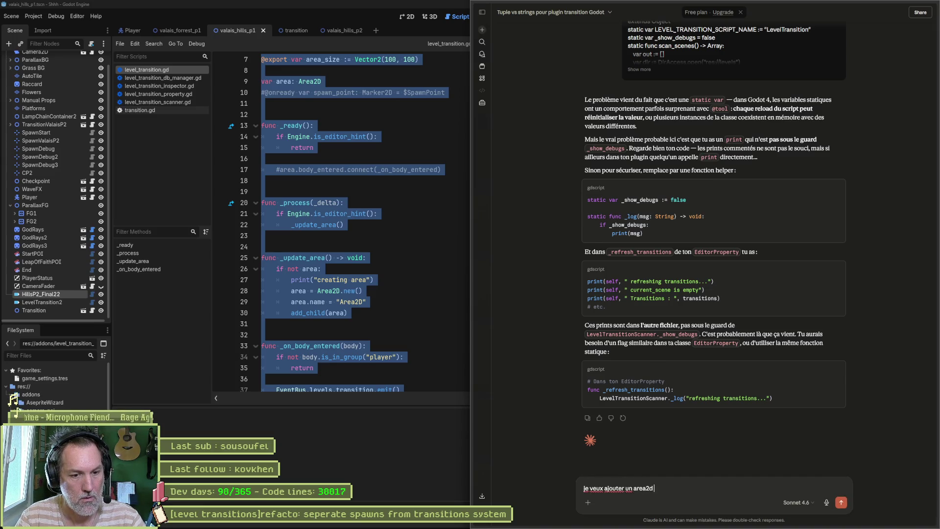
pyautogui.write('dito')
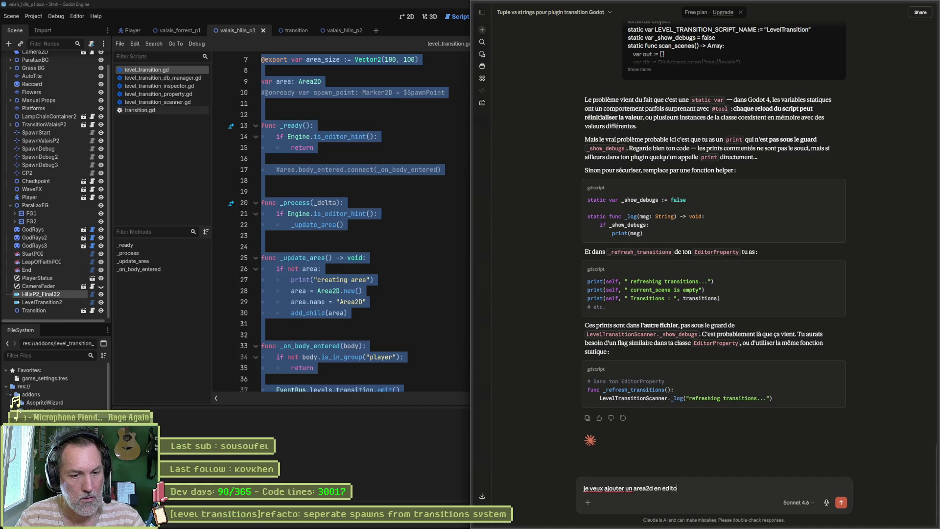
pyautogui.write("il n'y")
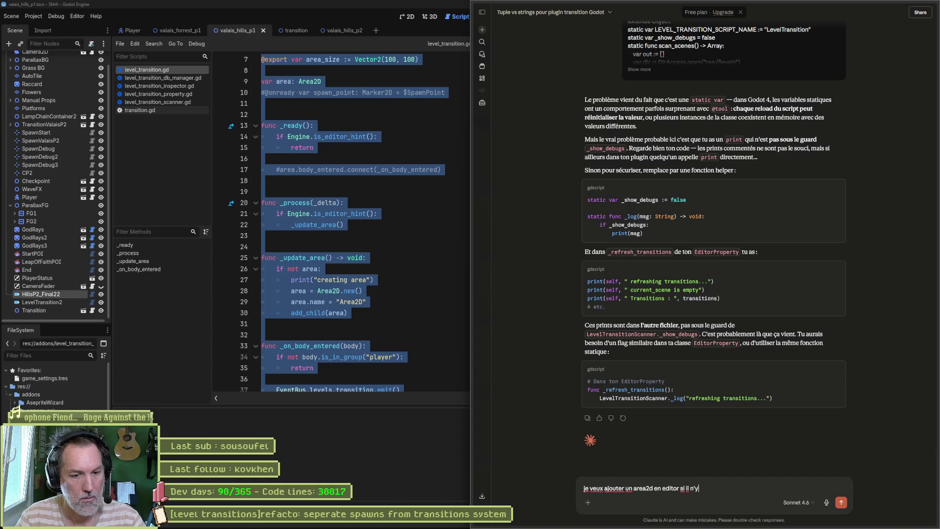
pyautogui.write(' en a pas sur l')
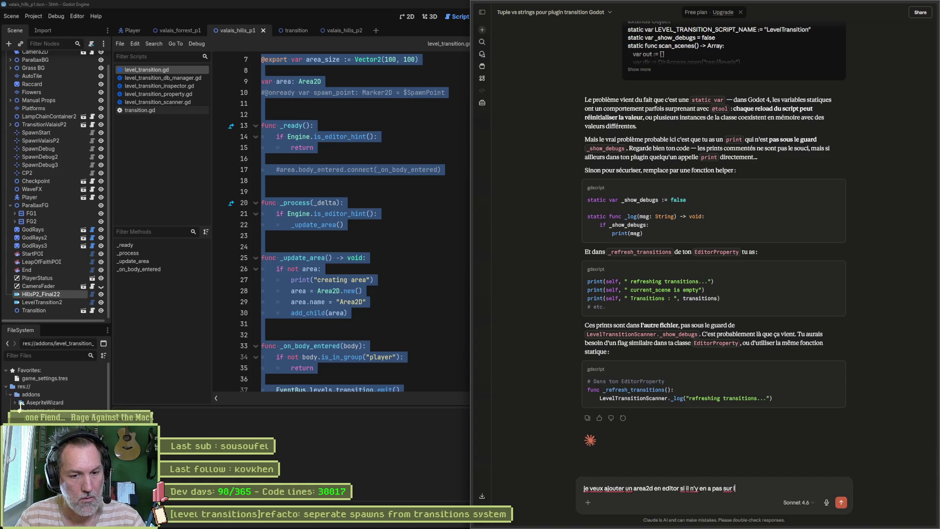
pyautogui.write('Transition et quand je')
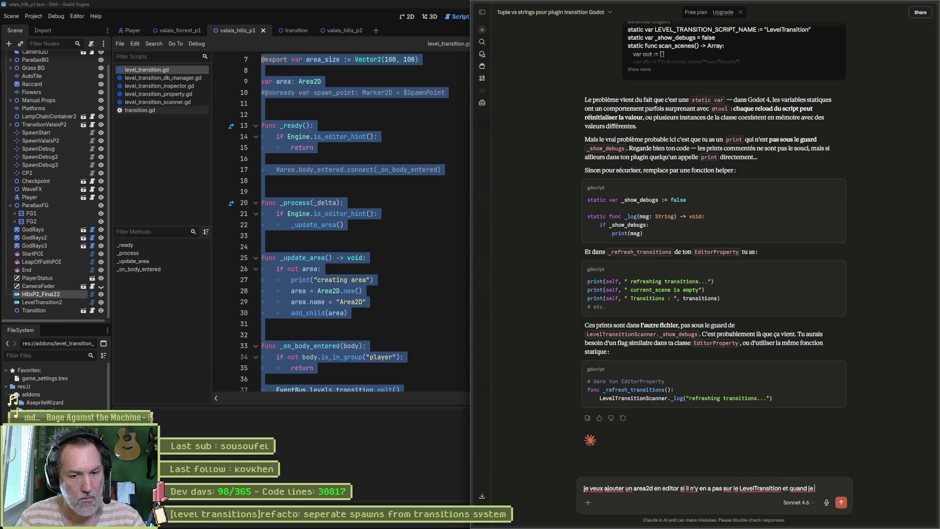
pyautogui.write(' redimensionne, q')
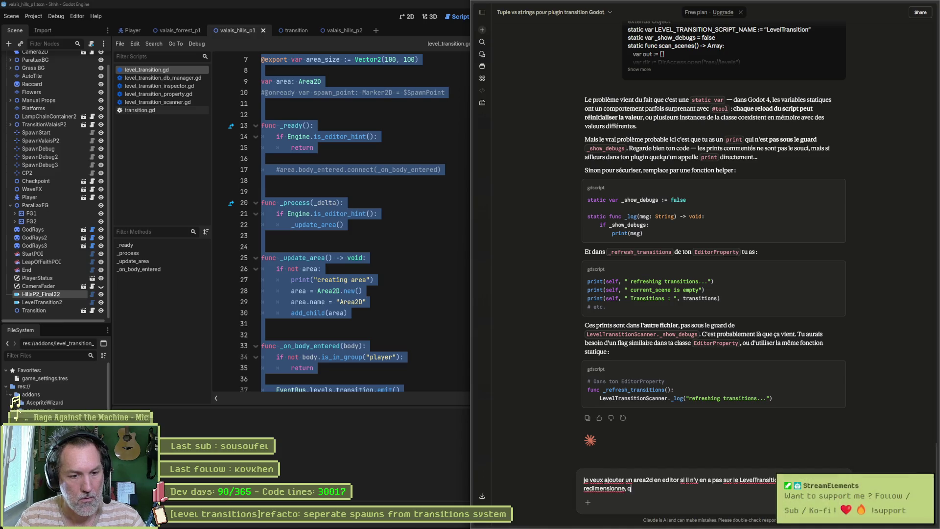
pyautogui.write('ue')
pyautogui.press('BackSpace')
pyautogui.press('BackSpace')
pyautogui.press('BackSpace')
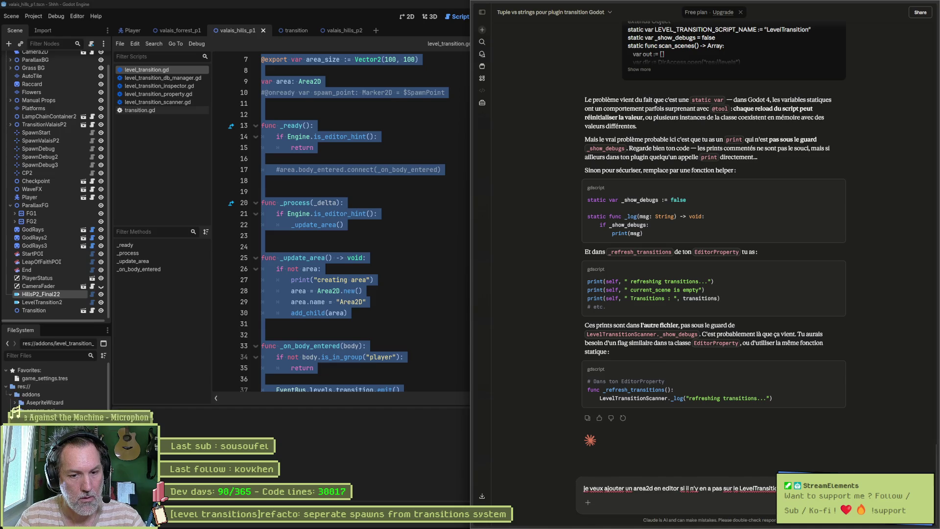
pyautogui.write('redimensionner')
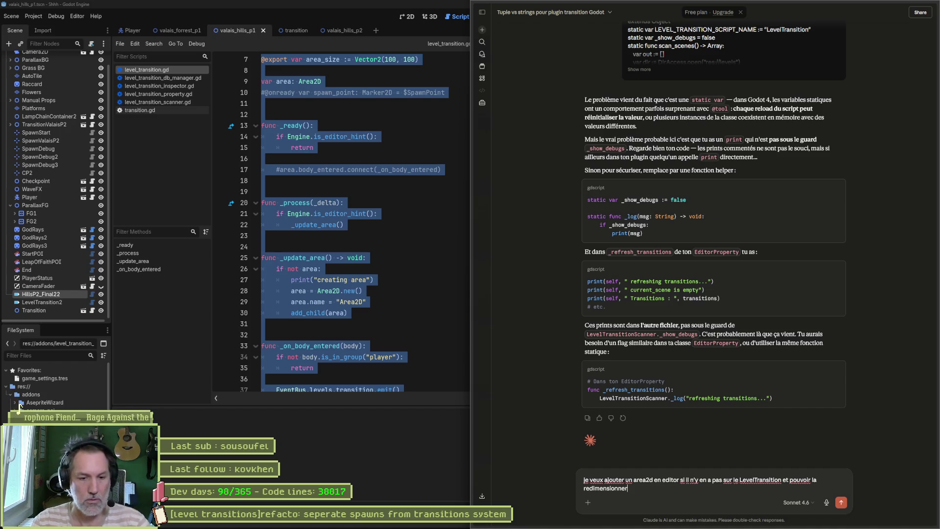
pyautogui.press('Return')
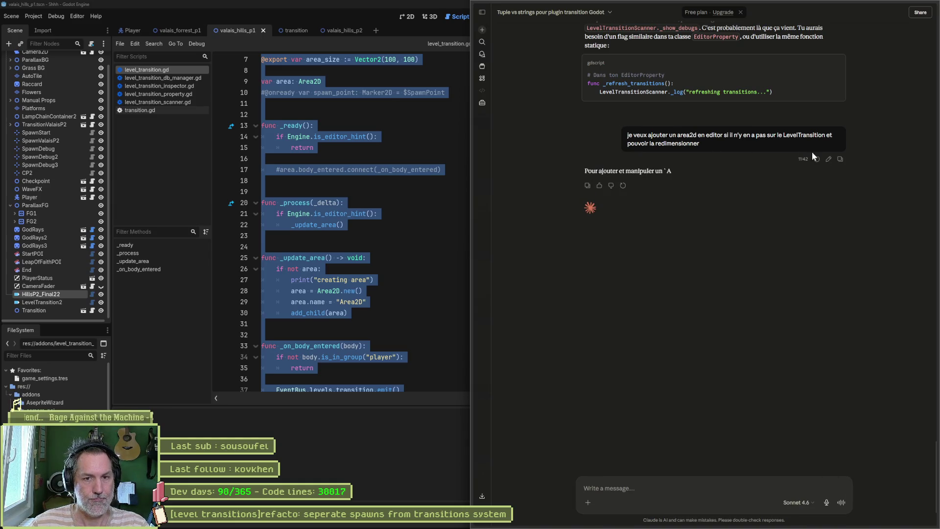
# Resend the same question with the level_transition.gd script pasted beneath it.
pyautogui.click(840, 159)
pyautogui.click(633, 482)
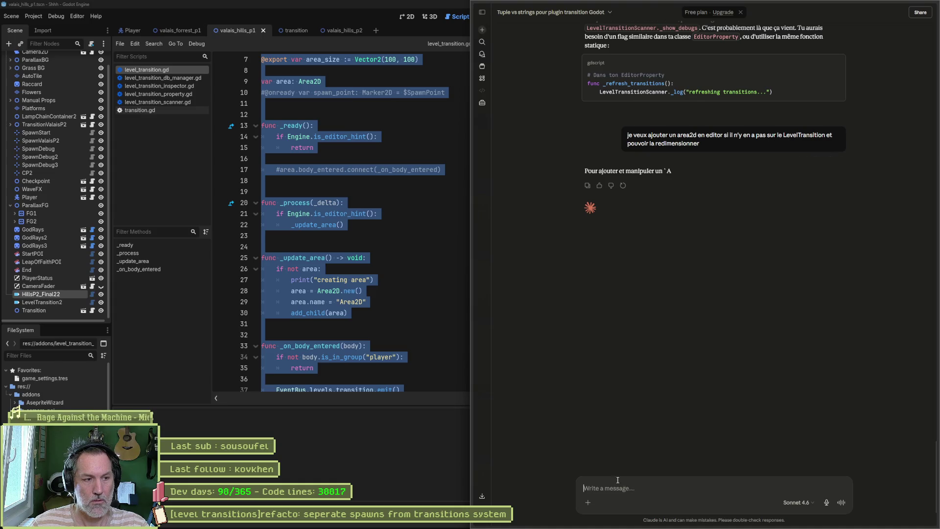
pyautogui.hotkey('ctrl', 'v')
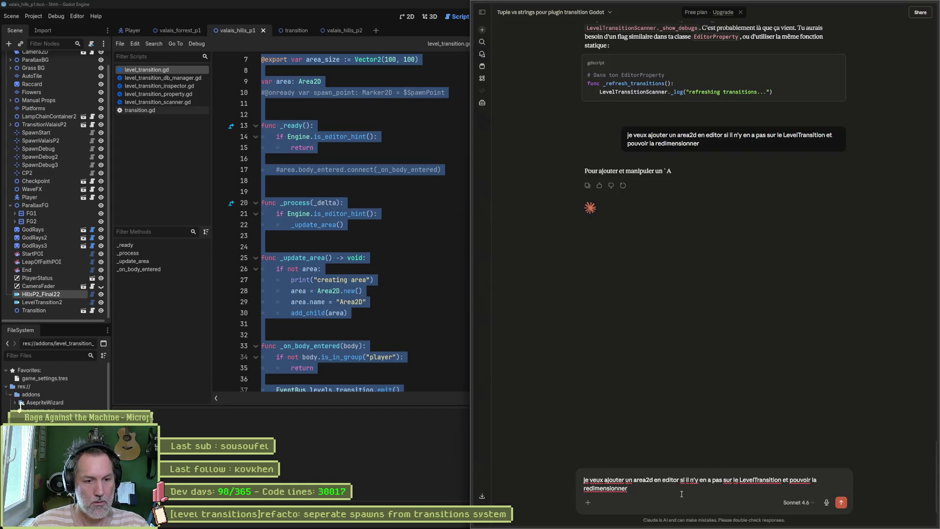
pyautogui.hotkey('shift', 'Return')
pyautogui.hotkey('ctrl', 'v')
pyautogui.press('Return')
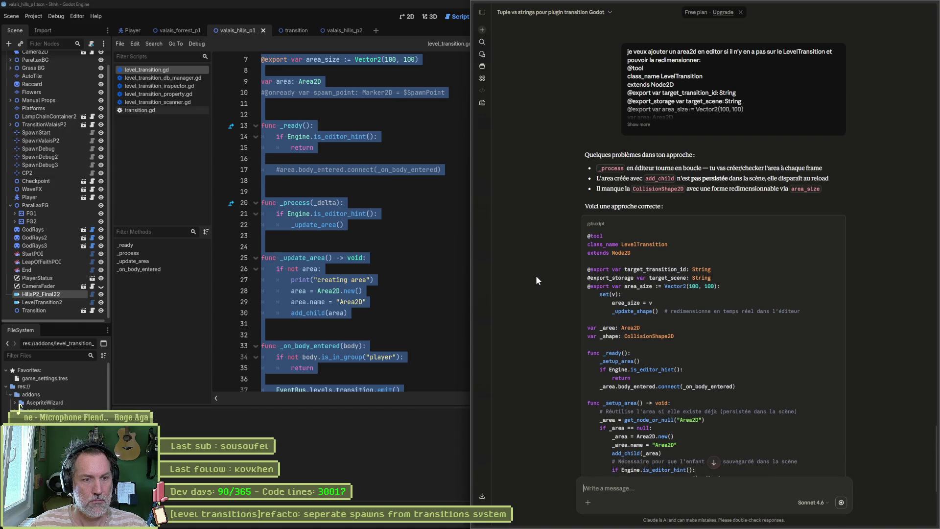
# Scroll through Claude's reply and copy its gdscript code block for level_transition.gd.
pyautogui.scroll(-3, 537, 273)
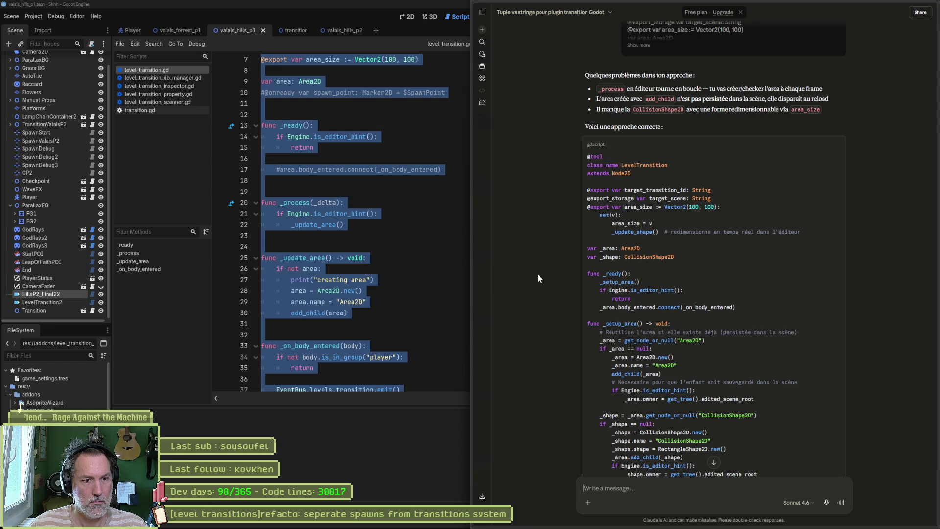
pyautogui.scroll(-1, 538, 278)
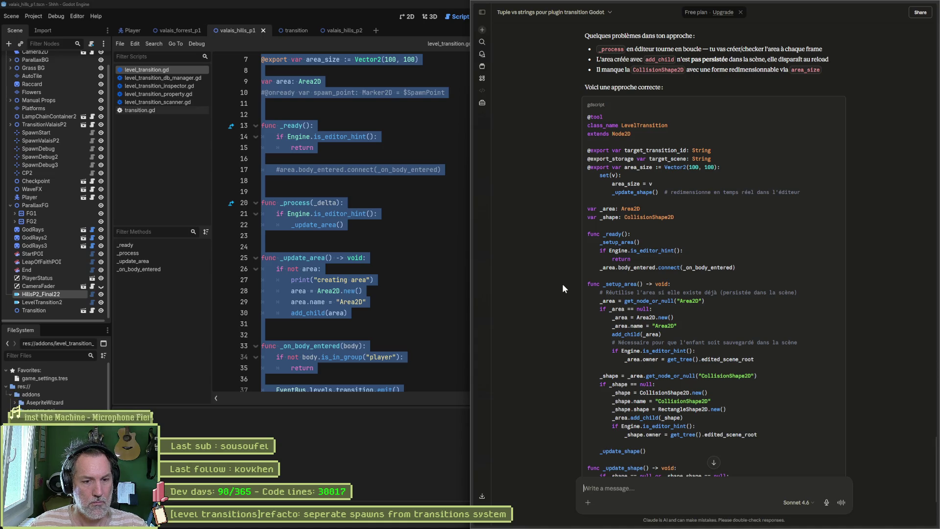
pyautogui.scroll(-3, 562, 284)
pyautogui.scroll(3, 822, 109)
pyautogui.click(837, 105)
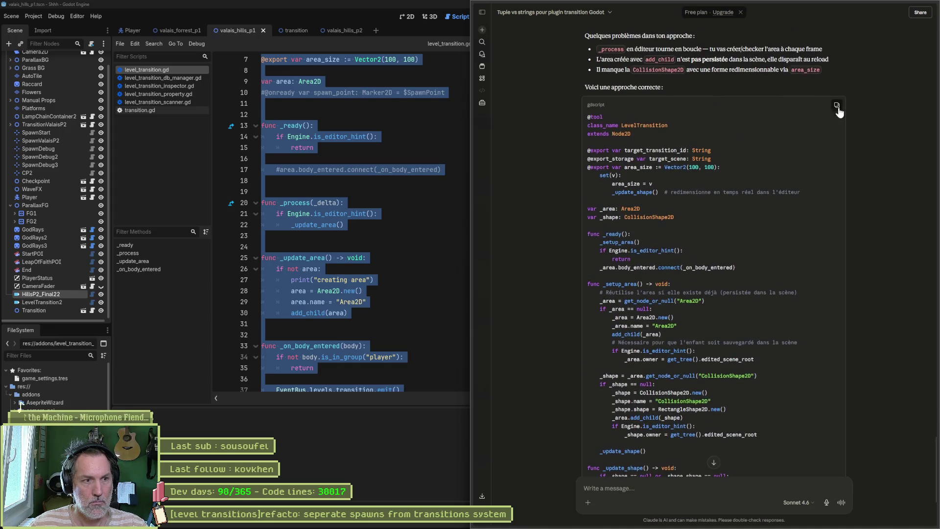
pyautogui.click(430, 246)
# Paste Claude's script over level_transition.gd, comment out line 19's body_entered connection, and save.
pyautogui.hotkey('ctrl', 'v')
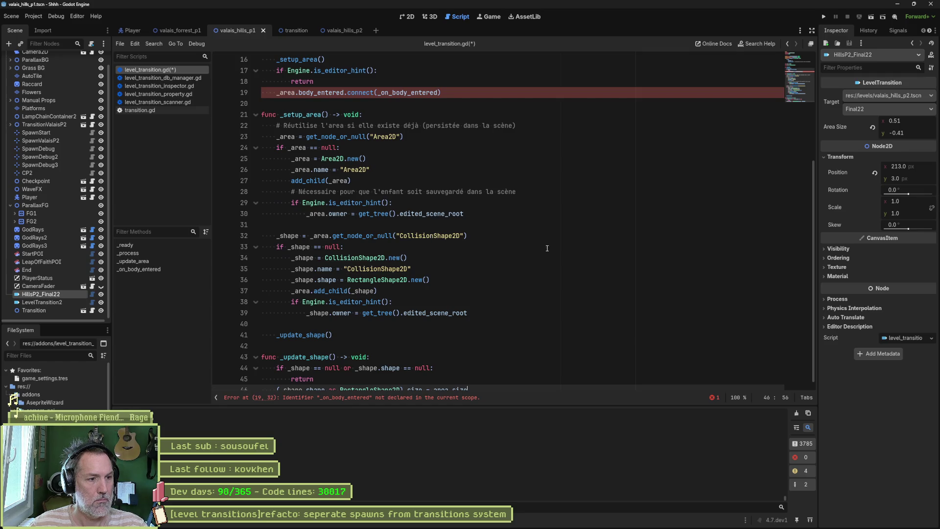
pyautogui.scroll(-1, 549, 250)
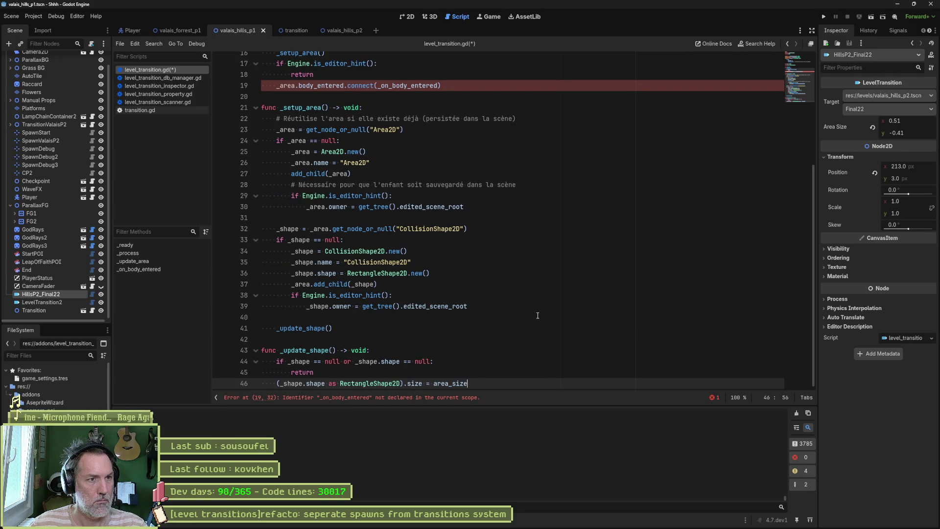
pyautogui.scroll(3, 537, 313)
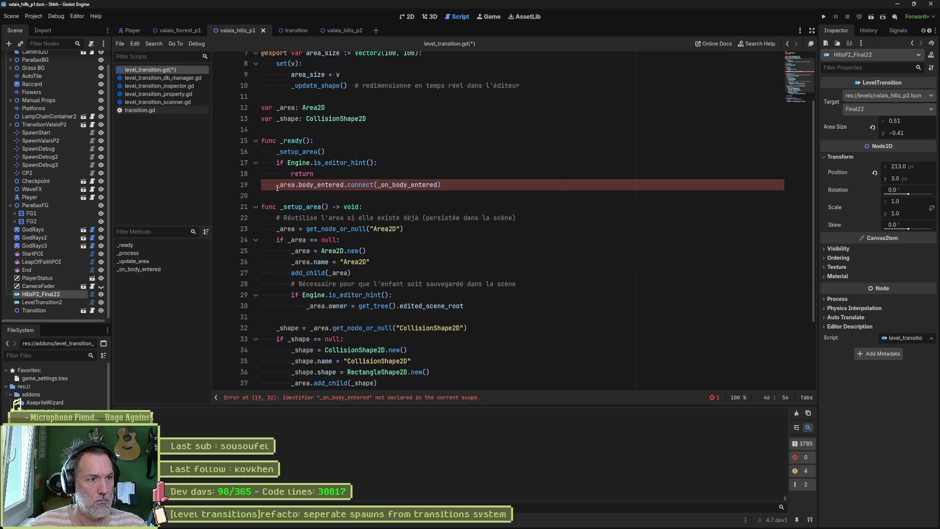
pyautogui.click(277, 188)
pyautogui.write('#')
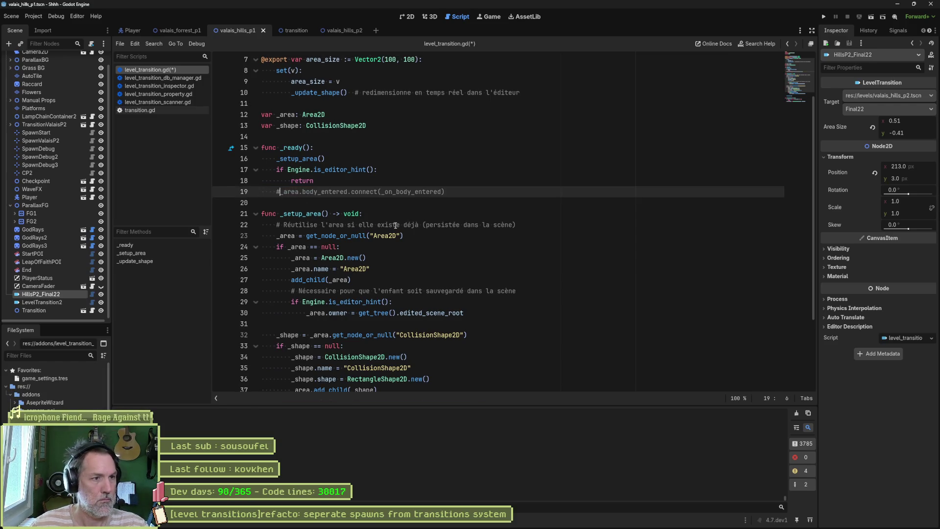
pyautogui.hotkey('ctrl', 's')
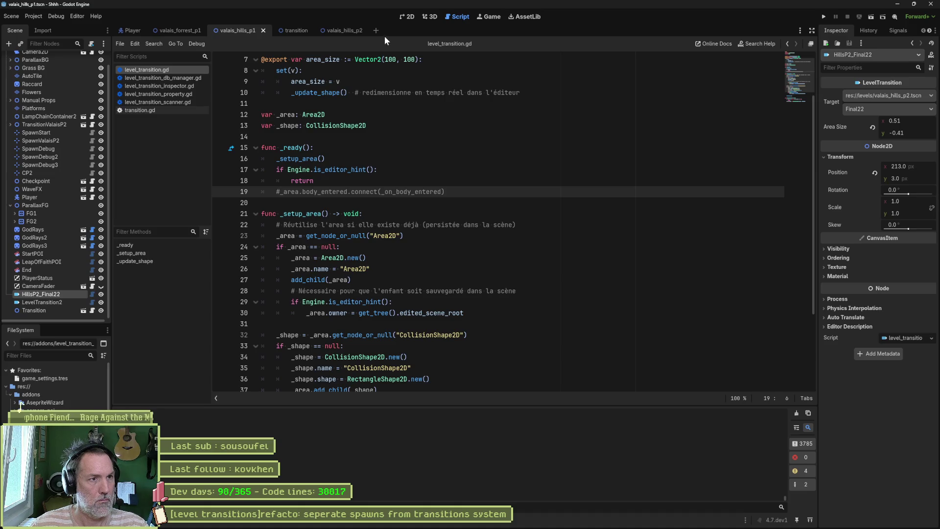
pyautogui.click(405, 17)
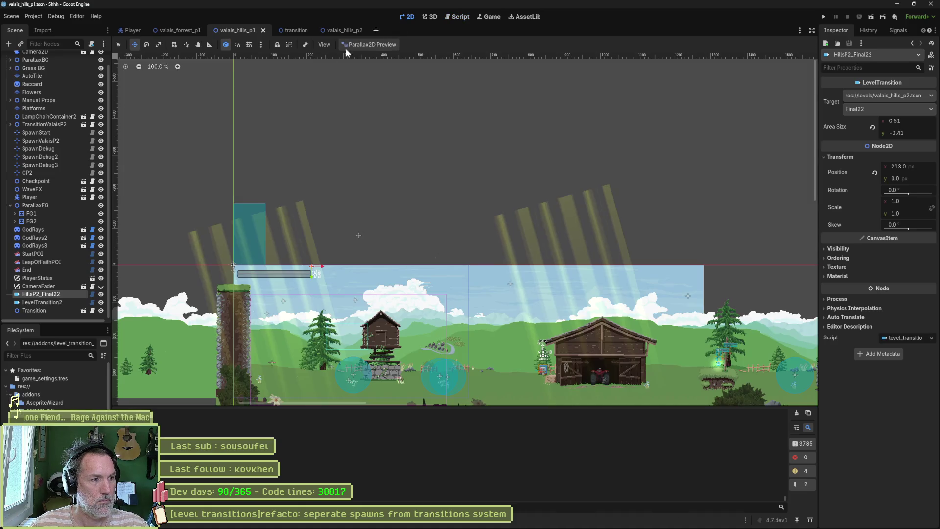
# Run the level with F6 and inspect HillsP2_Final22's generated Area2D and CollisionShape2D in the Remote tree.
pyautogui.click(52, 302)
pyautogui.click(51, 295)
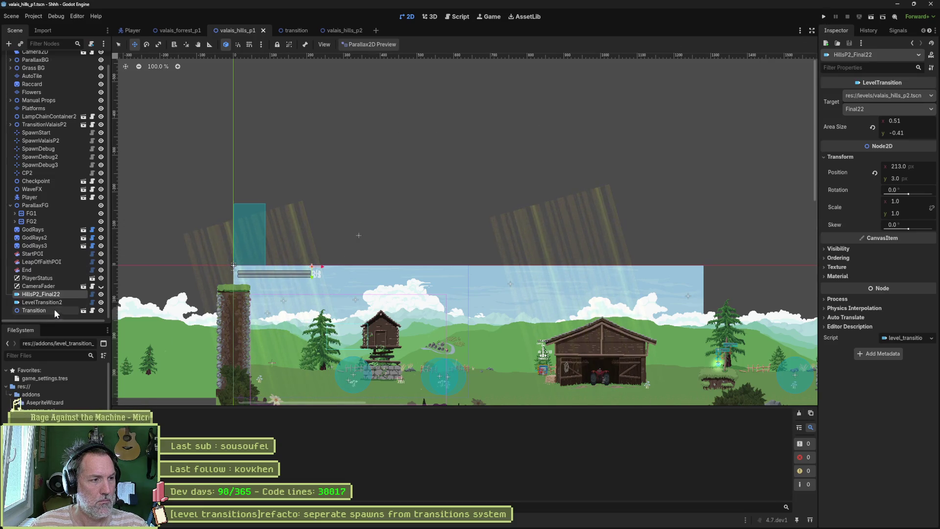
pyautogui.click(58, 283)
pyautogui.click(60, 292)
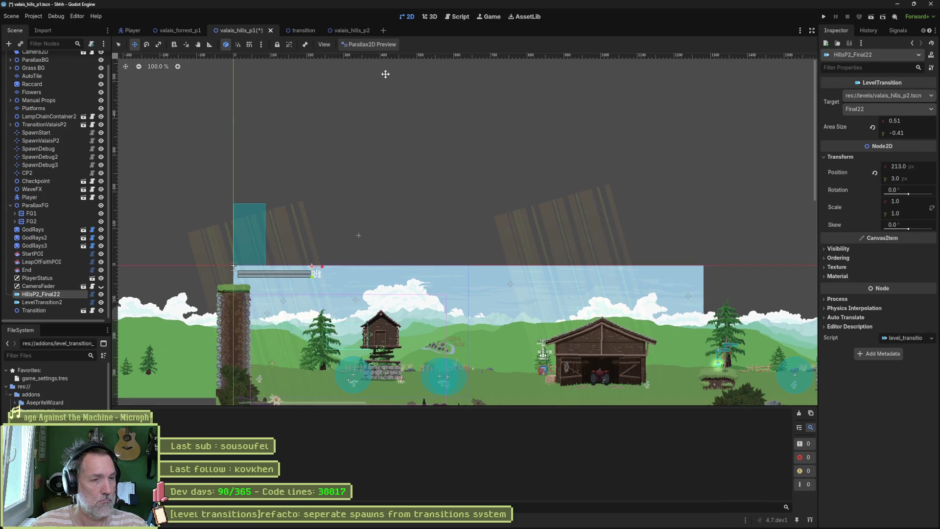
pyautogui.press('F6')
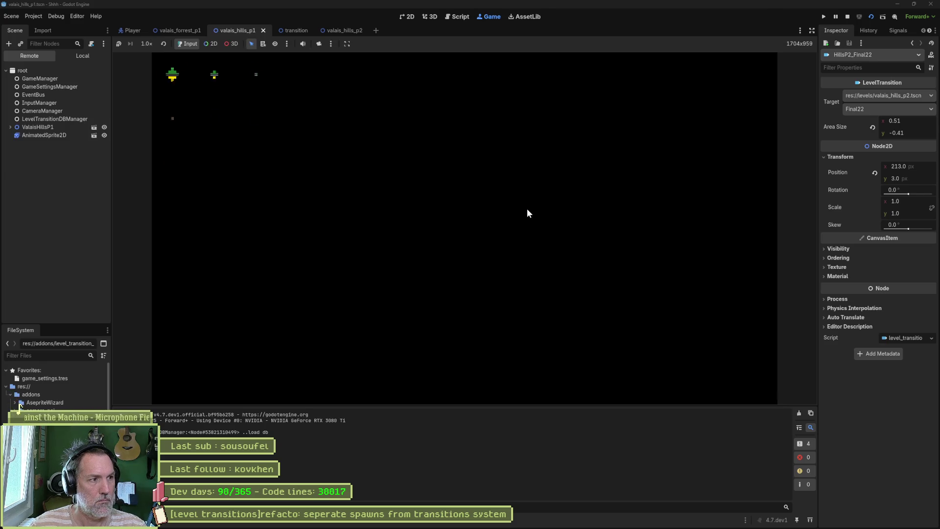
pyautogui.click(10, 127)
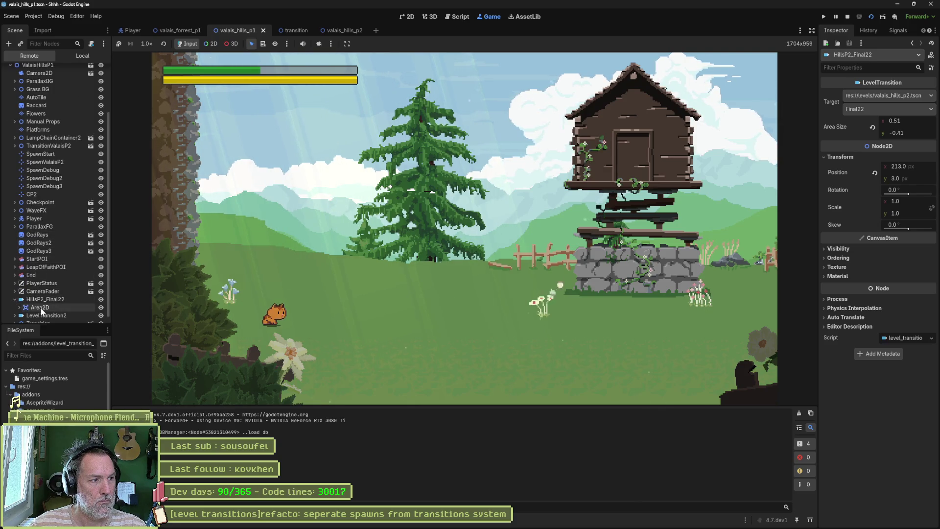
pyautogui.click(19, 307)
pyautogui.click(49, 314)
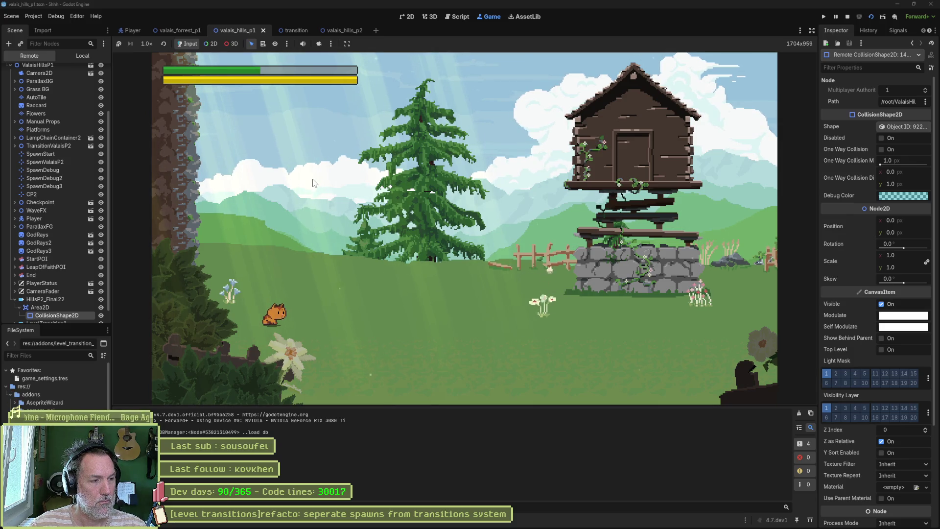
# Stop the game and jump from the negative RectangleShape2D size error to its area_size line.
pyautogui.press('F8')
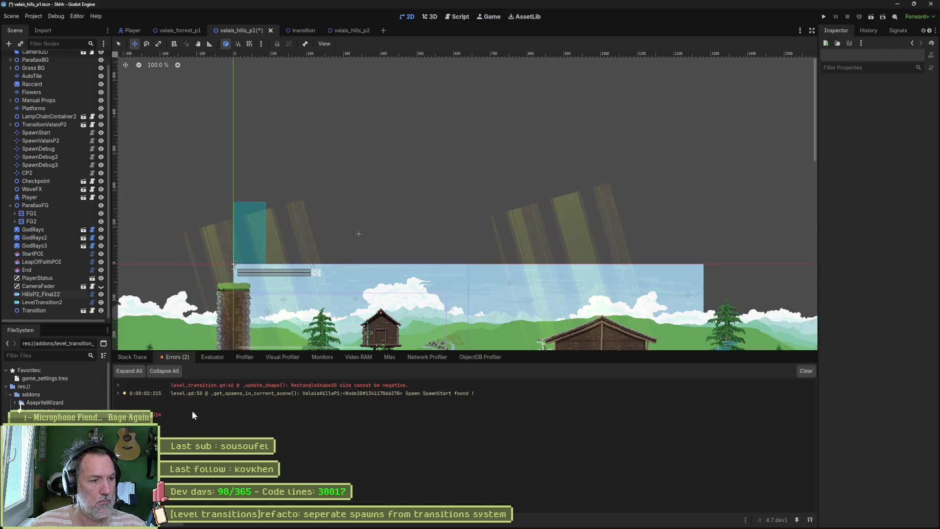
pyautogui.moveTo(262, 385)
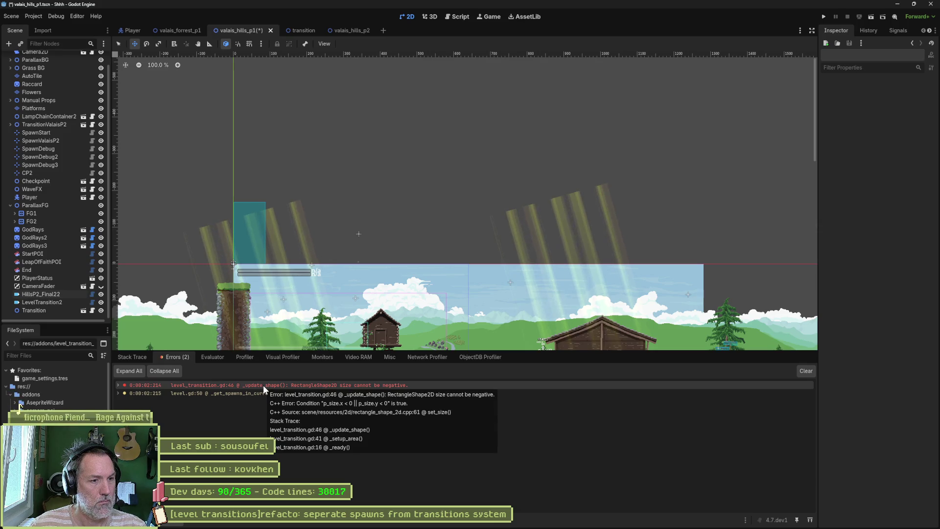
pyautogui.doubleClick(263, 385)
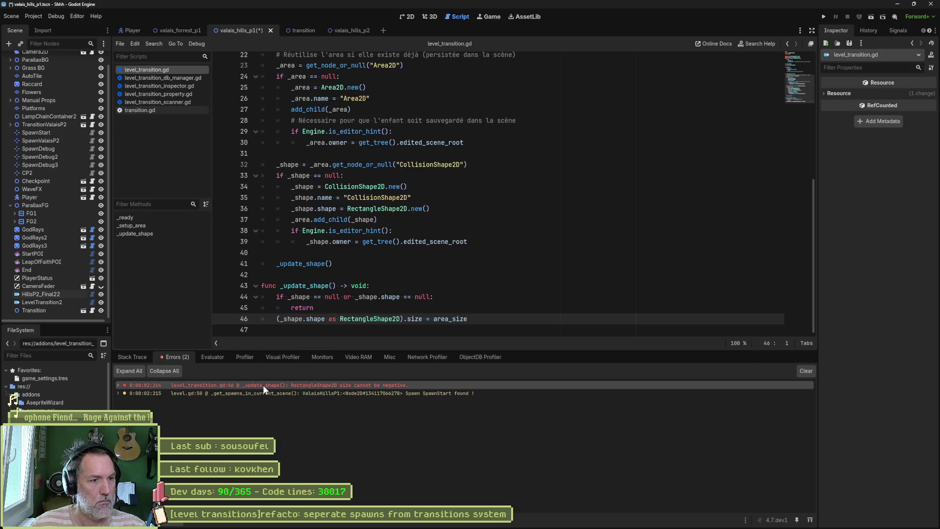
pyautogui.doubleClick(450, 319)
pyautogui.scroll(3, 436, 267)
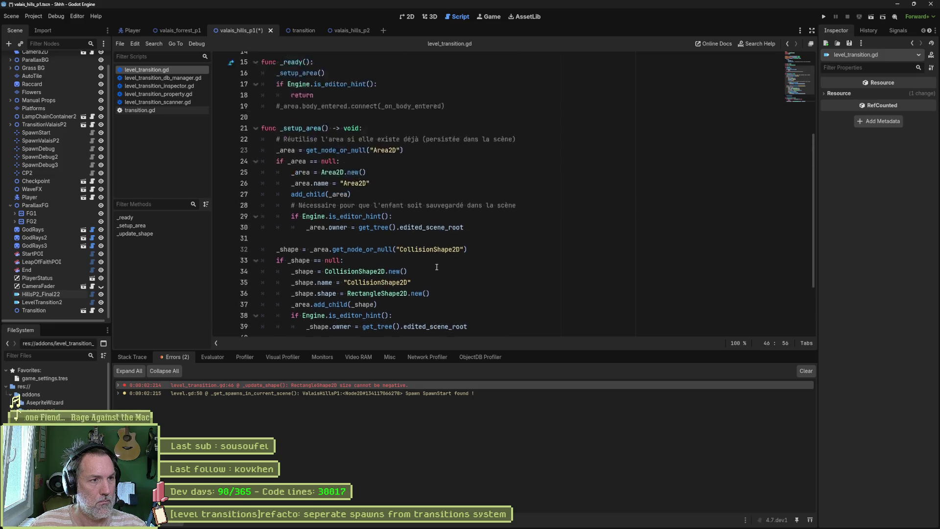
pyautogui.scroll(5, 436, 267)
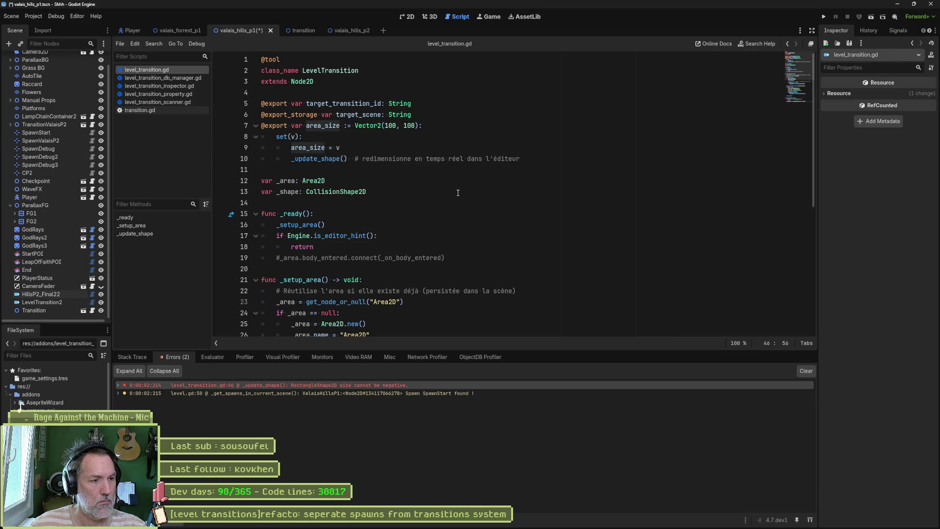
pyautogui.hotkey('ctrl', 'j')
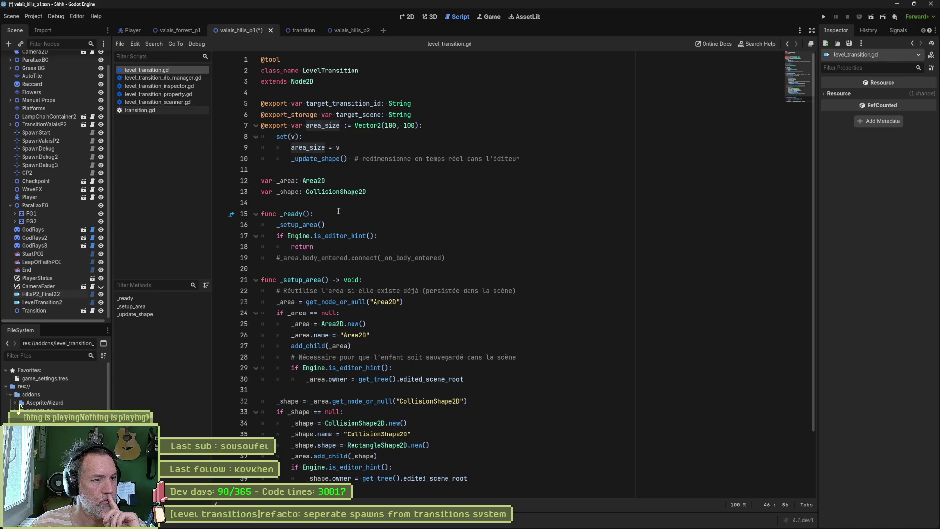
# Highlight the _setup_area uses and show the get_node_or_null documentation on line 23.
pyautogui.doubleClick(311, 226)
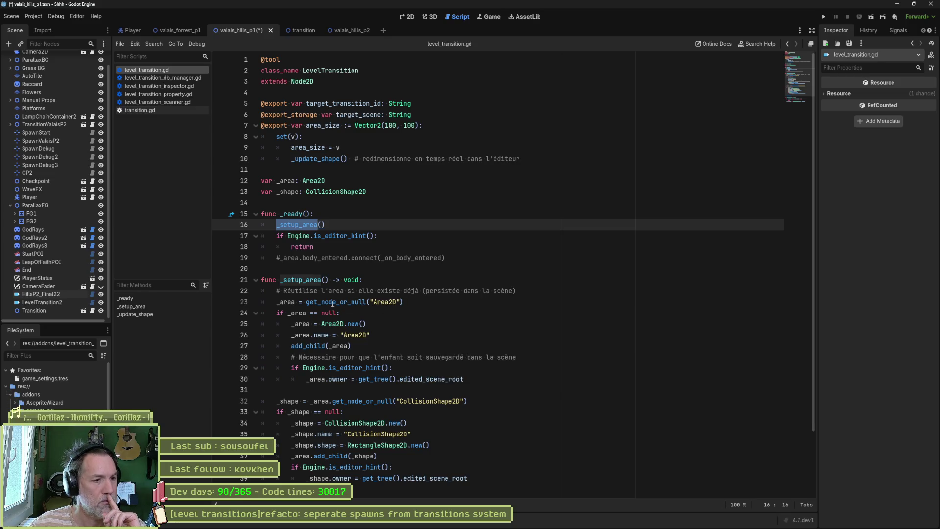
pyautogui.click(330, 302)
pyautogui.doubleClick(330, 302)
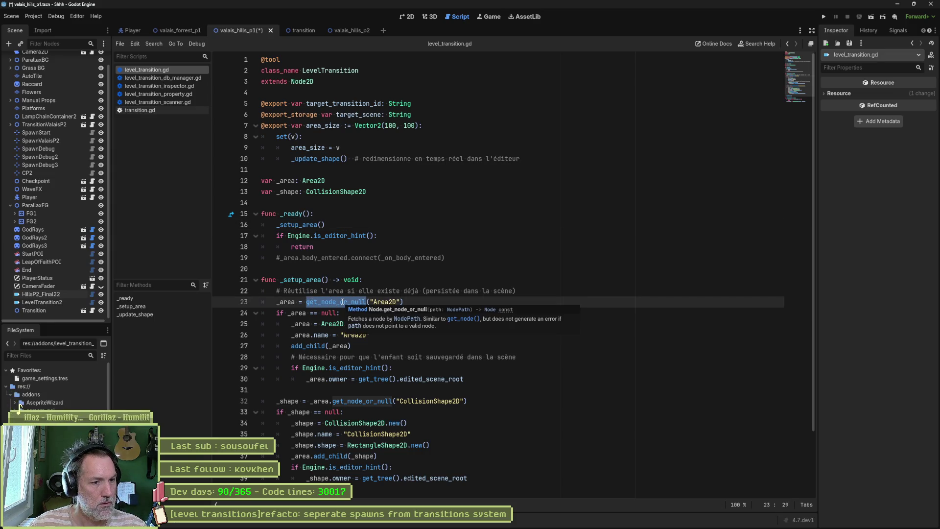
pyautogui.click(343, 302)
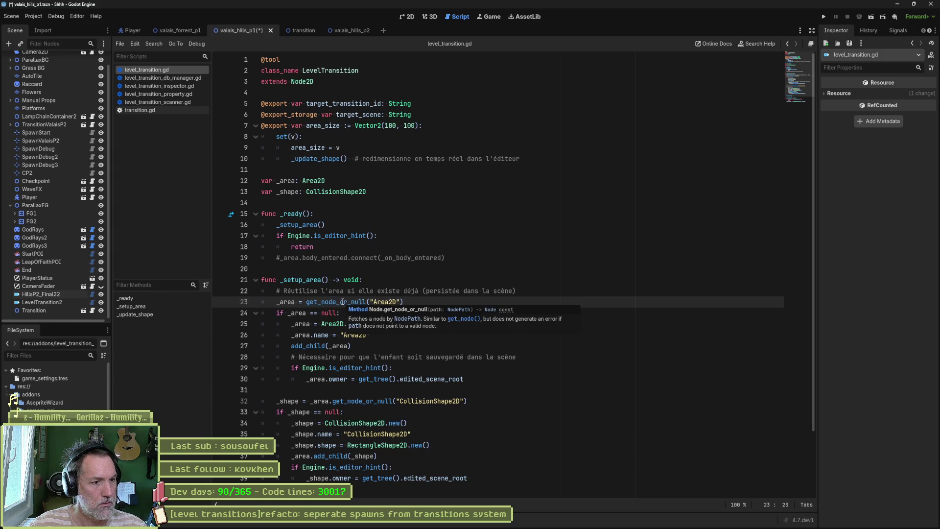
pyautogui.keyDown('ctrl'); pyautogui.click(344, 302); pyautogui.keyUp('ctrl')
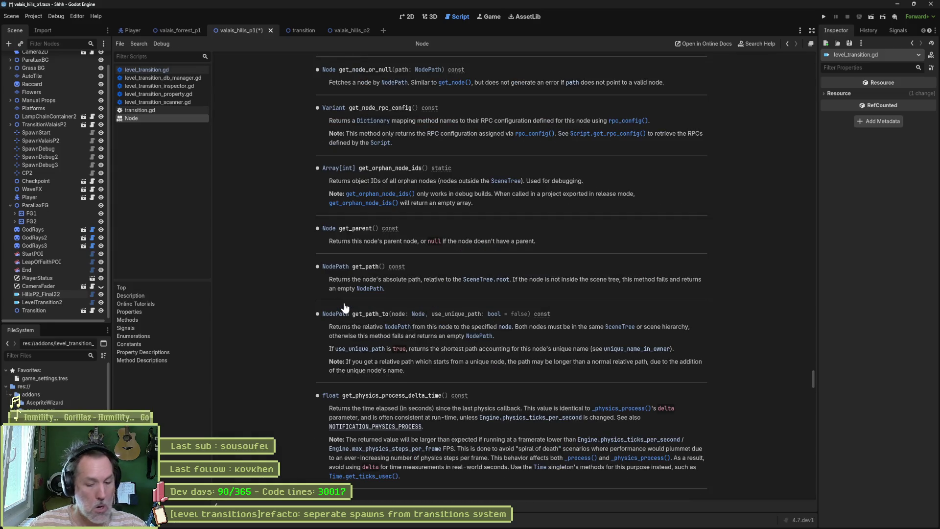
pyautogui.hotkey('alt', 'Left')
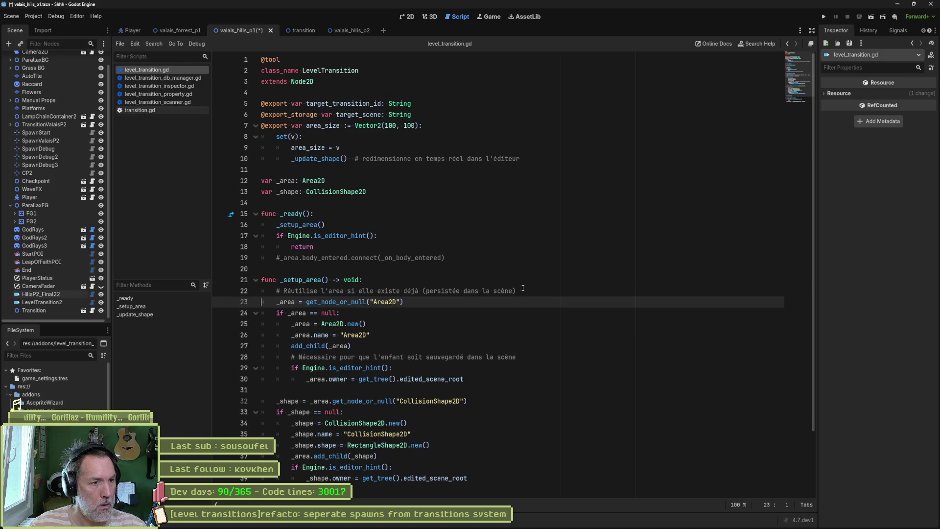
pyautogui.keyDown('ctrl'); pyautogui.click(342, 302); pyautogui.keyUp('ctrl')
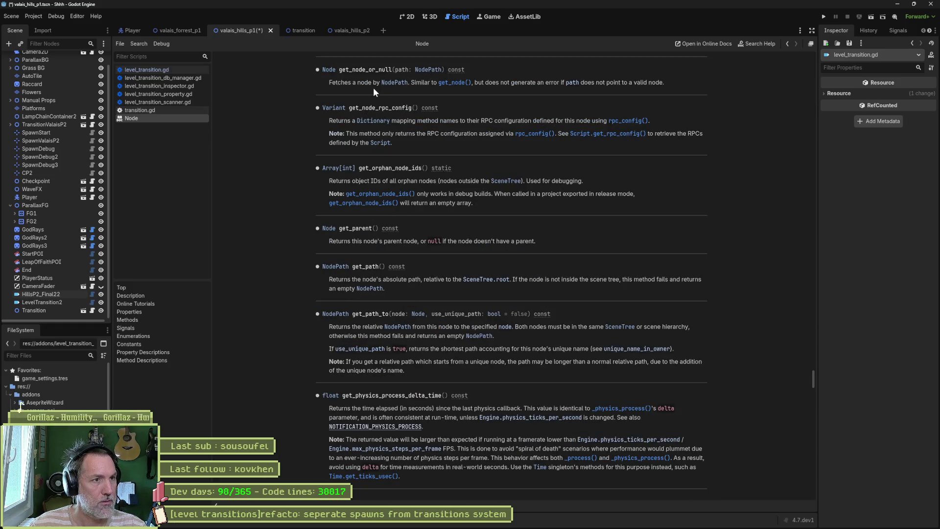
pyautogui.hotkey('alt', 'Left')
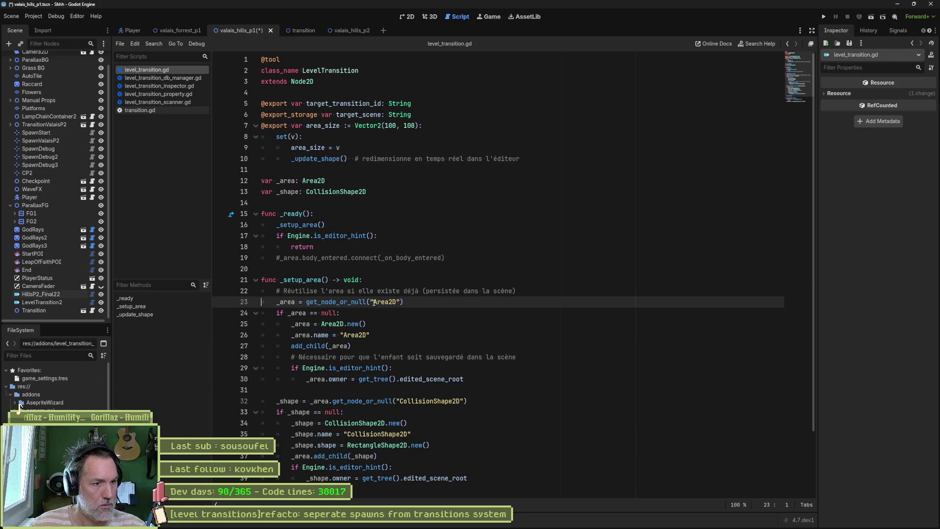
pyautogui.moveTo(371, 302); pyautogui.dragTo(402, 302)
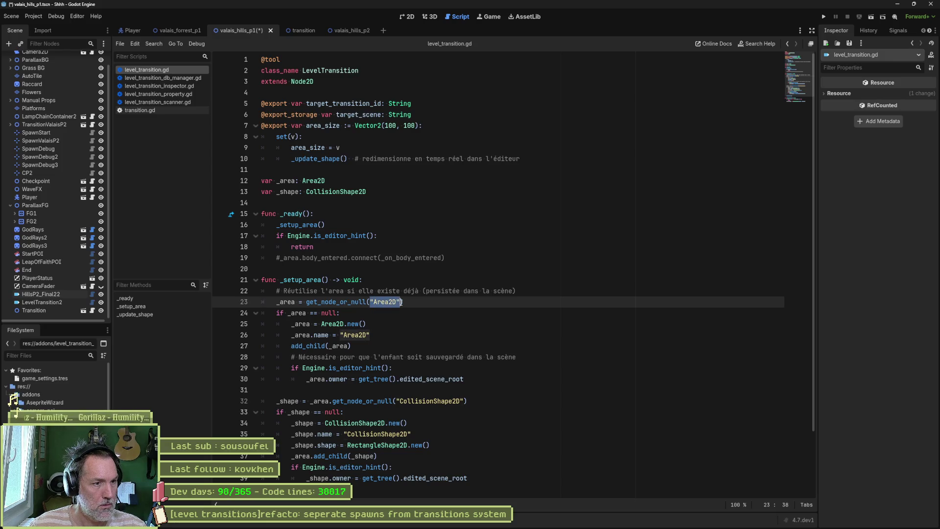
pyautogui.keyDown('ctrl'); pyautogui.click(324, 302); pyautogui.keyUp('ctrl')
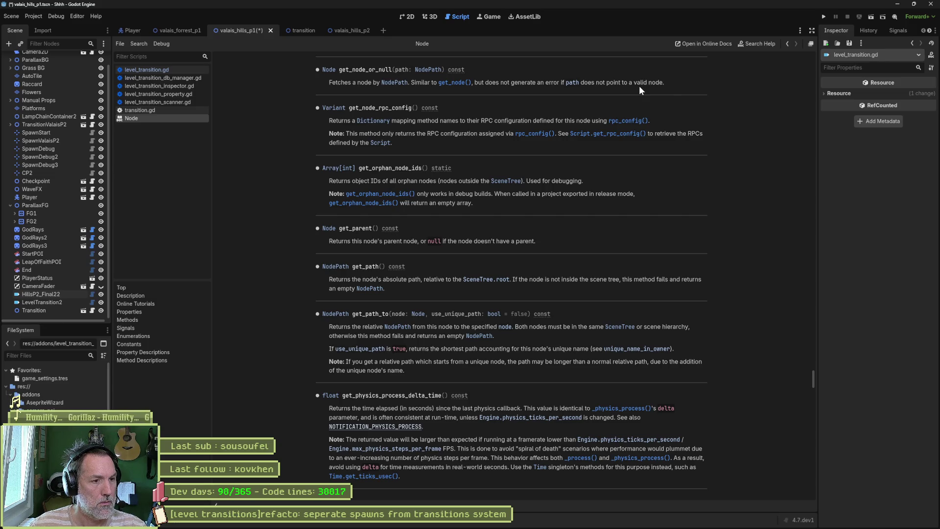
pyautogui.hotkey('ctrl', 'w')
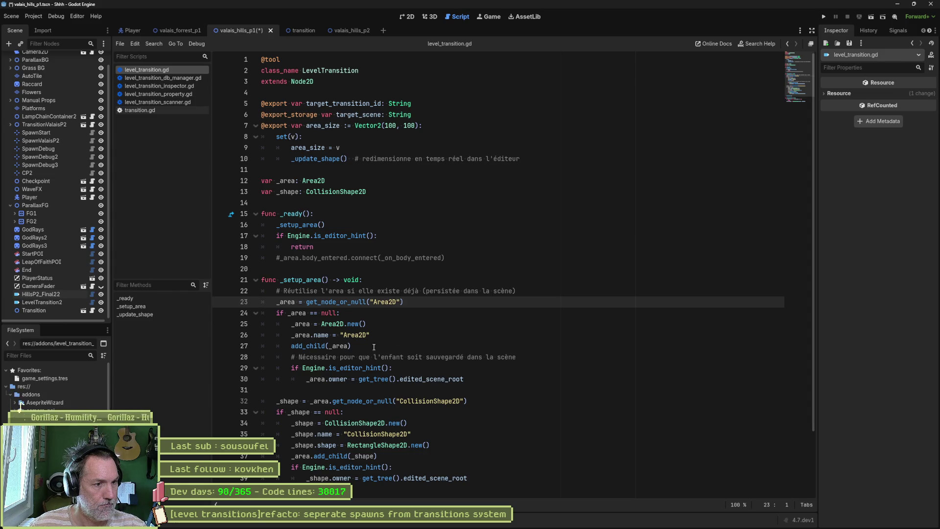
pyautogui.doubleClick(319, 282)
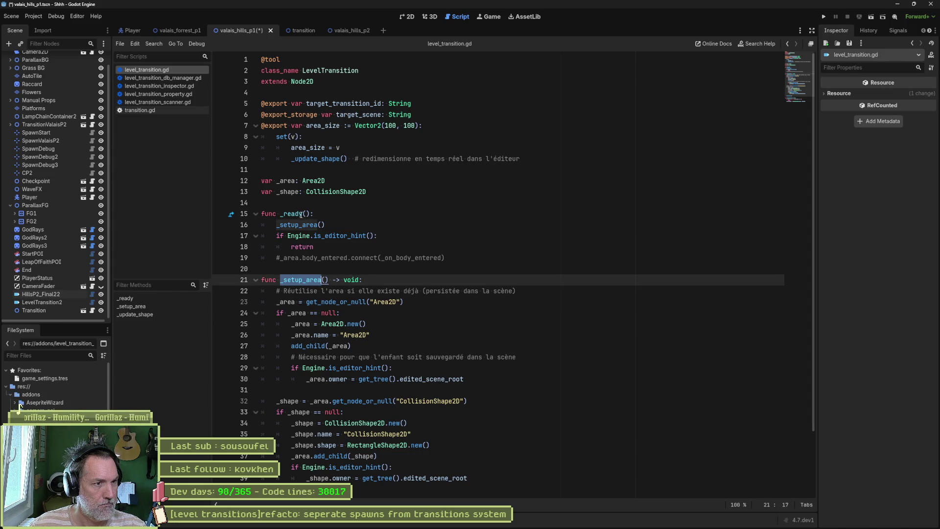
pyautogui.moveTo(295, 225)
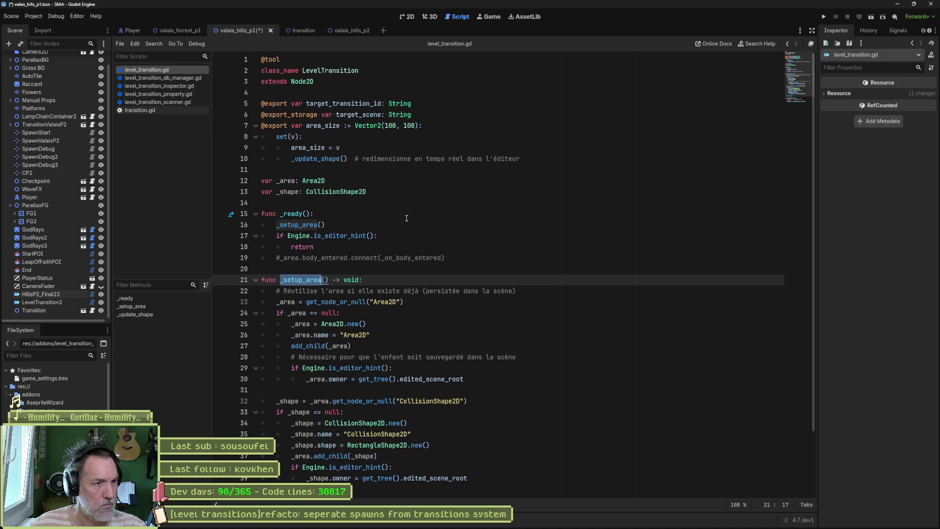
pyautogui.click(307, 246)
pyautogui.doubleClick(307, 245)
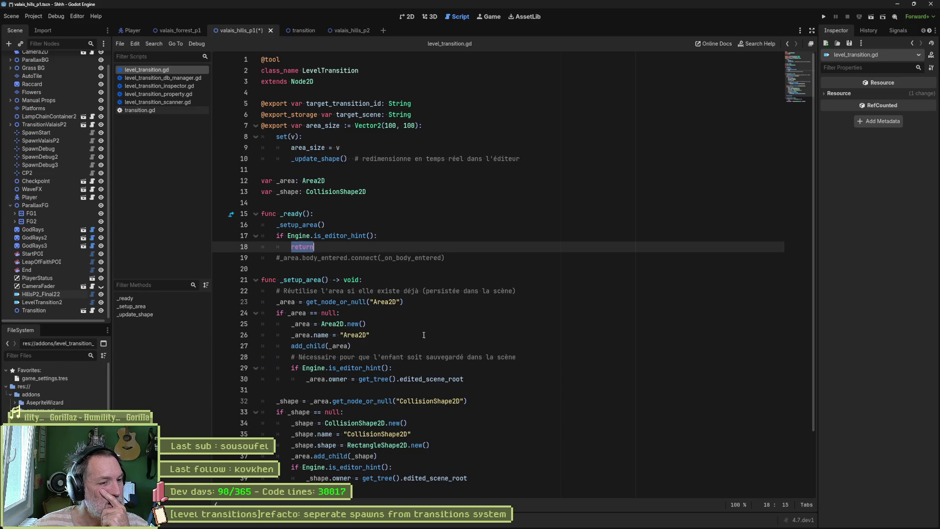
# Add print("create area") under the 'if _area == null:' check and save the script.
pyautogui.click(415, 316)
pyautogui.press('Return')
pyautogui.write('print()')
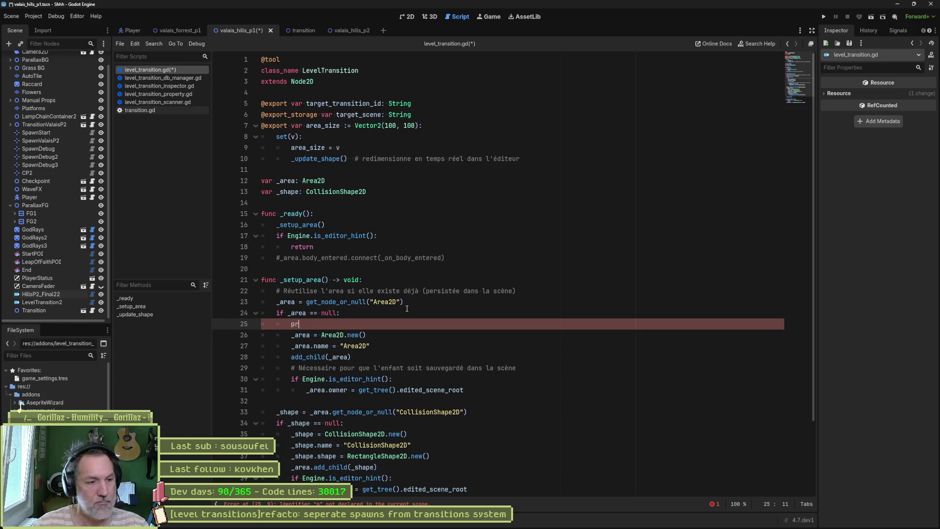
pyautogui.press('Left')
pyautogui.write('"create ')
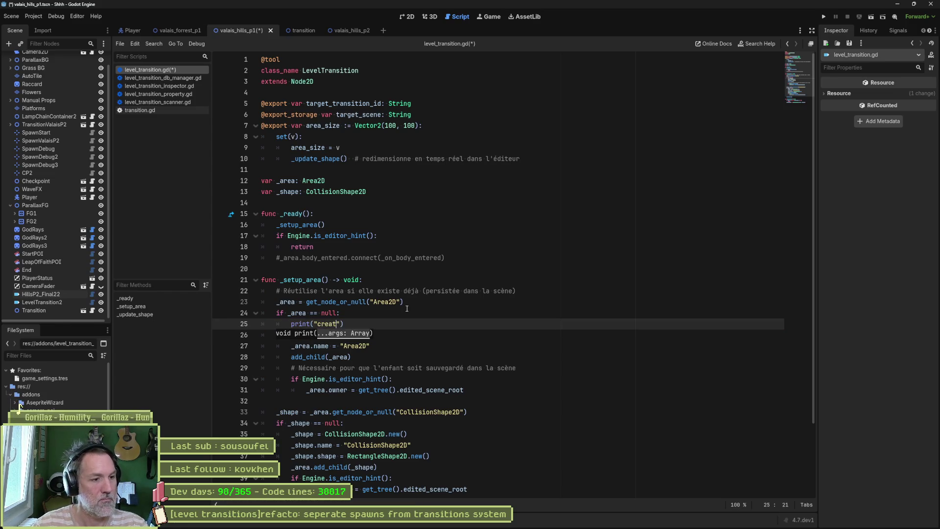
pyautogui.write('area')
pyautogui.hotkey('ctrl', 's')
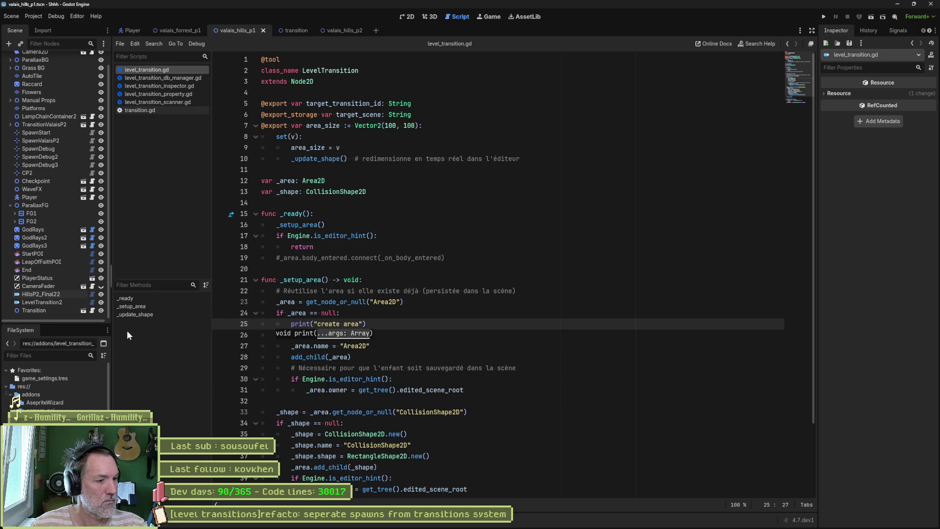
# Inspect the HillsP2_Final22 and LevelTransition2 nodes and clear the debugger errors.
pyautogui.click(161, 523)
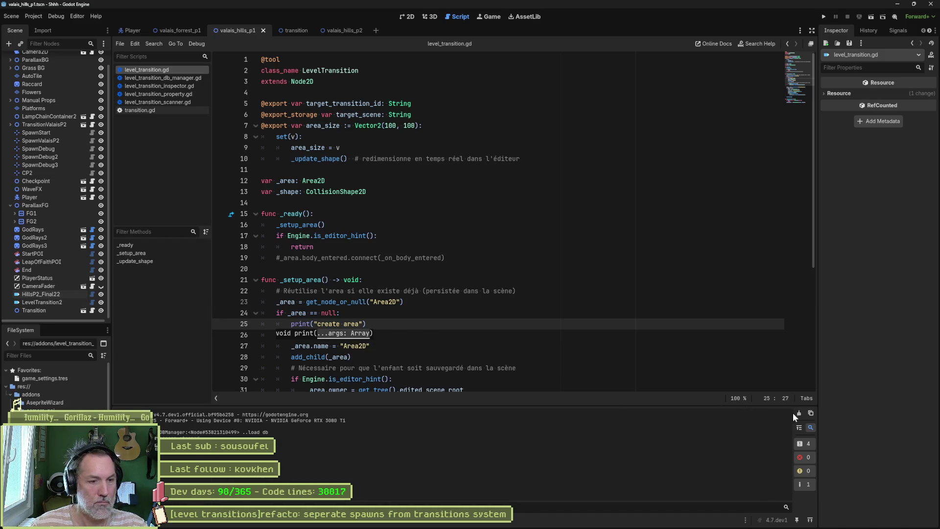
pyautogui.click(46, 295)
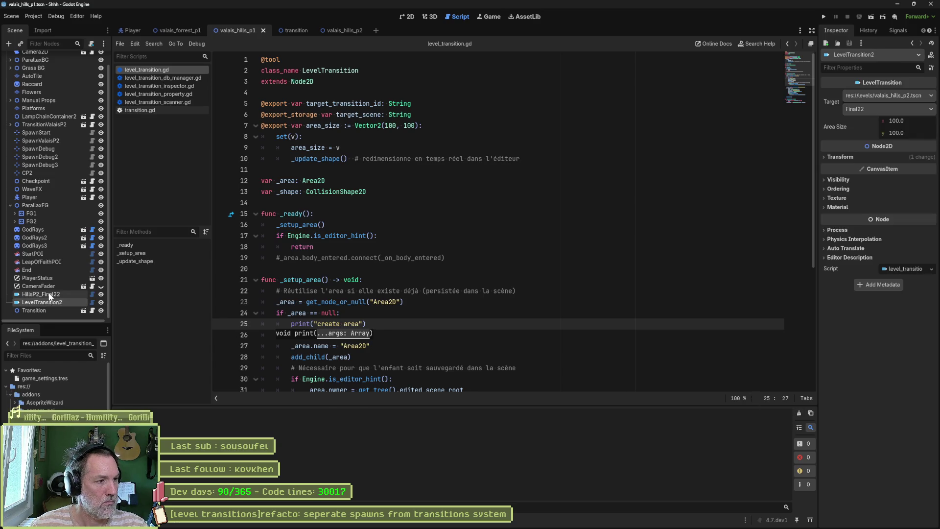
pyautogui.click(51, 301)
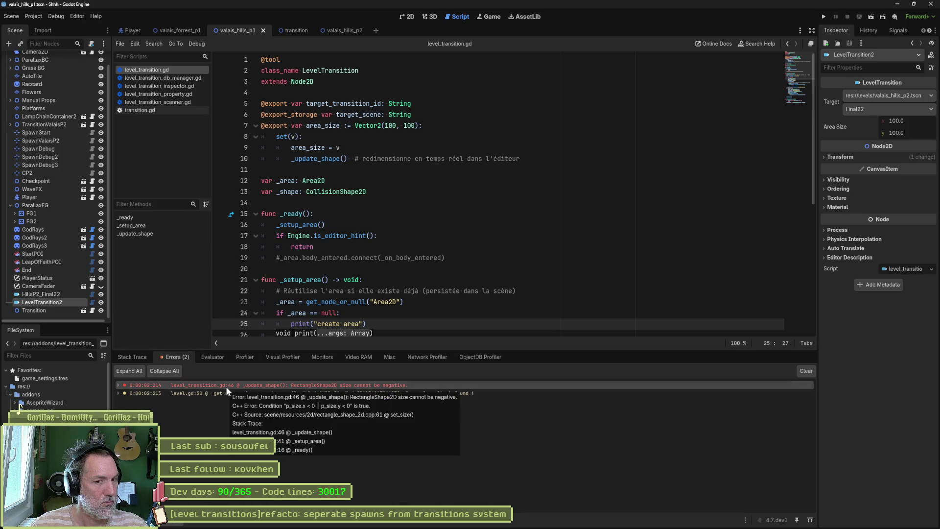
pyautogui.click(806, 371)
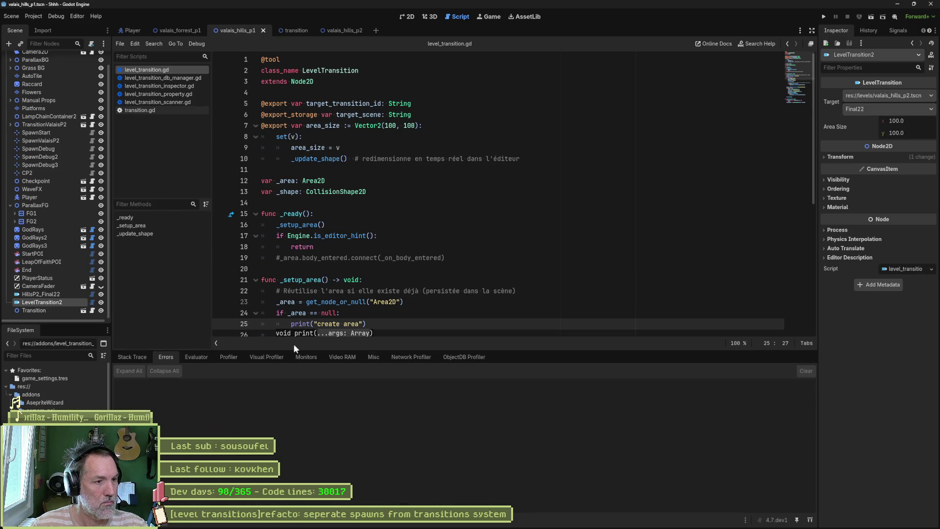
pyautogui.click(122, 358)
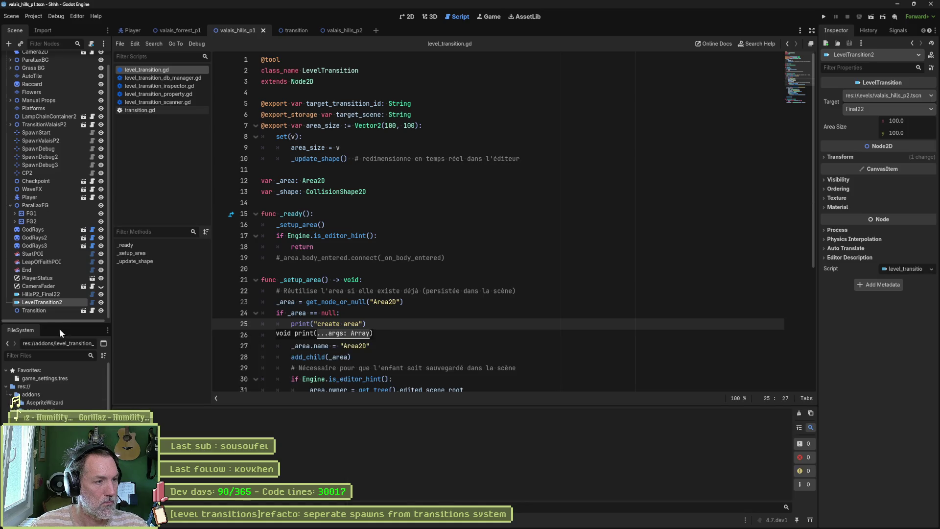
pyautogui.click(43, 292)
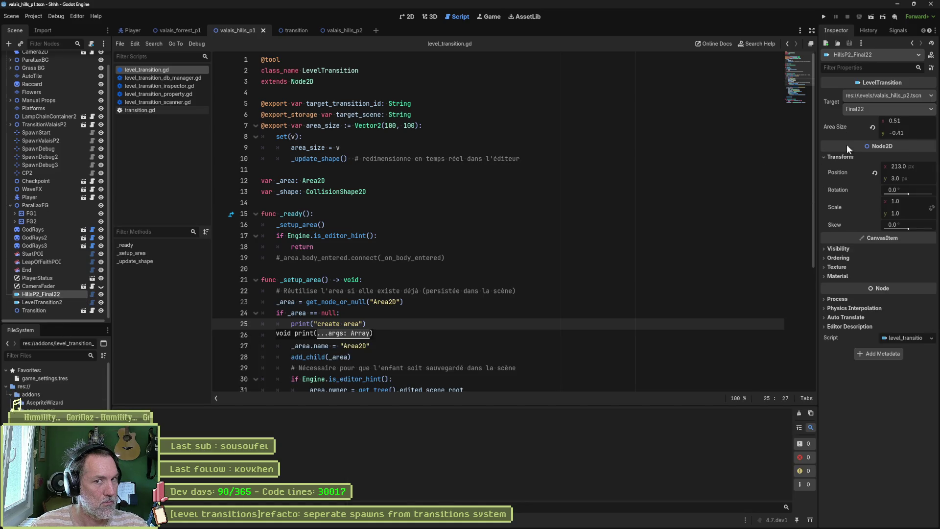
# Add a new LevelTransition node to the scene.
pyautogui.click(37, 315)
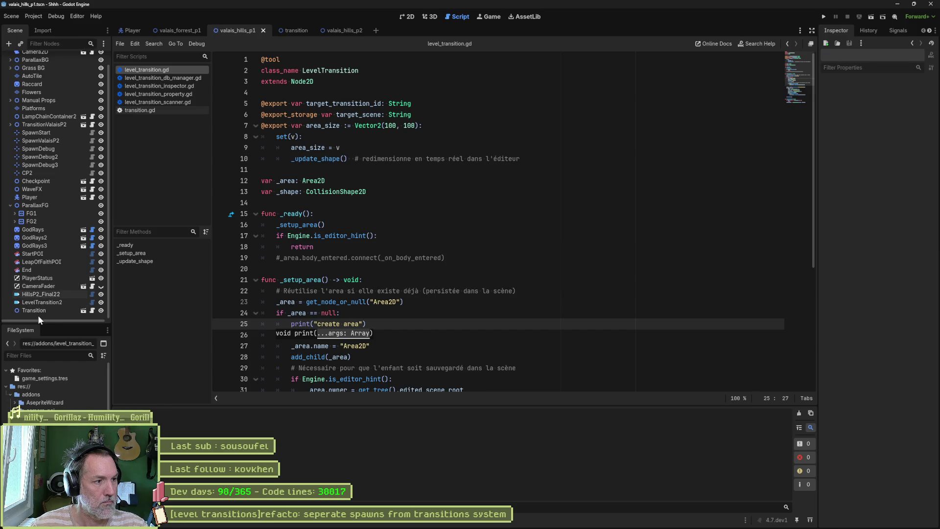
pyautogui.hotkey('ctrl', 'a')
pyautogui.press('Return')
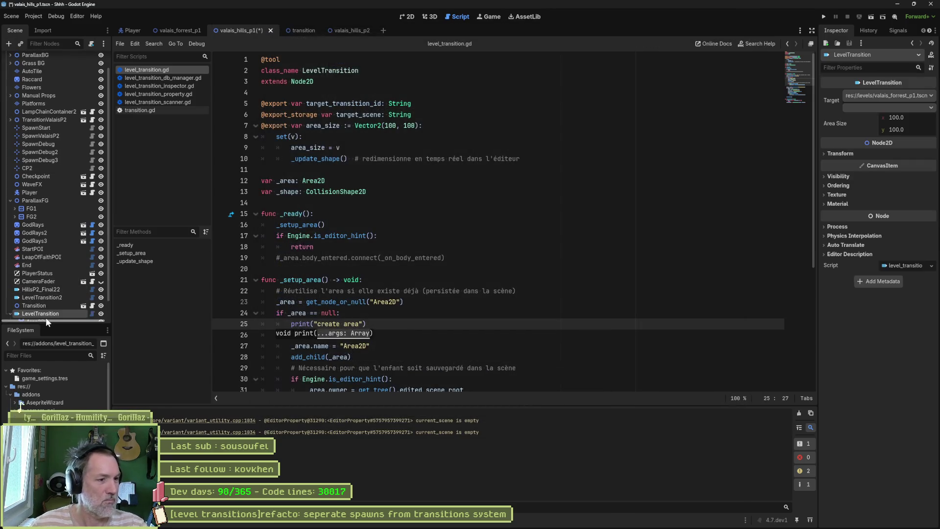
# Review the _ready function in level_transition.gd, then switch to the 2D level view.
pyautogui.scroll(-2, 62, 259)
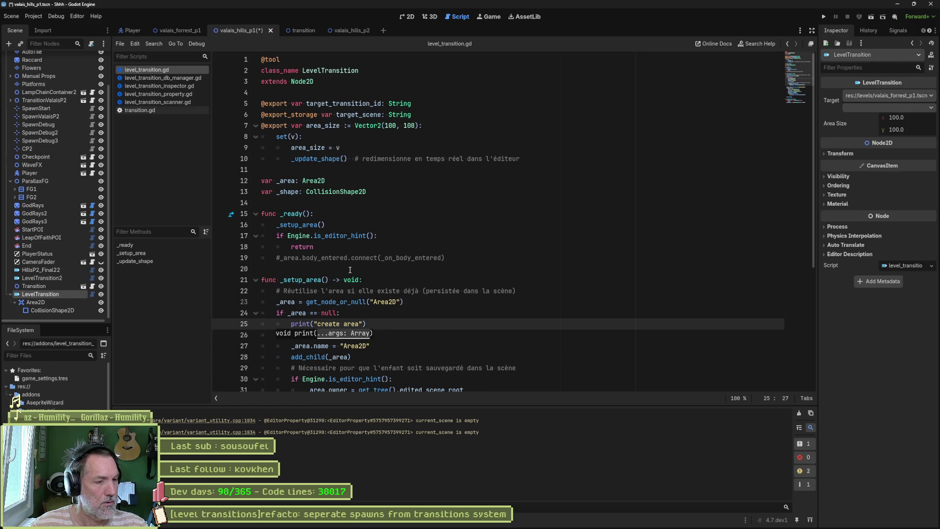
pyautogui.doubleClick(300, 215)
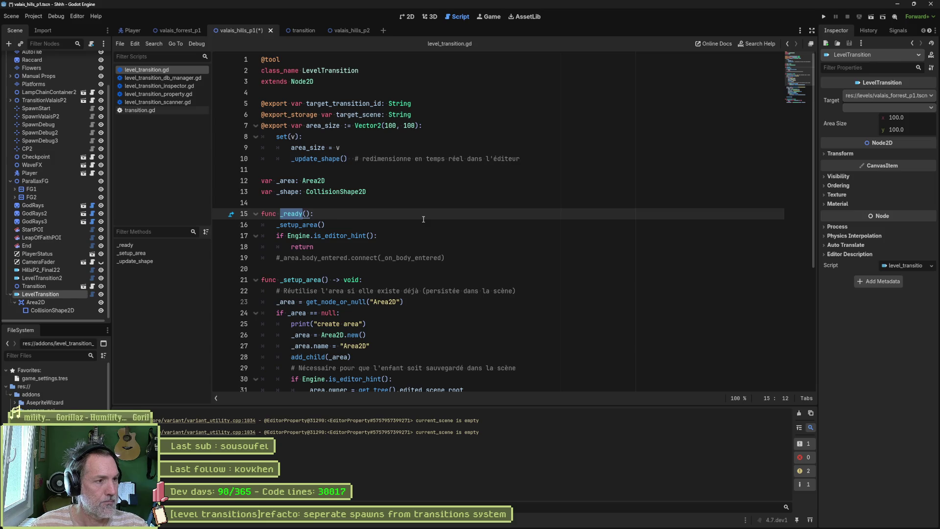
pyautogui.scroll(-5, 430, 236)
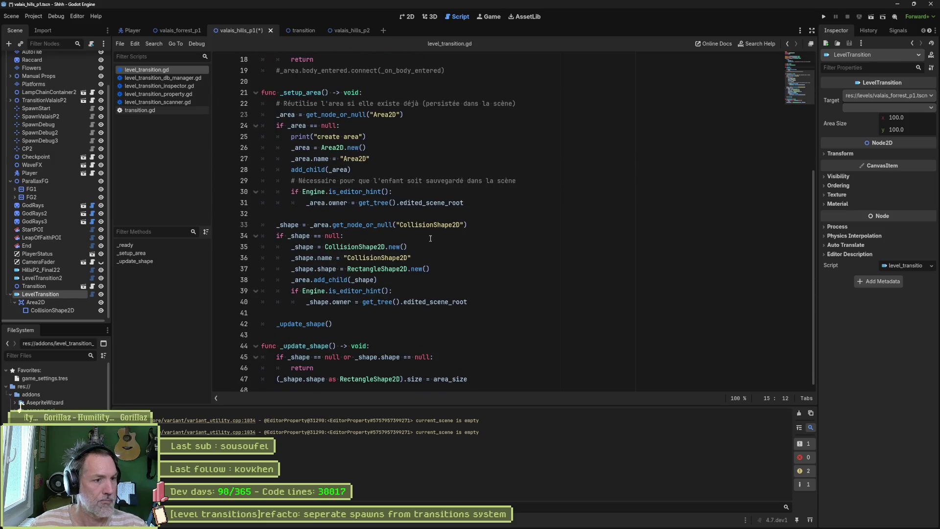
pyautogui.scroll(5, 424, 216)
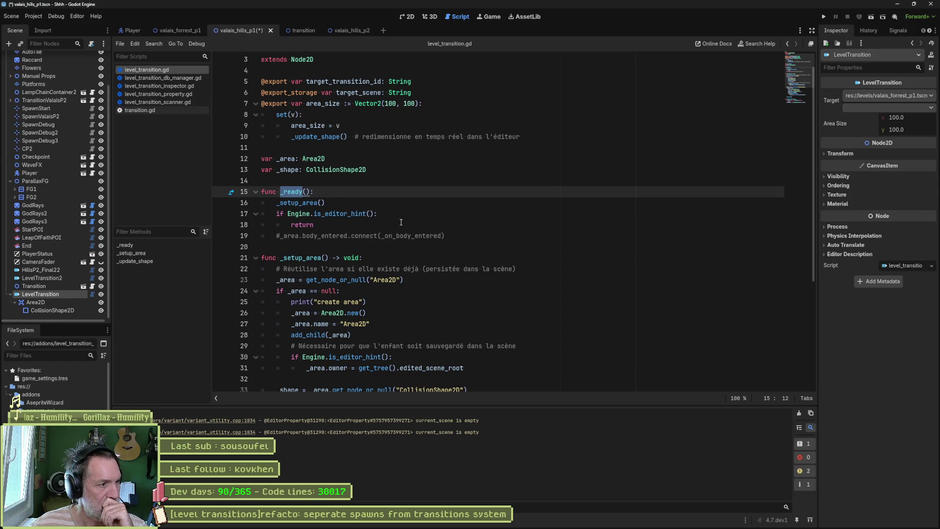
pyautogui.click(406, 18)
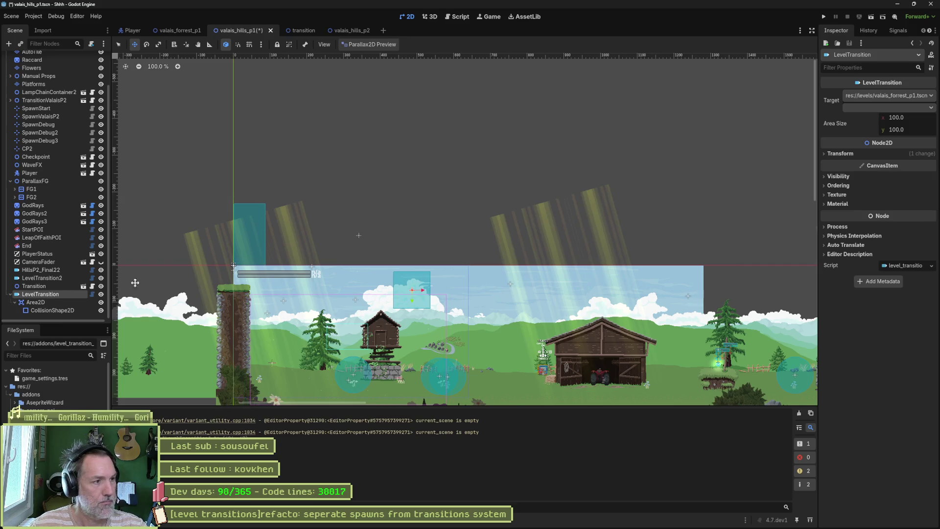
# Enlarge the new transition's Area2D collision box and move it left and down.
pyautogui.click(69, 304)
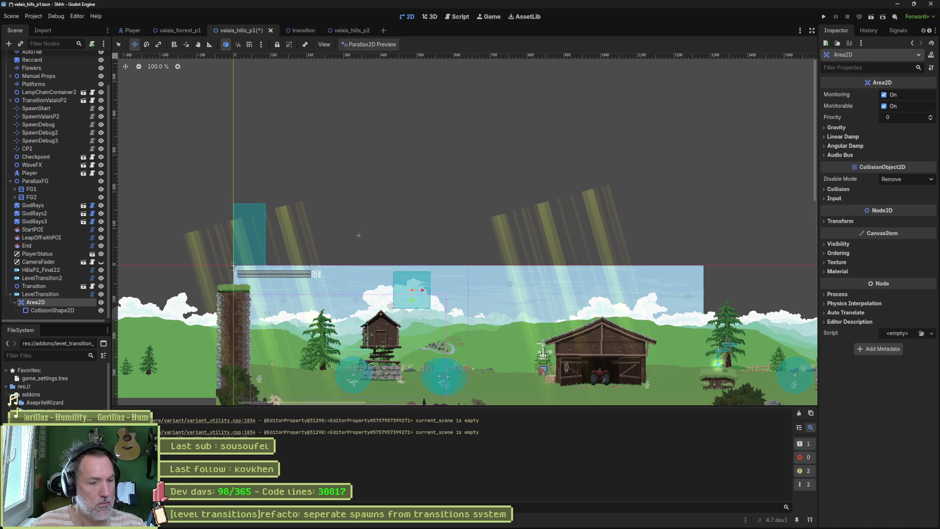
pyautogui.press('s')
pyautogui.moveTo(425, 318)
pyautogui.mouseDown()
pyautogui.moveTo(445, 332)
pyautogui.moveTo(442, 351)
pyautogui.mouseUp()
pyautogui.press('q')
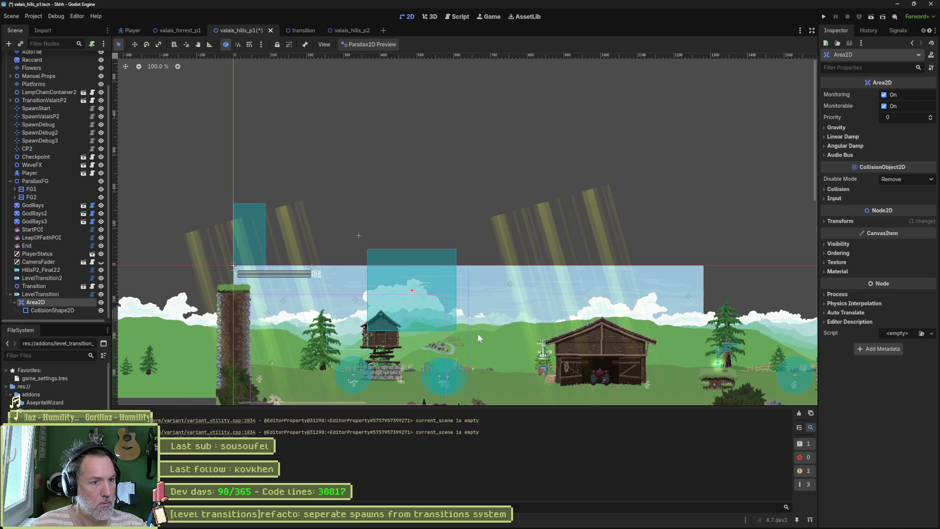
pyautogui.press('w')
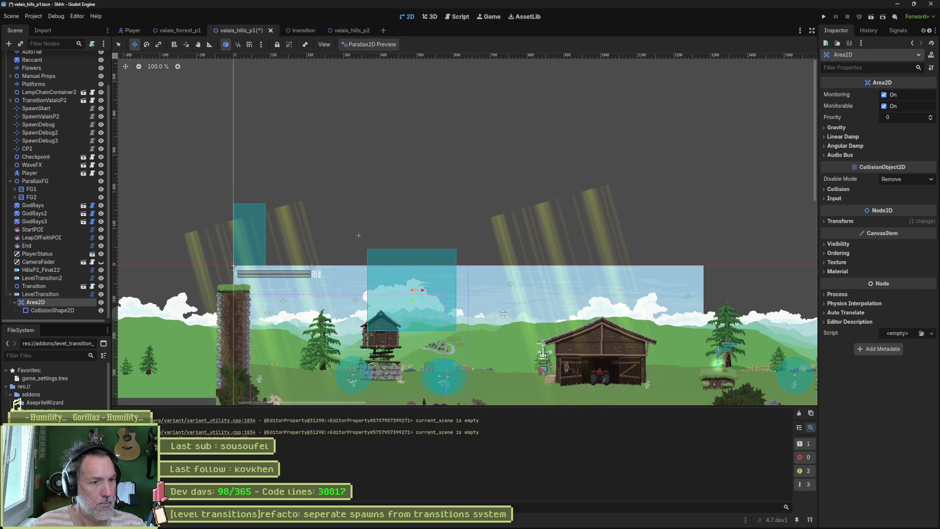
pyautogui.moveTo(501, 315); pyautogui.dragTo(402, 367)
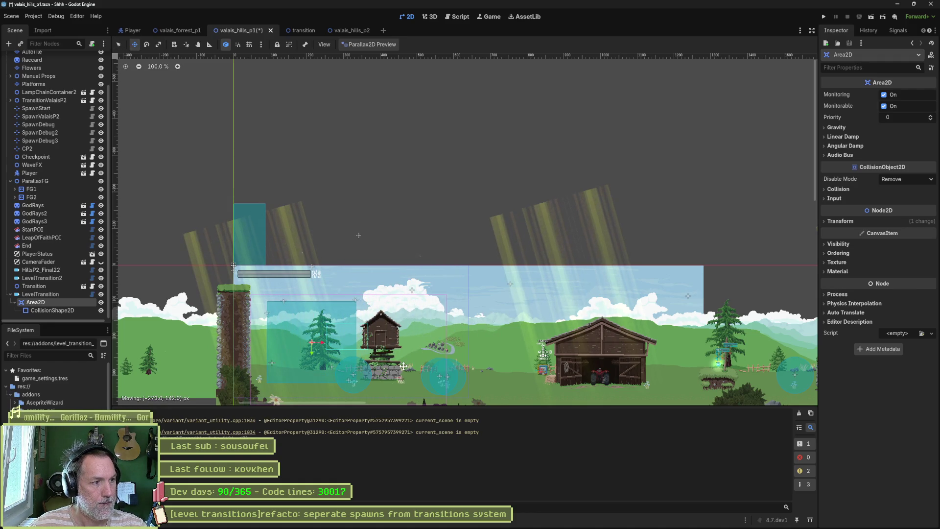
# Undo the stray Area2D move, move the whole LevelTransition onto the barn, and save.
pyautogui.click(66, 294)
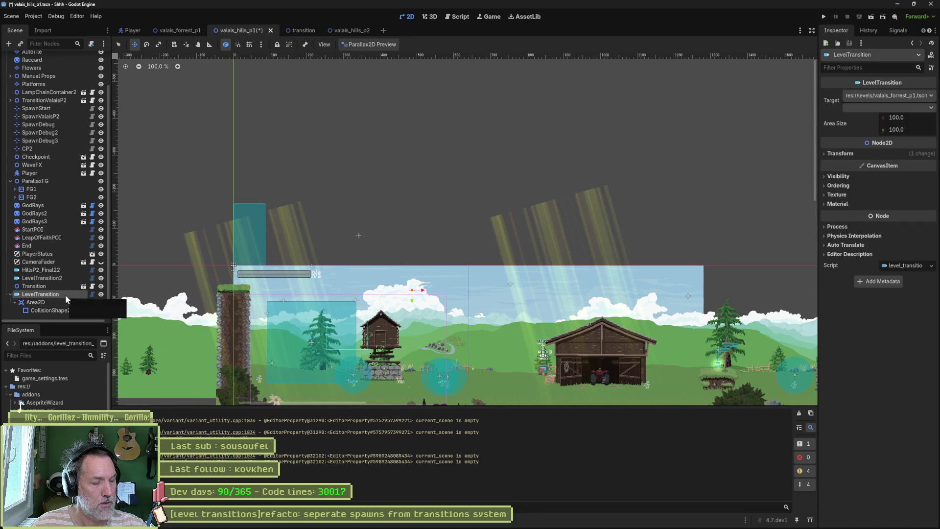
pyautogui.click(67, 300)
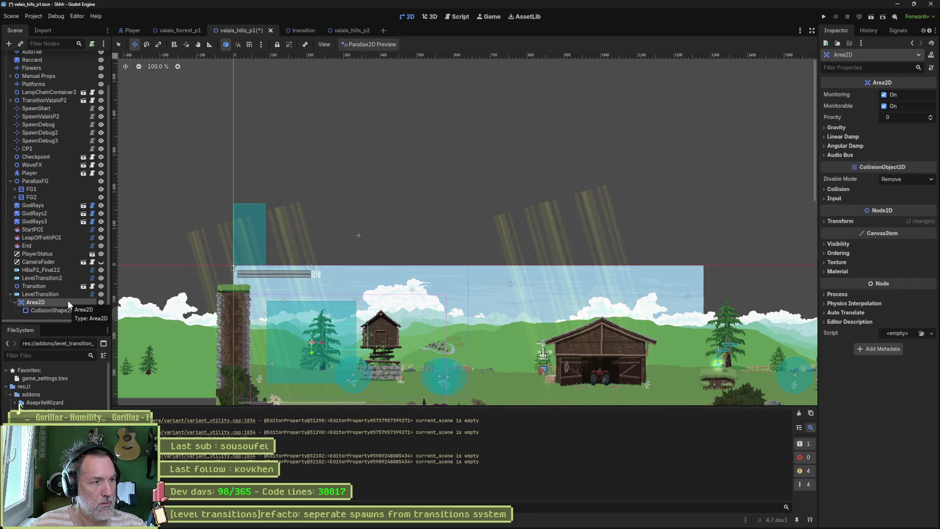
pyautogui.hotkey('ctrl', 'z')
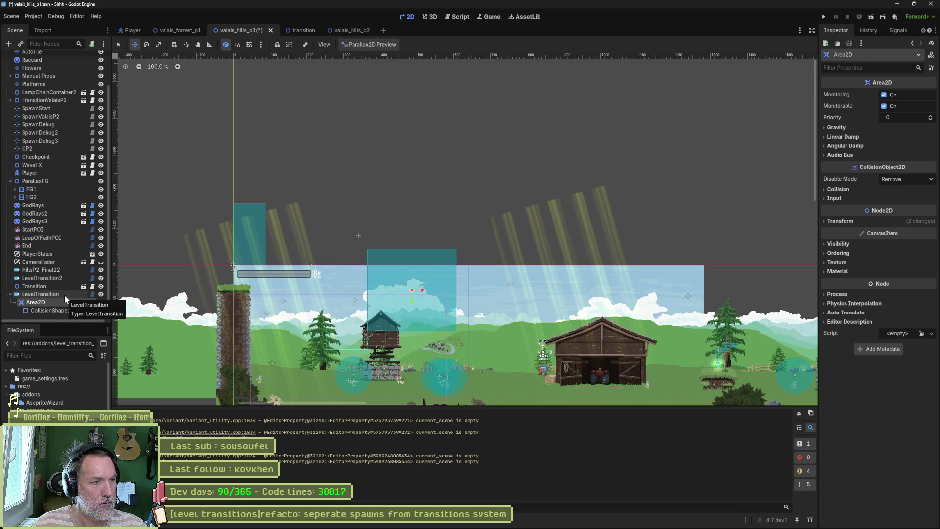
pyautogui.click(63, 295)
pyautogui.moveTo(521, 275); pyautogui.dragTo(406, 326)
pyautogui.press('-')
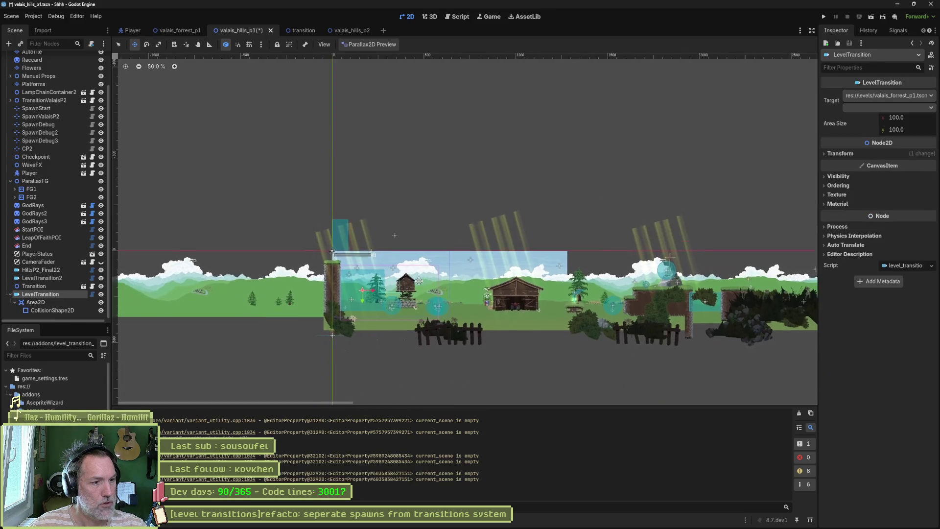
pyautogui.scroll(3, 377, 305)
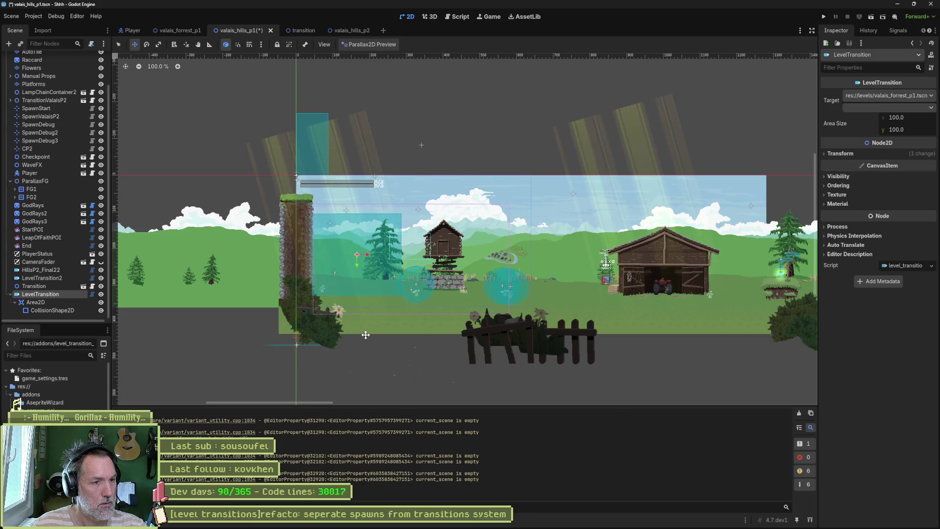
pyautogui.moveTo(375, 322)
pyautogui.mouseDown()
pyautogui.moveTo(662, 289)
pyautogui.moveTo(689, 298)
pyautogui.mouseUp()
pyautogui.hotkey('ctrl', 's')
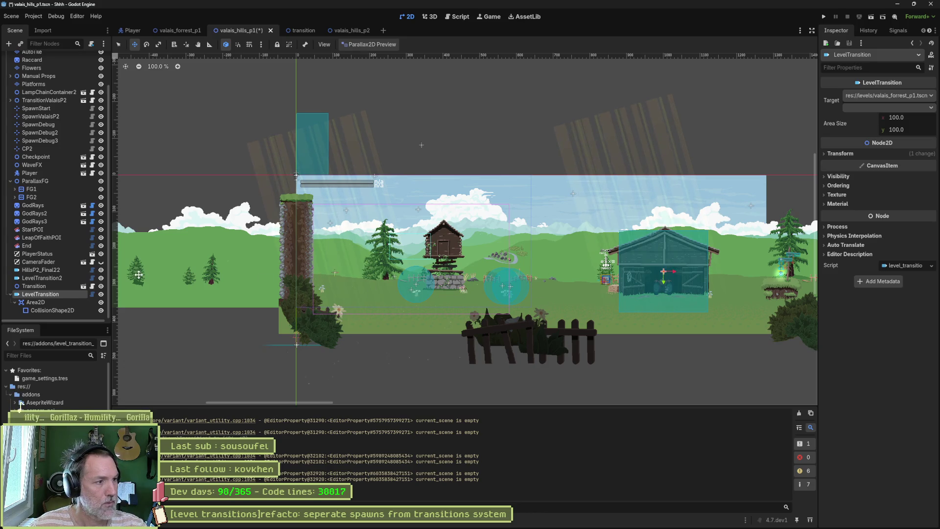
# Delete the old HillsP2_Final22, LevelTransition2 and Transition nodes.
pyautogui.click(46, 269)
pyautogui.press('Delete')
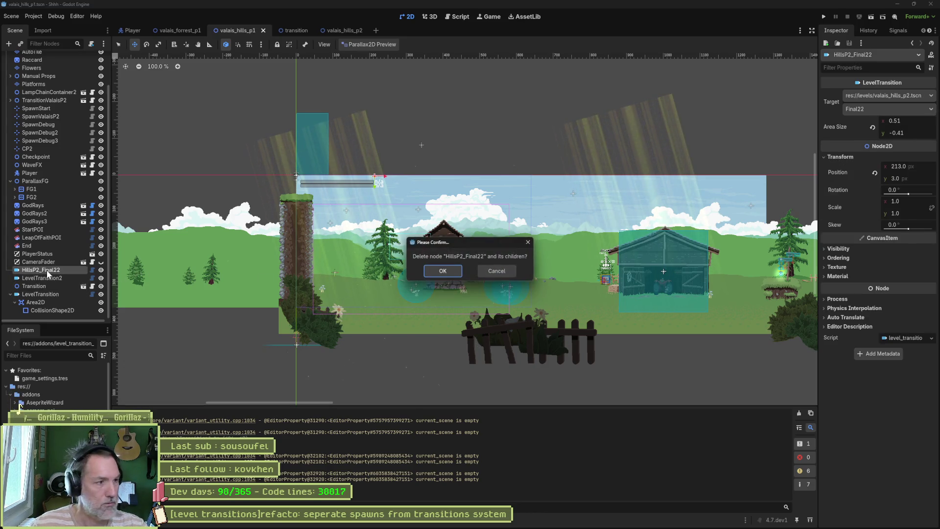
pyautogui.press('Return')
pyautogui.click(42, 278)
pyautogui.keyDown('shift'); pyautogui.click(42, 288); pyautogui.keyUp('shift')
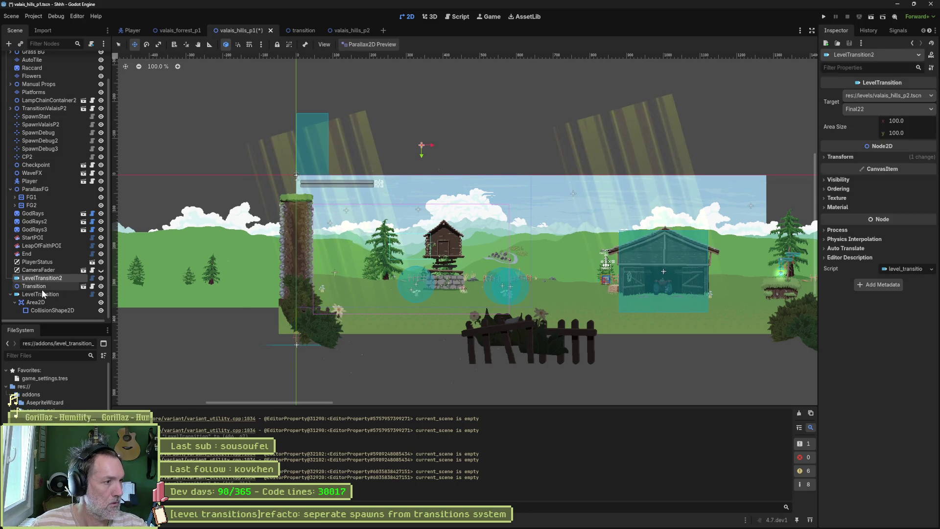
pyautogui.press('Delete')
pyautogui.press('Return')
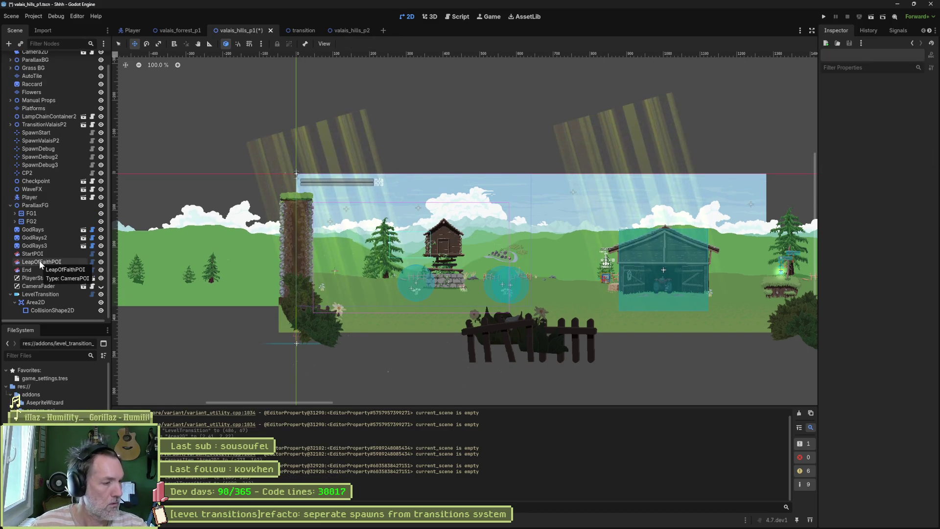
# Paste _area.body_entered.connect(_on_body_entered) after the area naming line in _setup_area.
pyautogui.hotkey('ctrl', 's')
pyautogui.click(92, 293)
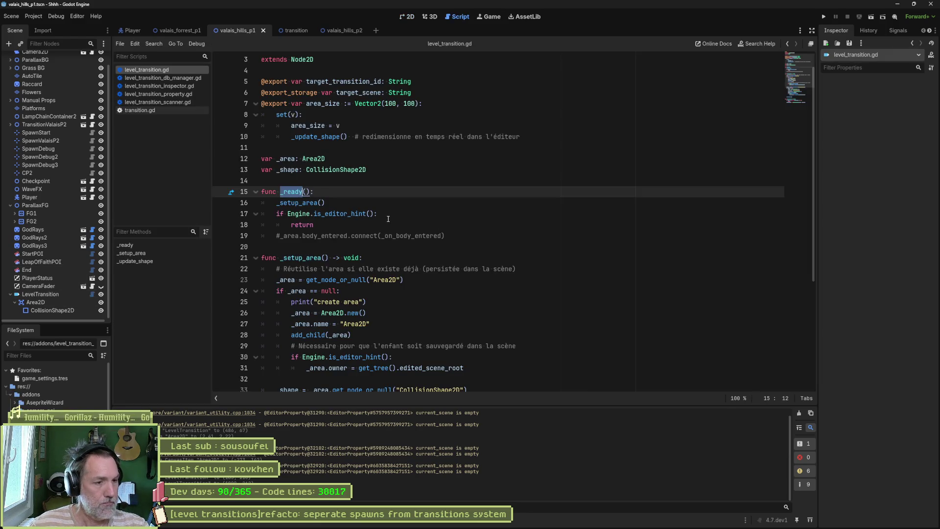
pyautogui.scroll(-1, 414, 296)
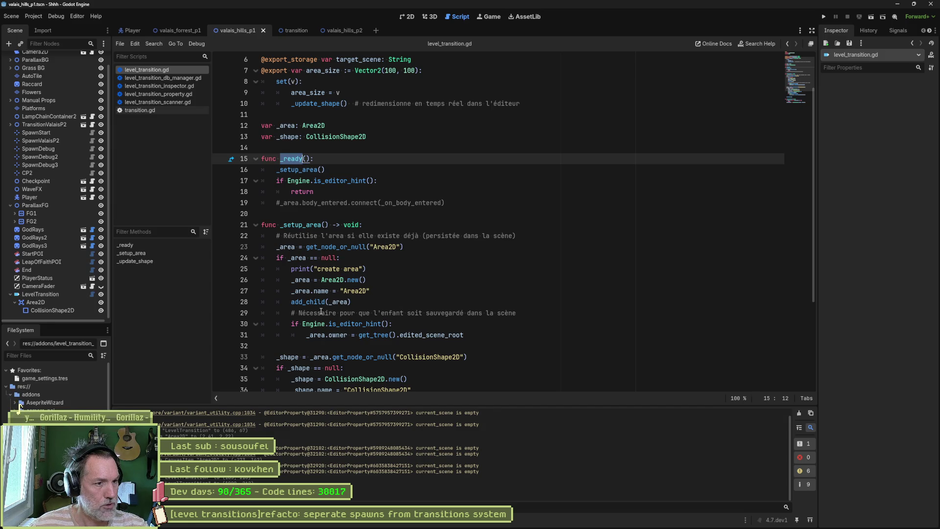
pyautogui.scroll(-2, 512, 323)
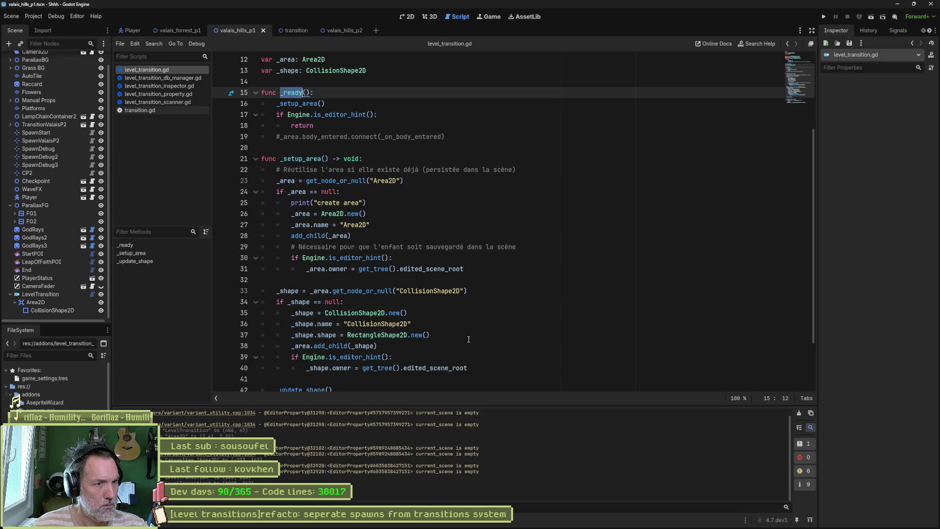
pyautogui.moveTo(444, 136); pyautogui.dragTo(281, 137)
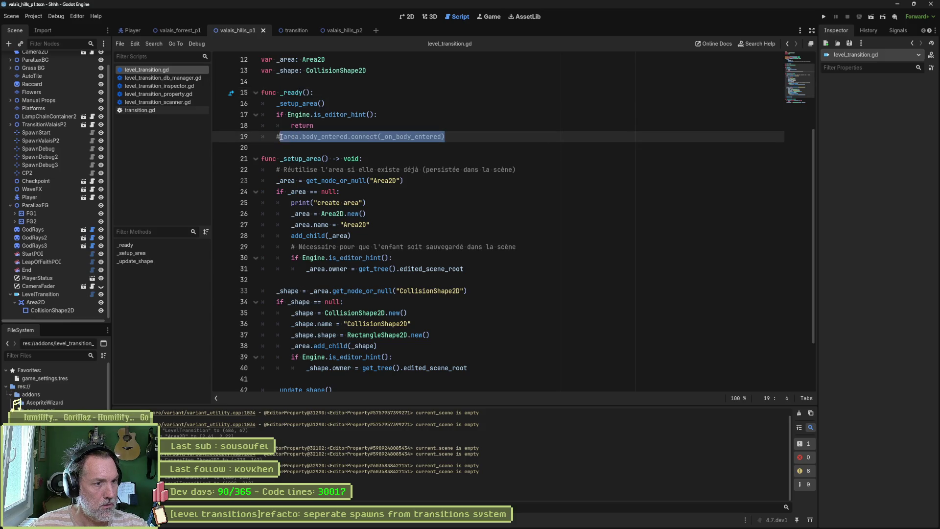
pyautogui.click(376, 225)
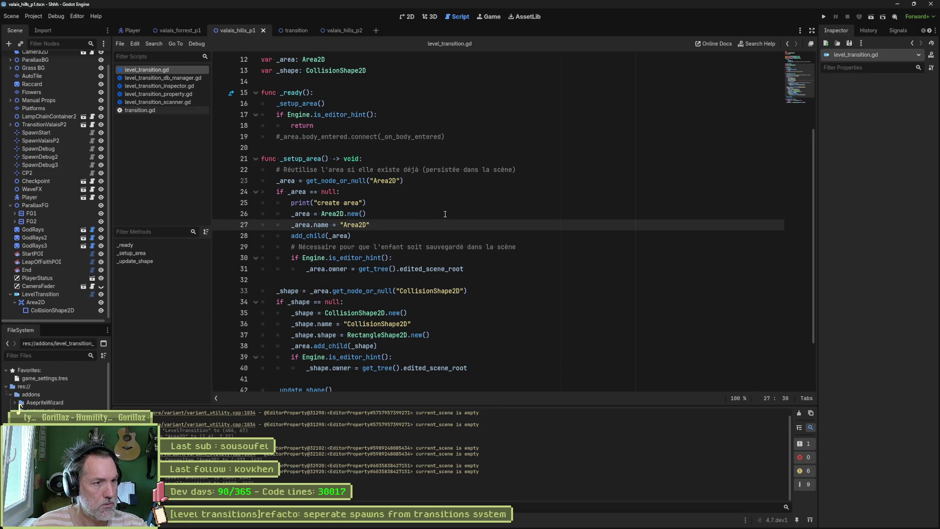
pyautogui.press('Return')
pyautogui.write('_area.body_entered.connect(_on_body_entered)')
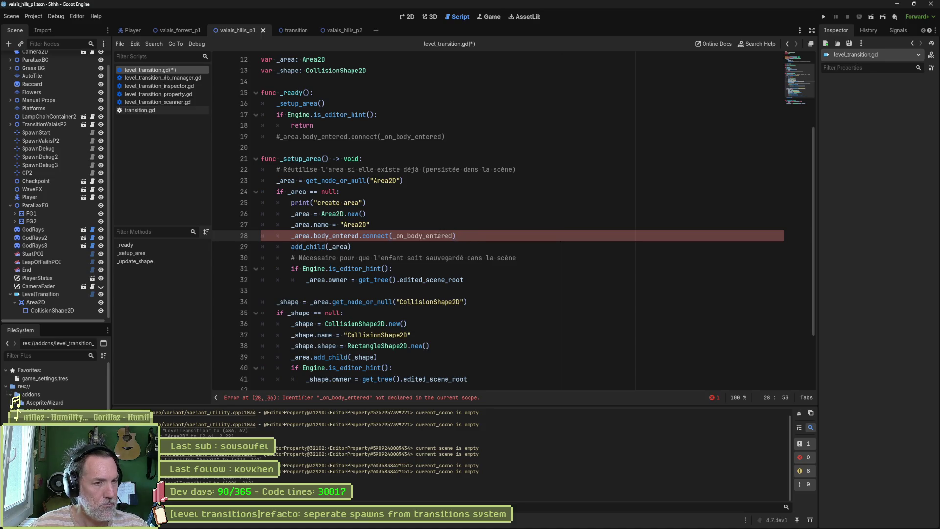
# Add func _on_body_entered(_body: Node2D) printing "entered" at the end of the script and save.
pyautogui.doubleClick(434, 235)
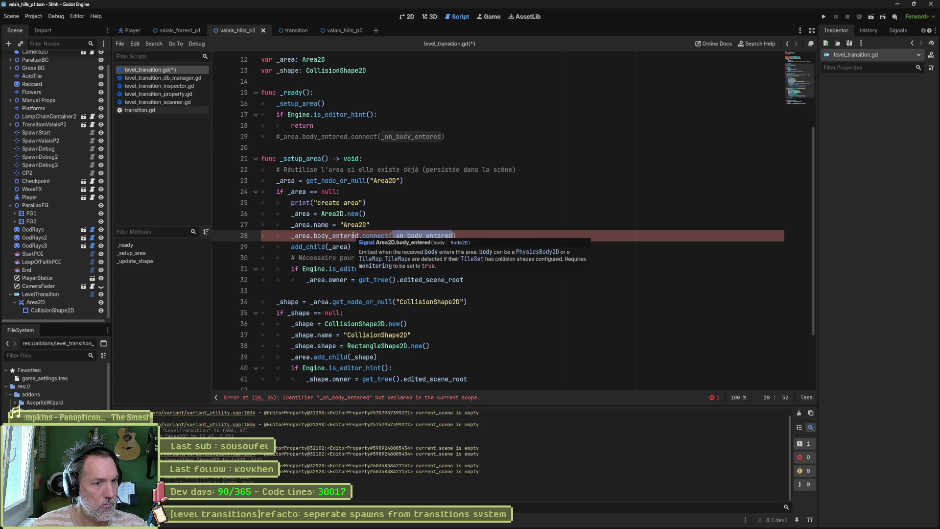
pyautogui.scroll(-3, 343, 274)
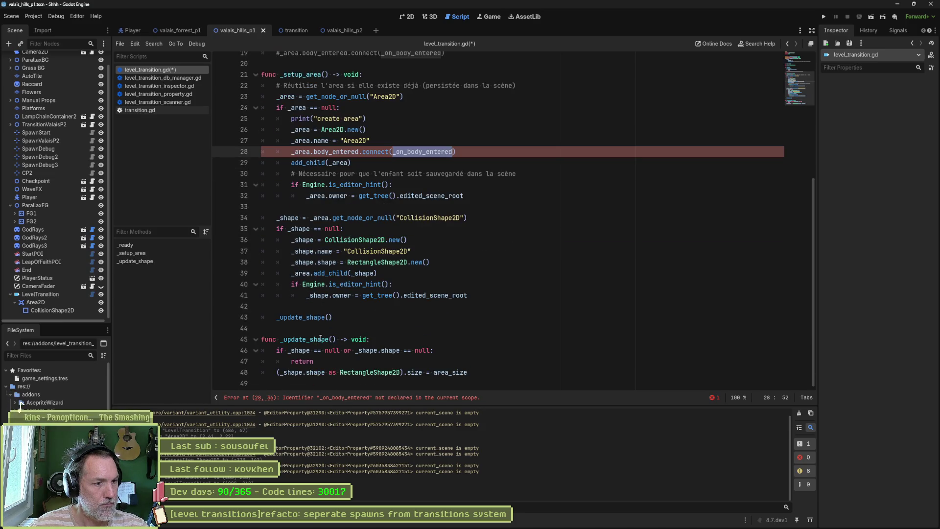
pyautogui.click(345, 383)
pyautogui.press('Return')
pyautogui.press('Return')
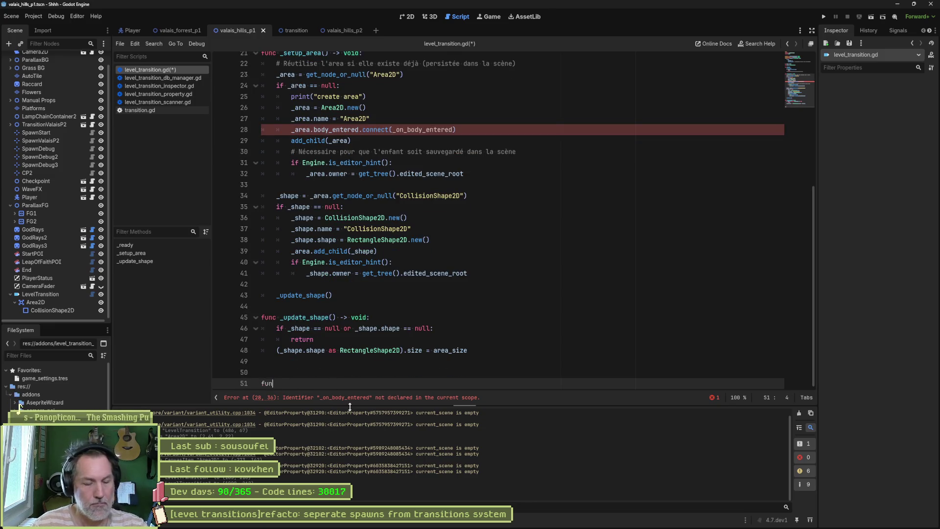
pyautogui.write('_body')
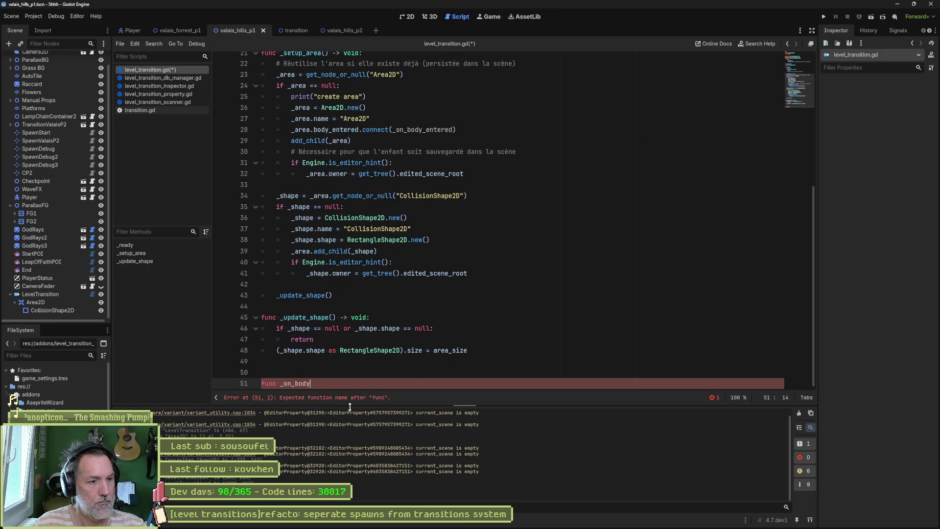
pyautogui.write('_entered(_body')
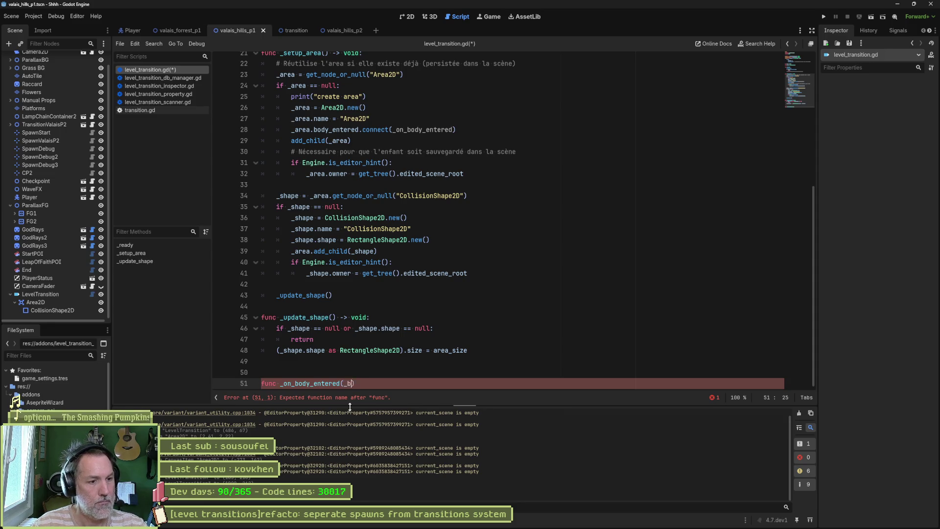
pyautogui.write(':')
pyautogui.write(' Node2D')
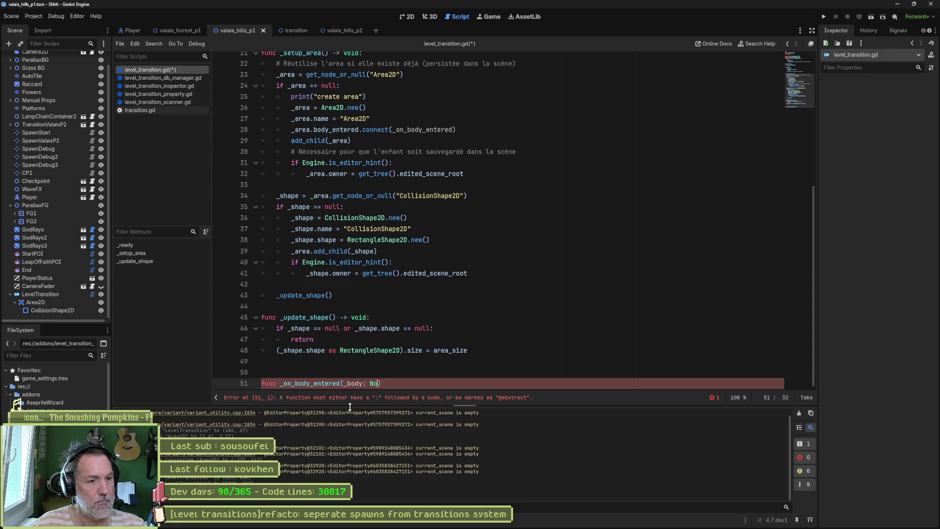
pyautogui.press('Escape')
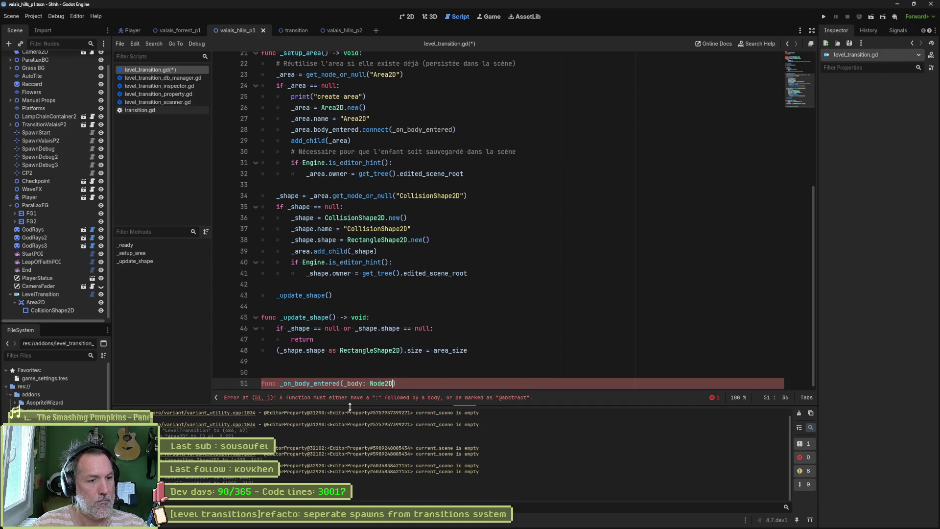
pyautogui.write(':')
pyautogui.press('Return')
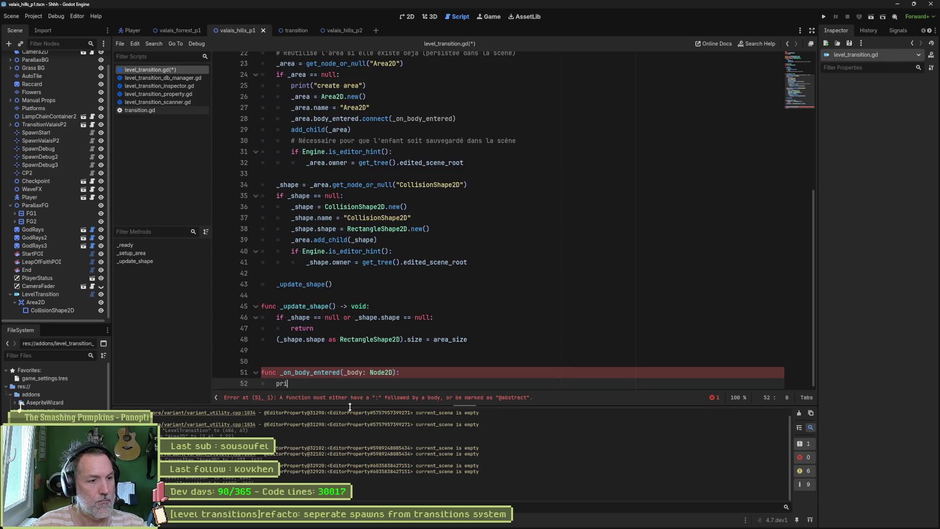
pyautogui.press('Left')
pyautogui.write('"entered')
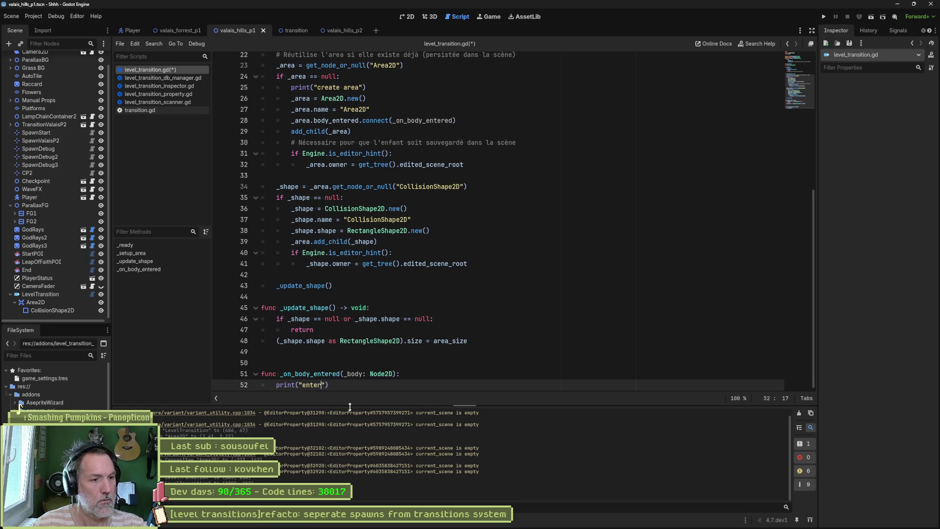
pyautogui.hotkey('ctrl', 's')
# Tidy the blank lines between functions, save, and return to the 2D view.
pyautogui.click(310, 293)
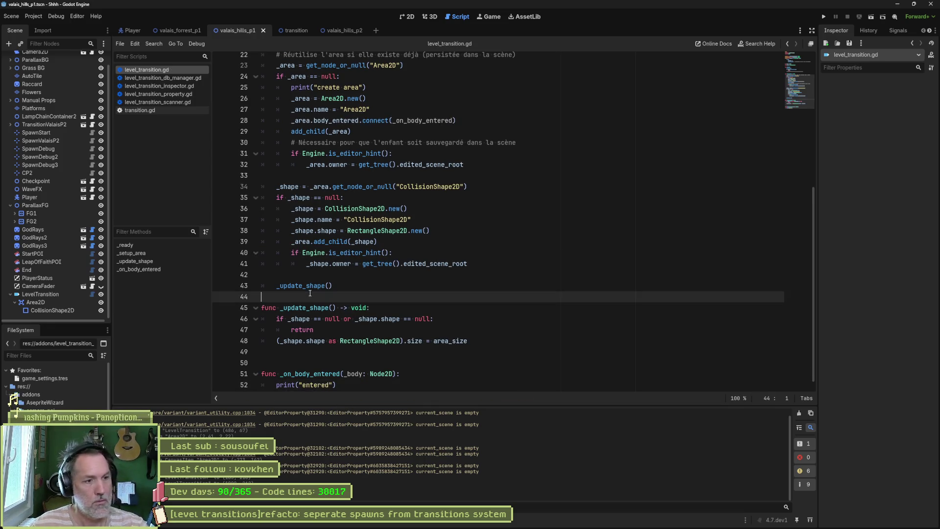
pyautogui.press('Return')
pyautogui.scroll(6, 297, 225)
pyautogui.click(276, 230)
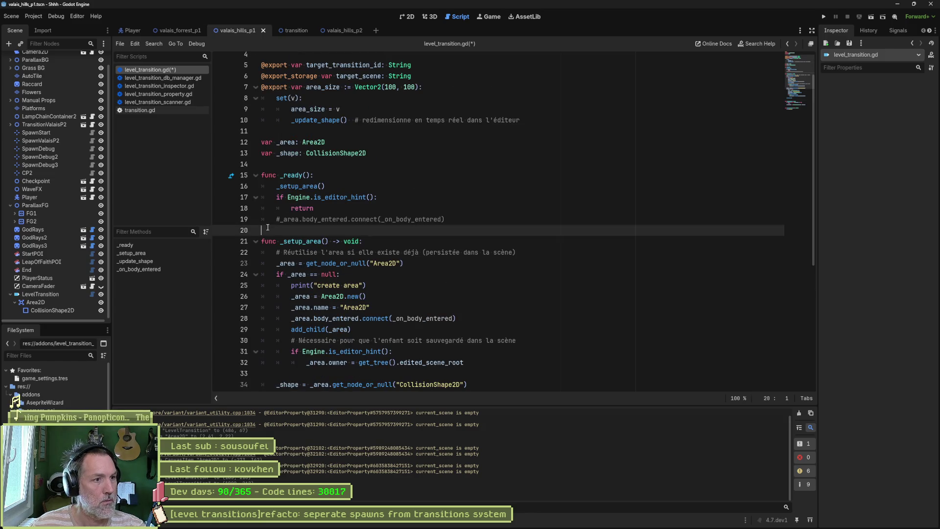
pyautogui.press('Return')
pyautogui.click(313, 164)
pyautogui.press('Return')
pyautogui.hotkey('ctrl', 's')
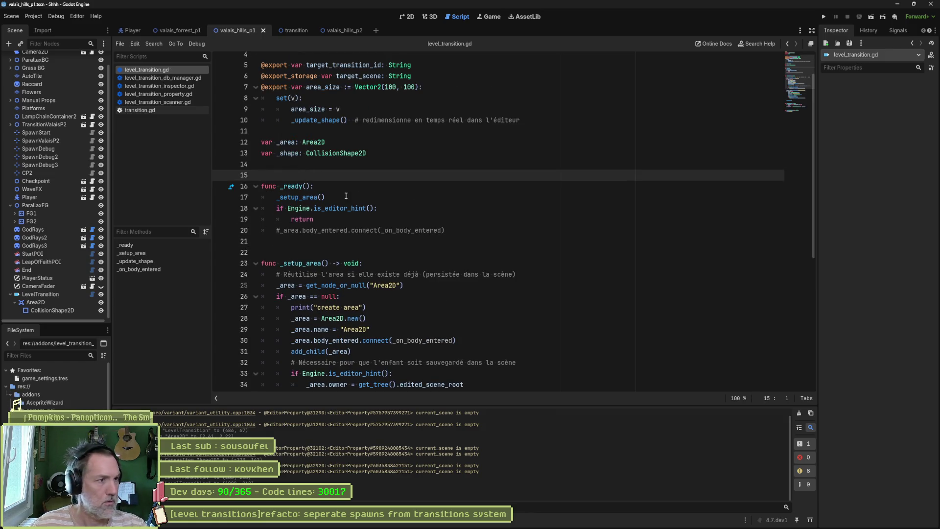
pyautogui.click(406, 17)
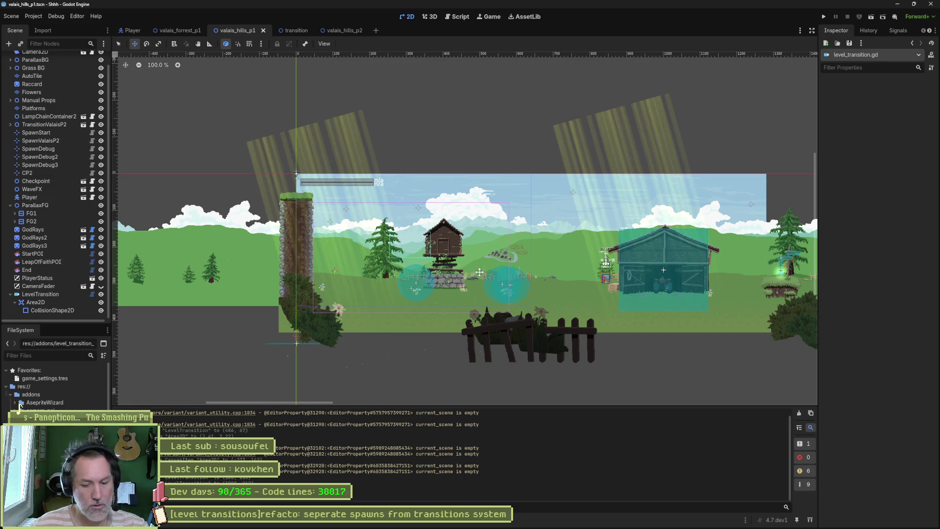
# Run the current scene with F6 to test the transition, then stop it with F8.
pyautogui.press('F6')
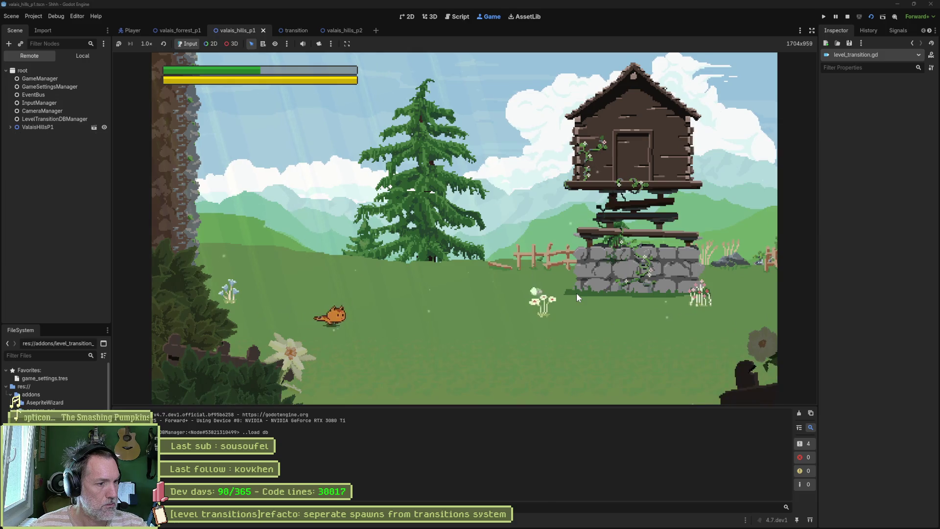
pyautogui.press('F8')
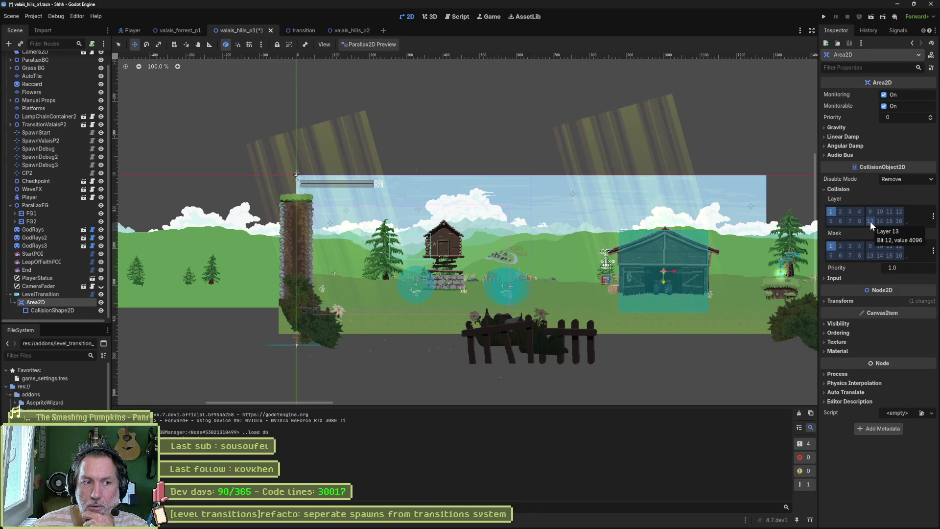
# Check the StartPOI camera point settings, then the transition Area2D's properties.
pyautogui.click(69, 254)
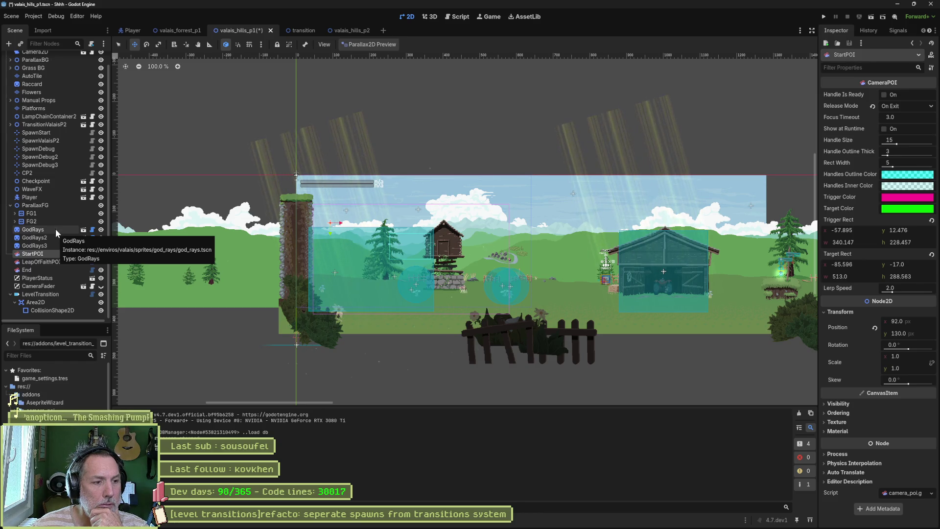
pyautogui.click(59, 298)
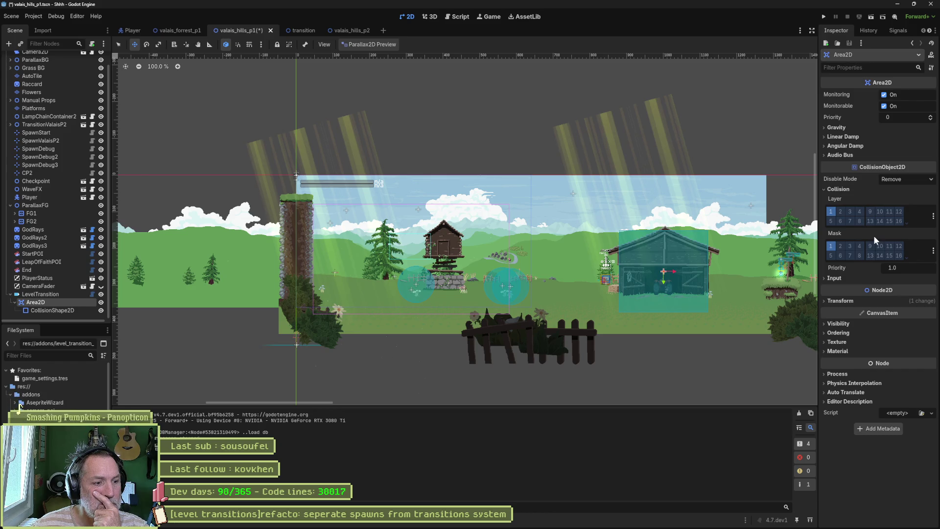
# Delete the existing LevelTransition node, return to the 2D view, and save the level.
pyautogui.click(452, 18)
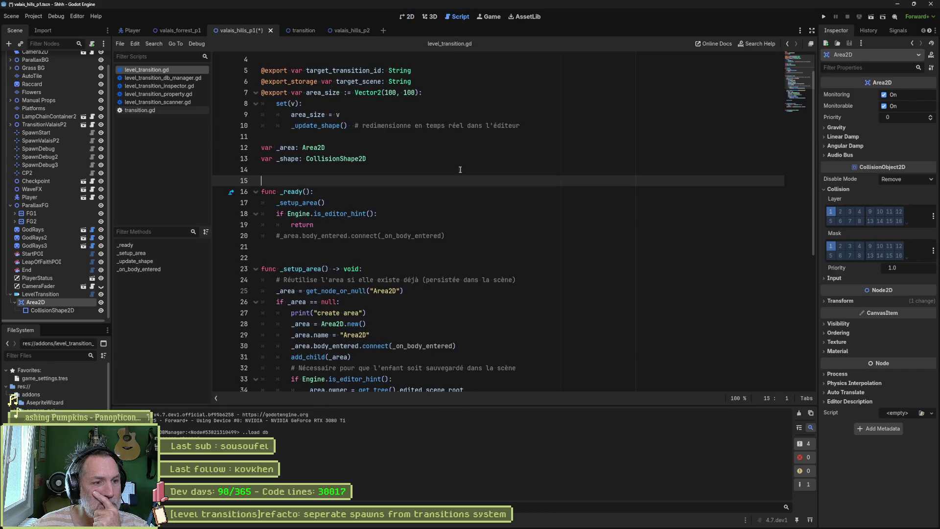
pyautogui.scroll(-1, 371, 251)
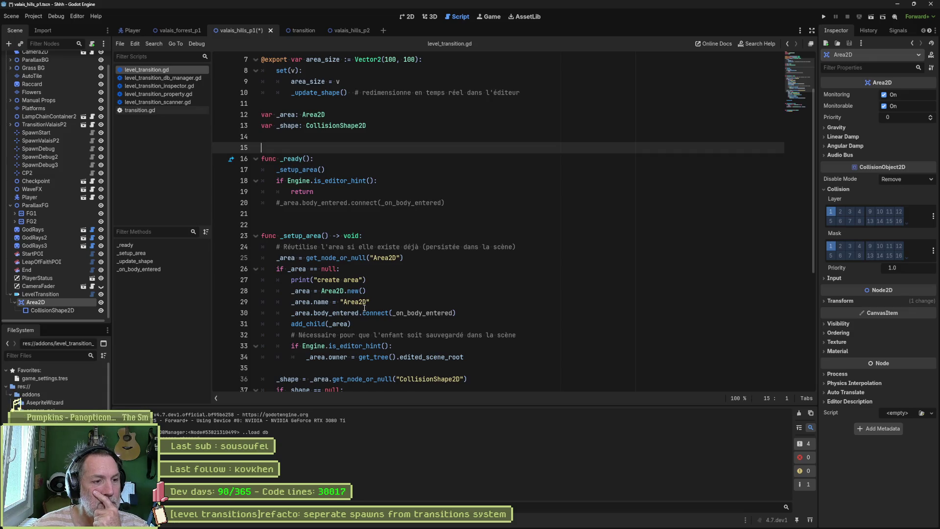
pyautogui.click(50, 291)
pyautogui.press('Delete')
pyautogui.press('Return')
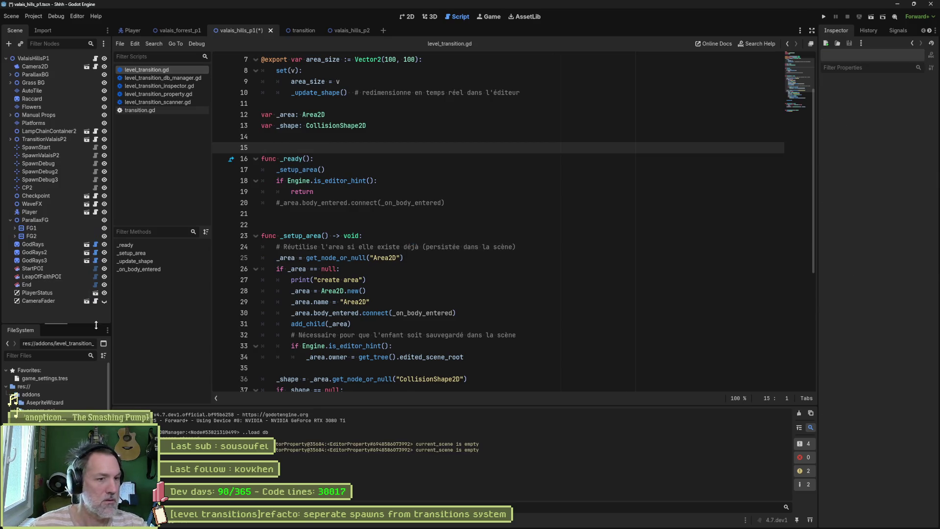
pyautogui.click(407, 17)
pyautogui.hotkey('ctrl', 's')
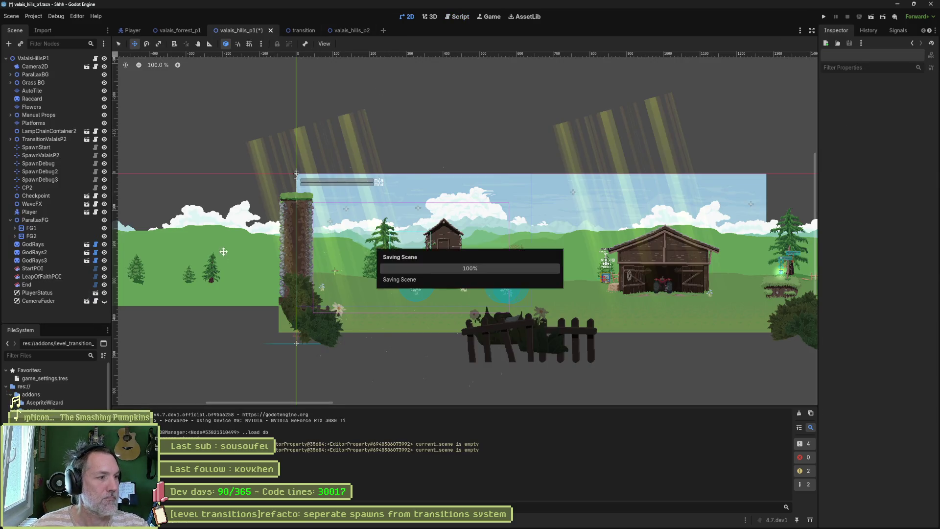
# Add a new LevelTransition, enlarge it slightly left of the barn, and run the scene.
pyautogui.hotkey('ctrl', 'a')
pyautogui.press('Return')
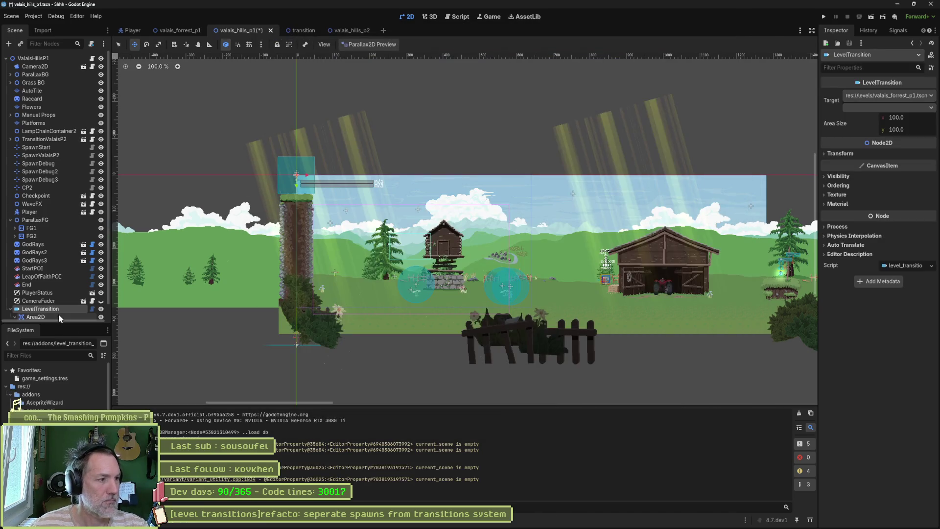
pyautogui.moveTo(284, 208); pyautogui.dragTo(649, 327)
pyautogui.press('s')
pyautogui.moveTo(732, 333); pyautogui.dragTo(776, 359)
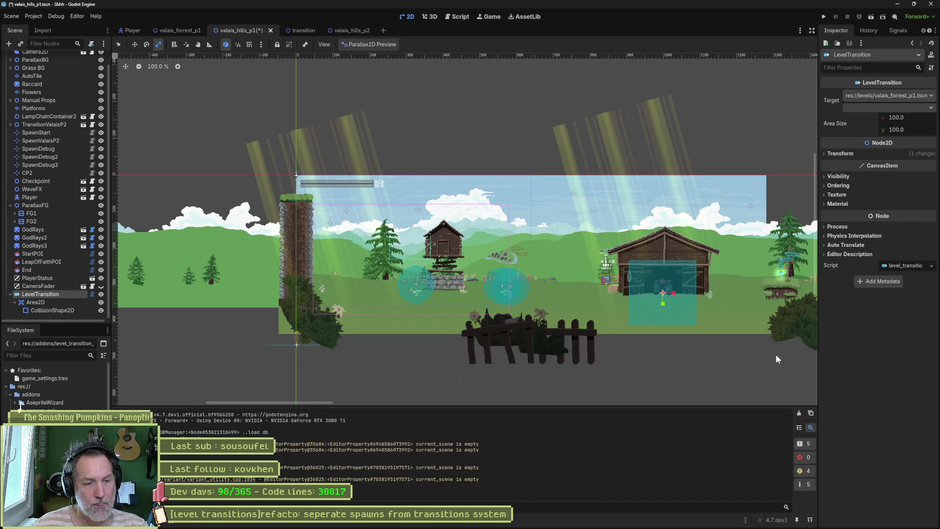
pyautogui.moveTo(712, 346); pyautogui.dragTo(630, 338)
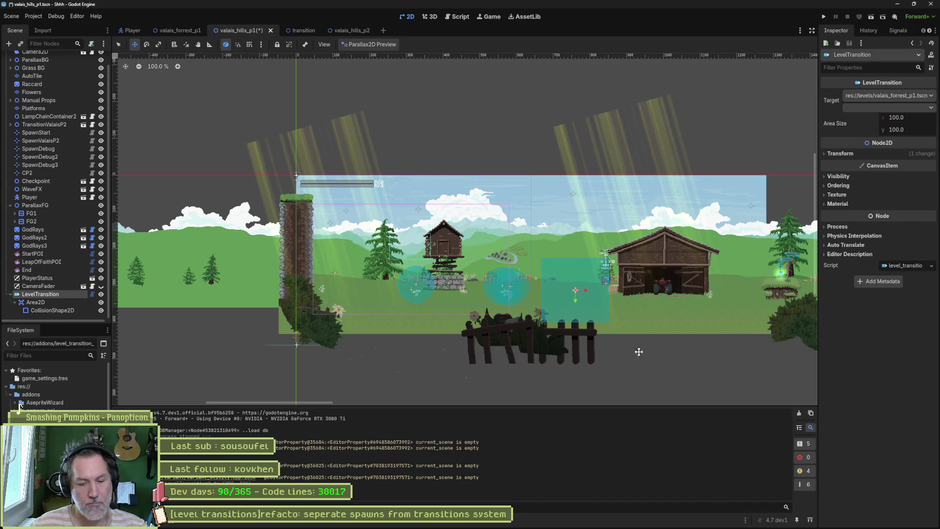
pyautogui.press('F6')
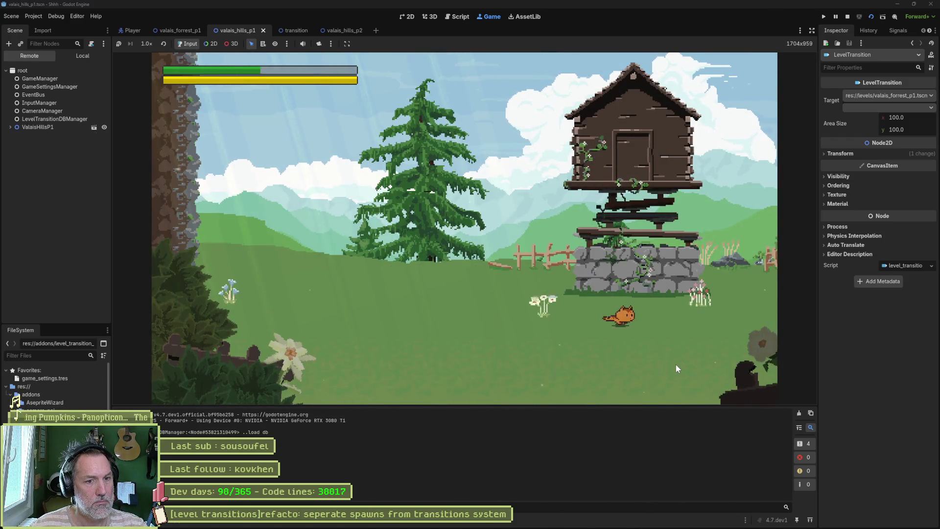
# Stop the run, enable Visible Collision Shapes, and run the scene again.
pyautogui.press('Right')
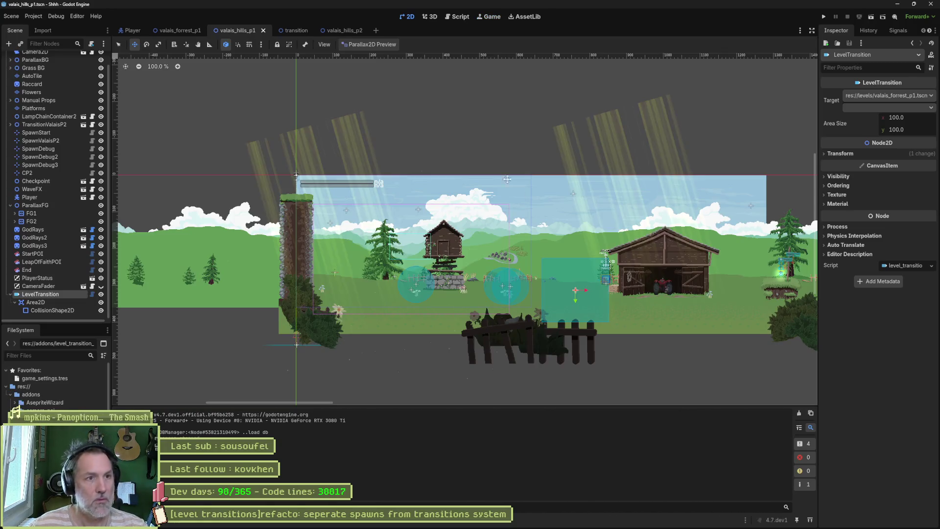
pyautogui.press('F8')
pyautogui.click(56, 17)
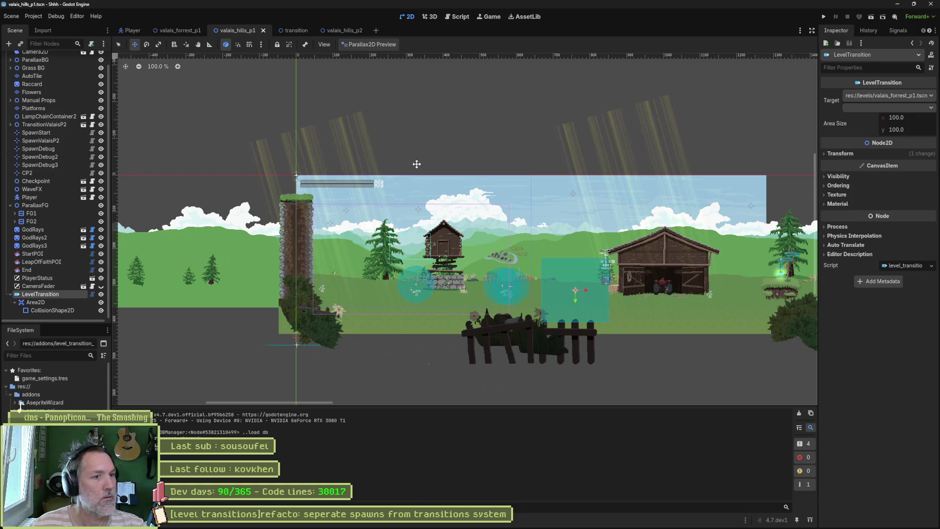
pyautogui.press('F6')
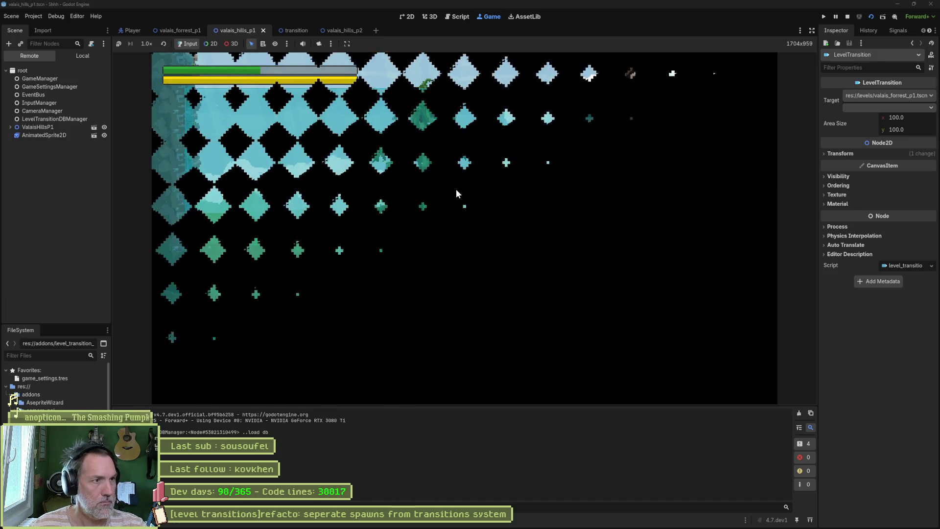
# Walk the player right into the barn transition area, then stop the game.
pyautogui.press('Right')
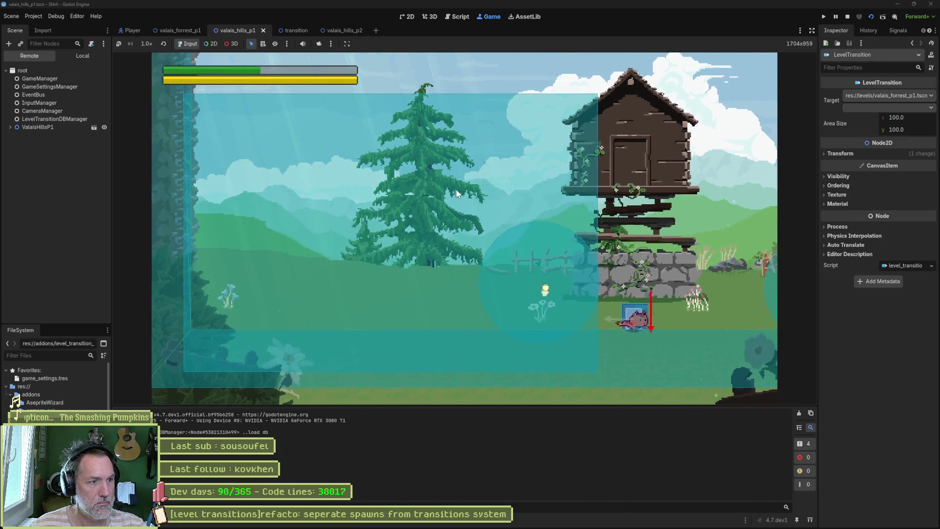
pyautogui.press('Right')
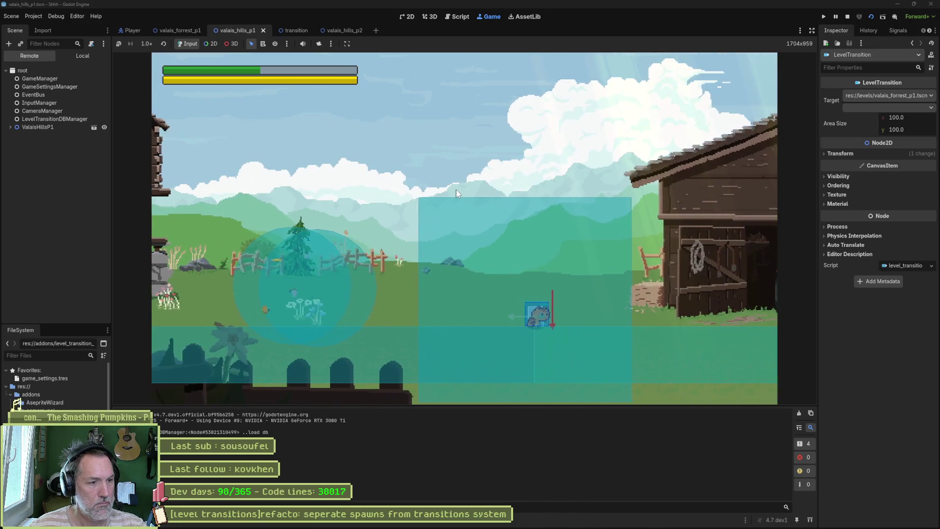
pyautogui.press('Right')
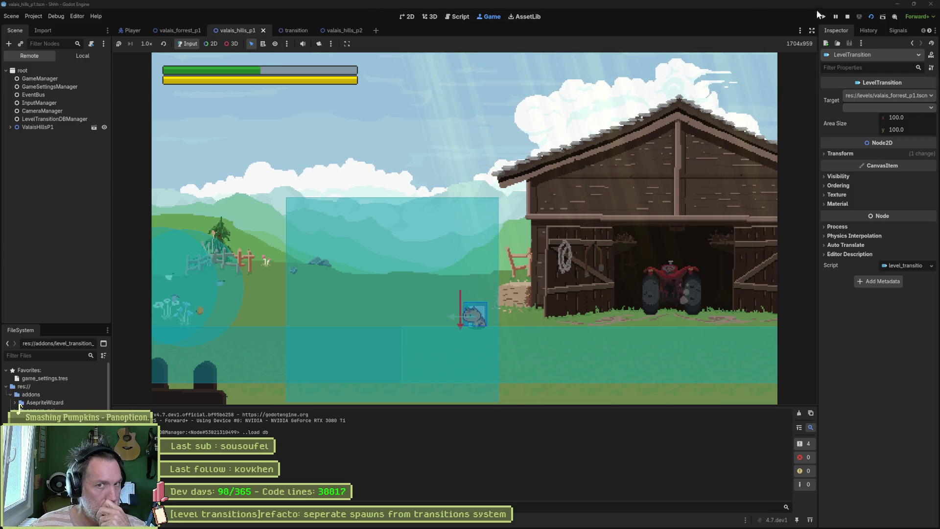
pyautogui.click(847, 16)
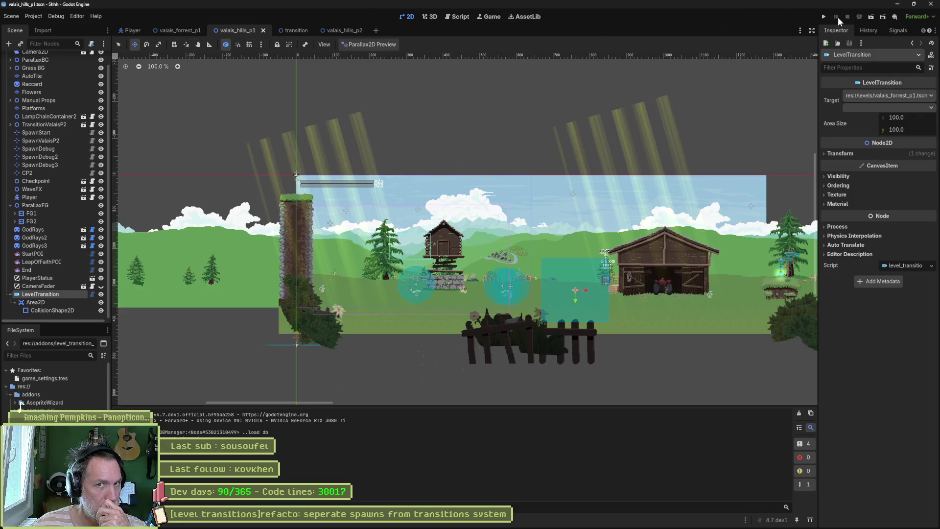
# Expand the Player's collision layer and mask, then the transition Area2D's, to compare them.
pyautogui.click(24, 197)
pyautogui.scroll(-15, 856, 223)
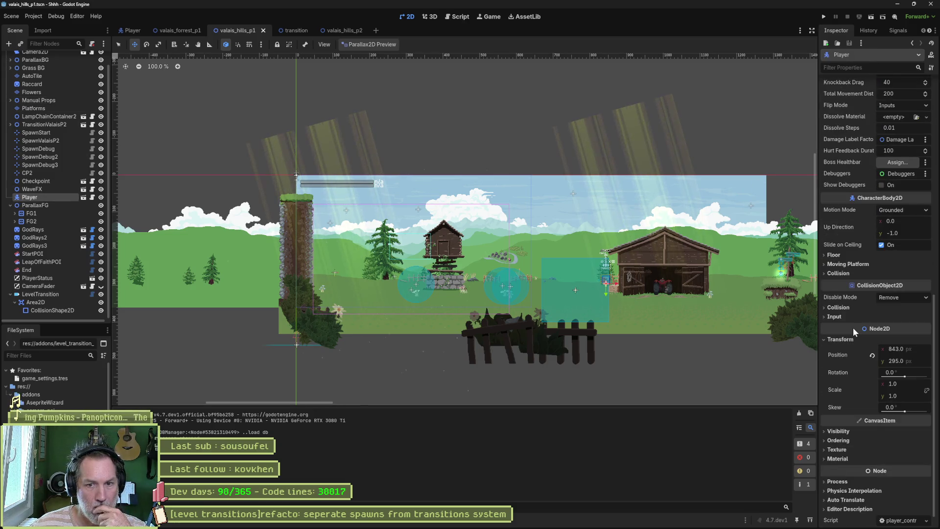
pyautogui.click(839, 308)
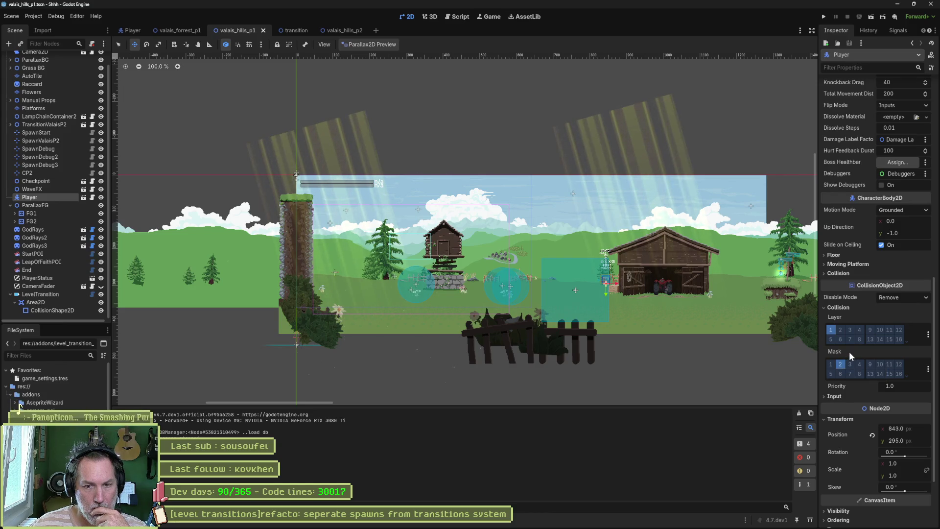
pyautogui.moveTo(849, 351)
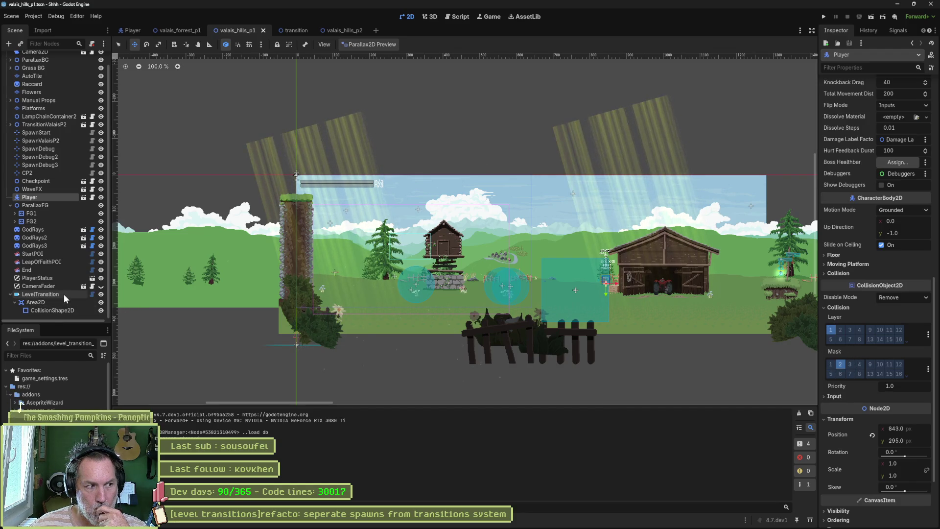
pyautogui.click(36, 302)
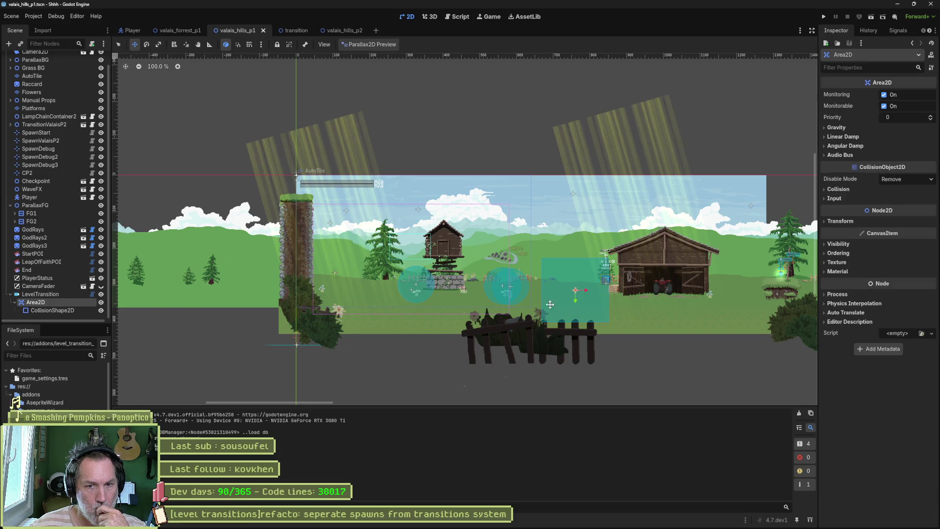
pyautogui.click(839, 189)
# Move the Area2D from collision layer 1 to layer 2, save, and test-run the level.
pyautogui.click(840, 211)
pyautogui.click(831, 211)
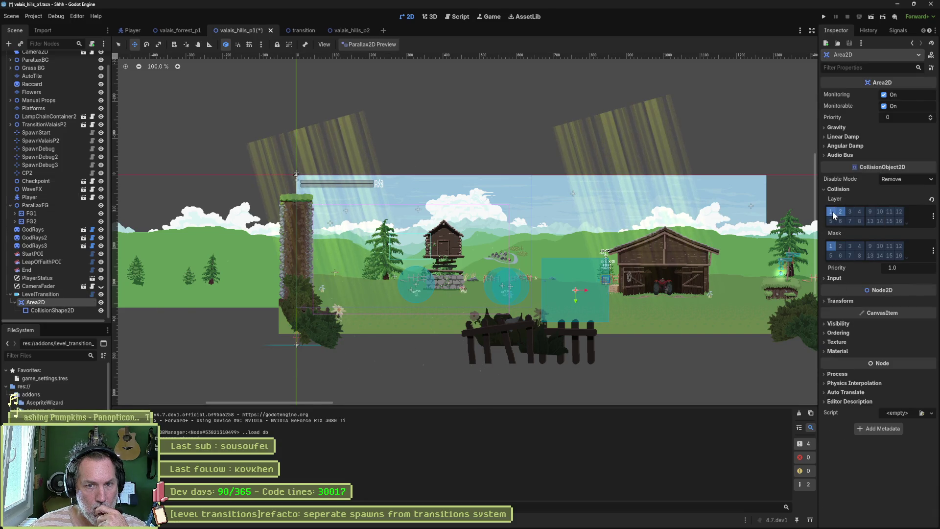
pyautogui.hotkey('ctrl', 's')
pyautogui.press('F6')
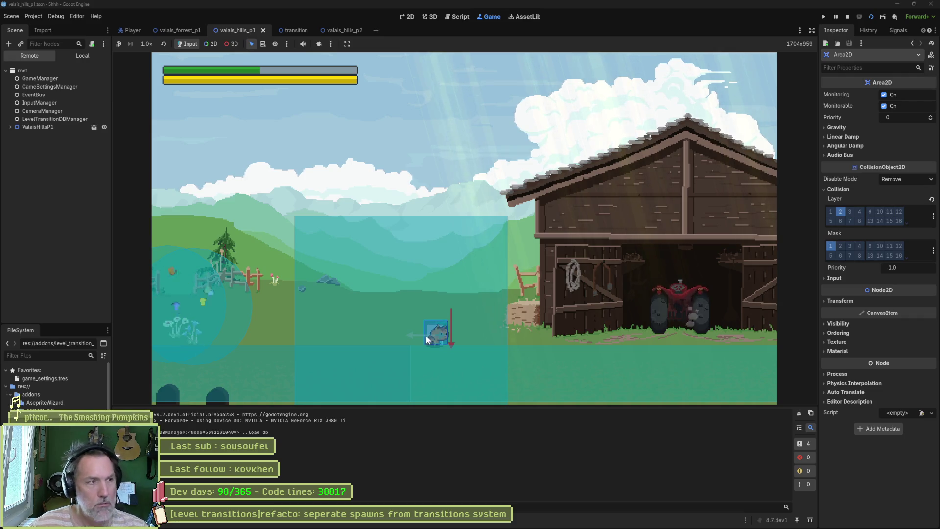
pyautogui.press('F8')
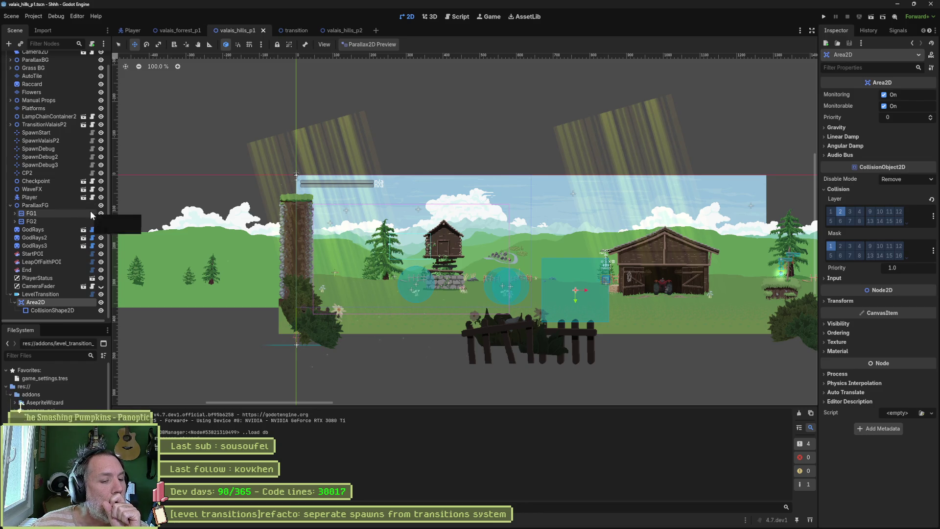
pyautogui.click(84, 198)
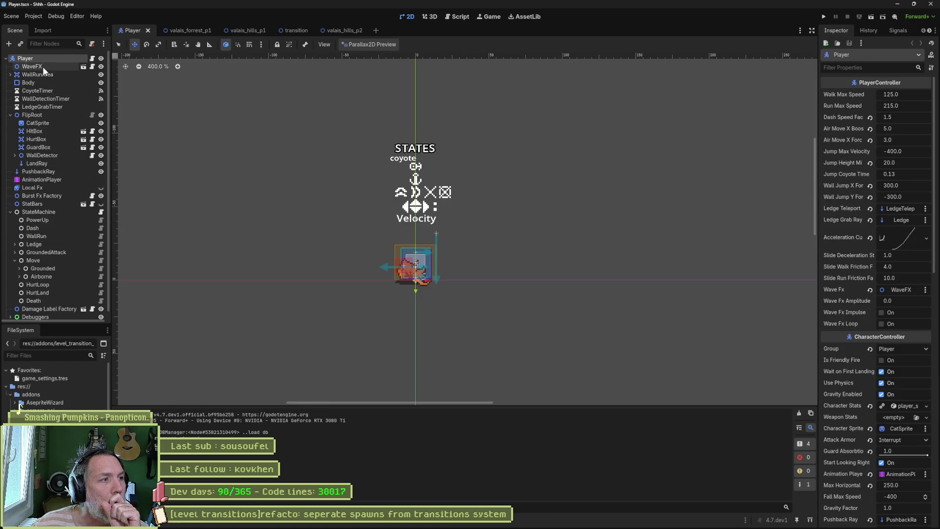
pyautogui.click(36, 84)
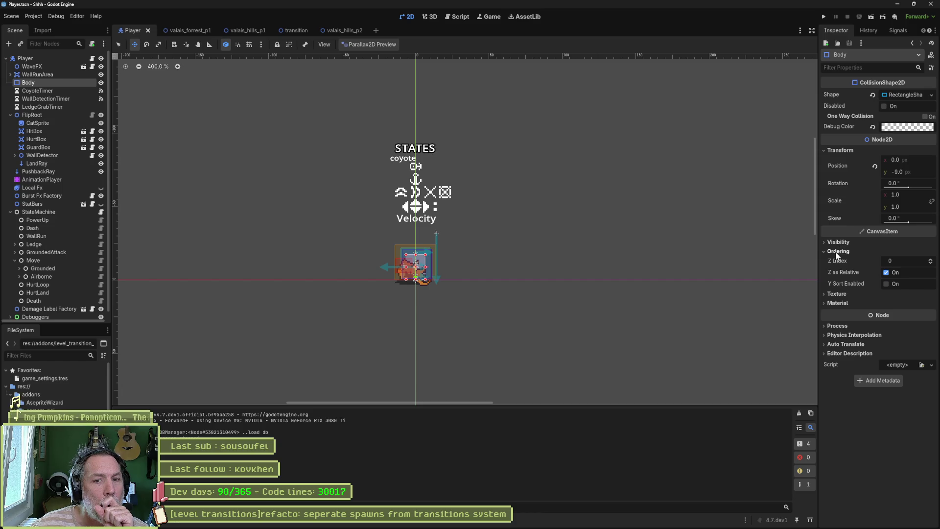
pyautogui.click(24, 58)
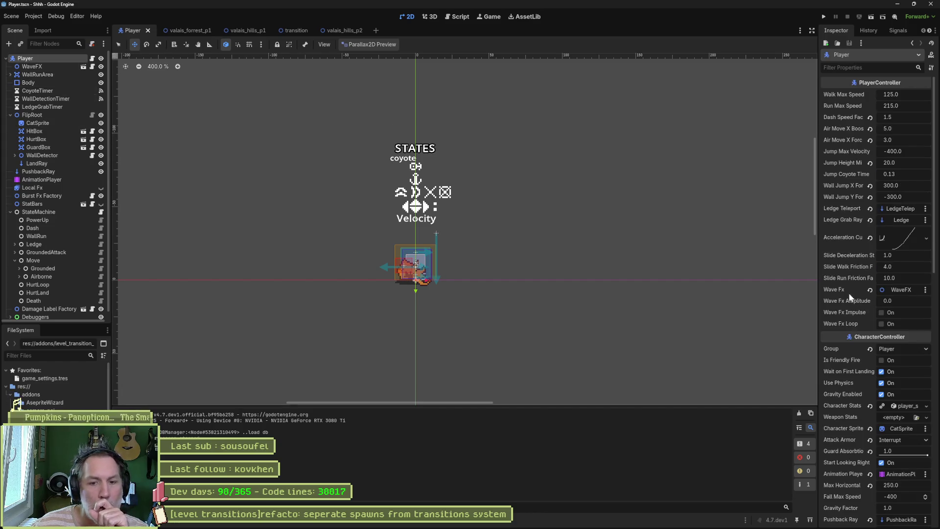
pyautogui.scroll(-3, 868, 373)
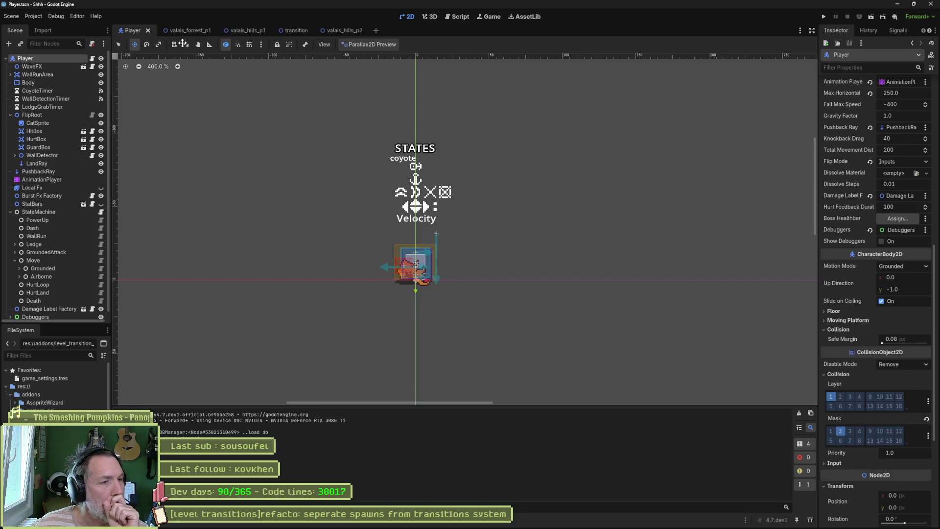
pyautogui.scroll(-1, 40, 265)
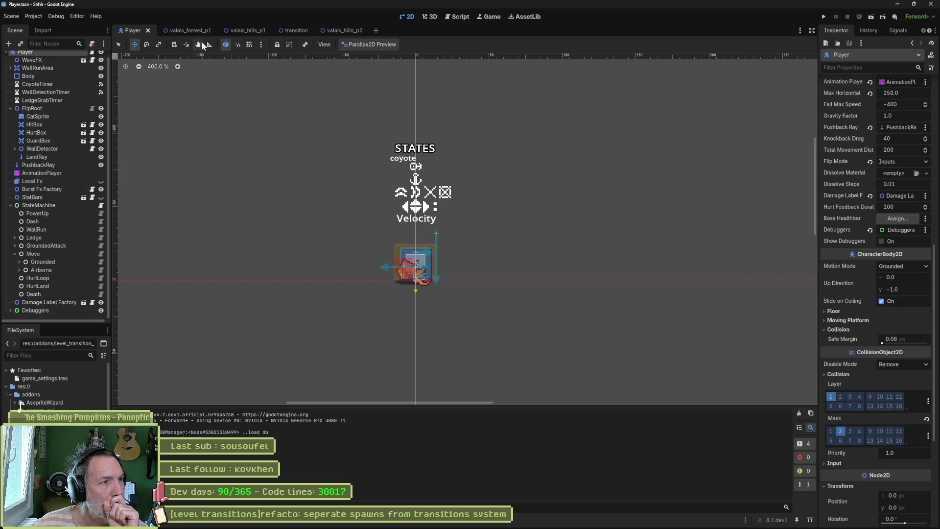
pyautogui.click(237, 31)
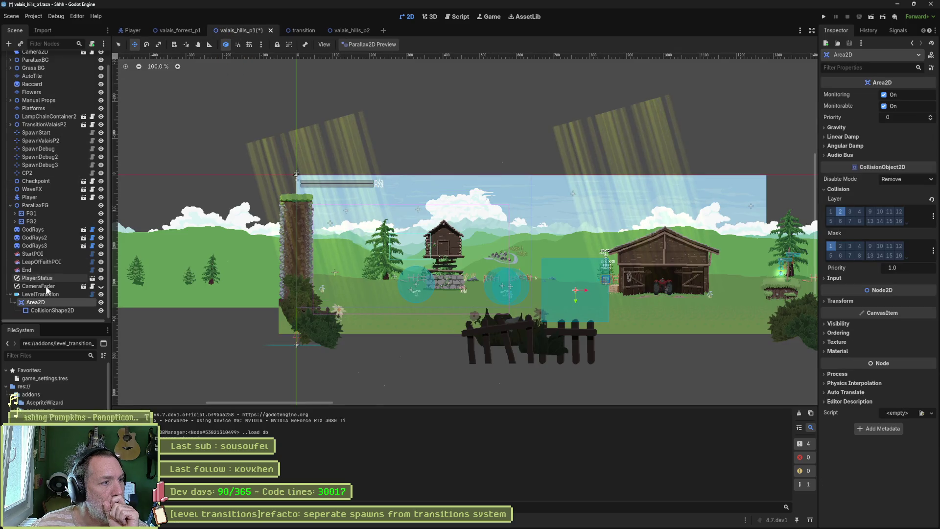
# Turn off collision layer 2 on the transition Area2D, save valais_hills_p1, and view its signals.
pyautogui.click(58, 295)
pyautogui.click(61, 301)
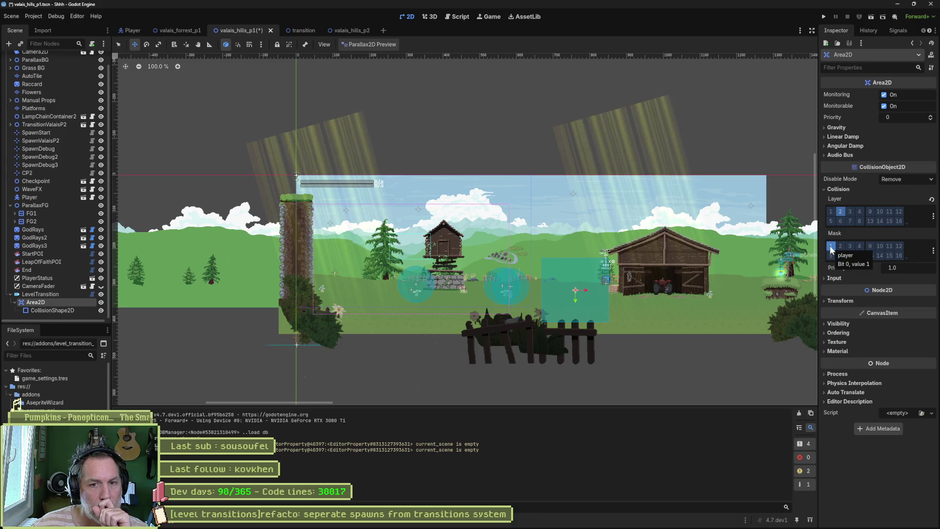
pyautogui.click(841, 212)
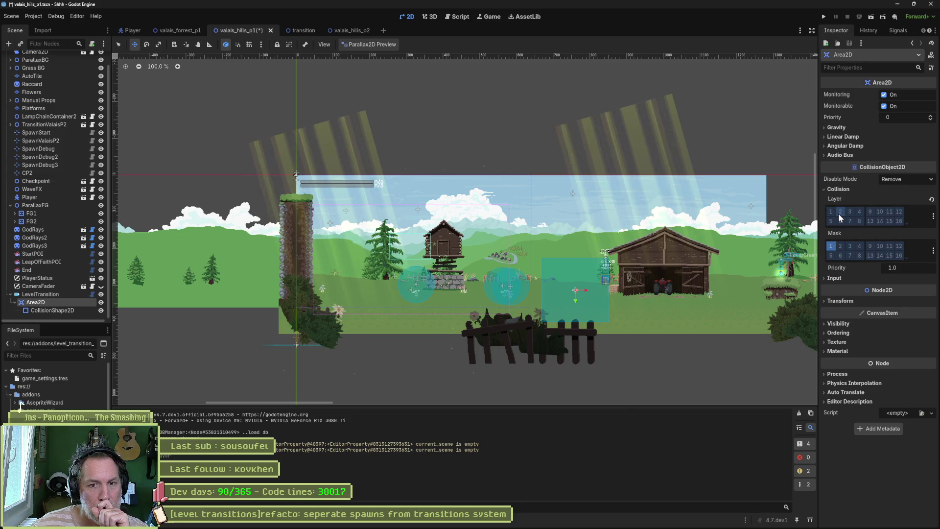
pyautogui.click(850, 221)
pyautogui.hotkey('ctrl', 's')
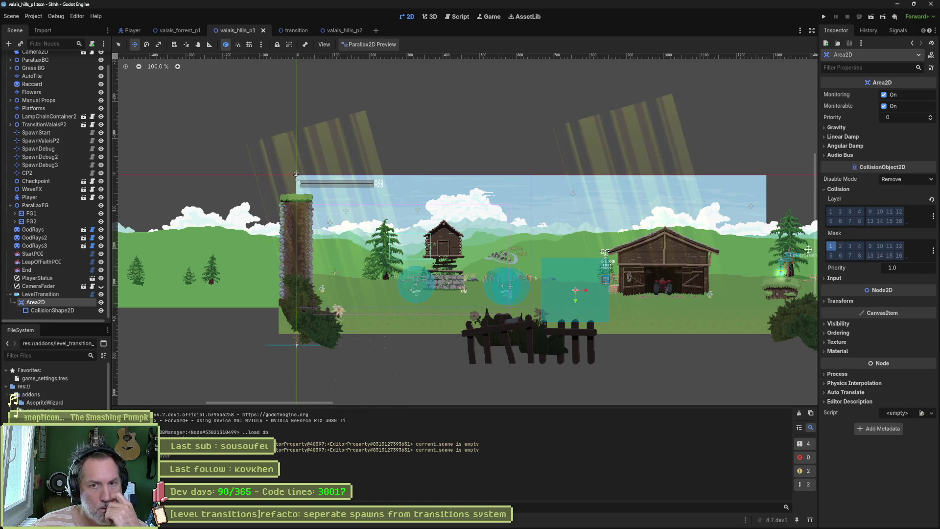
pyautogui.click(897, 29)
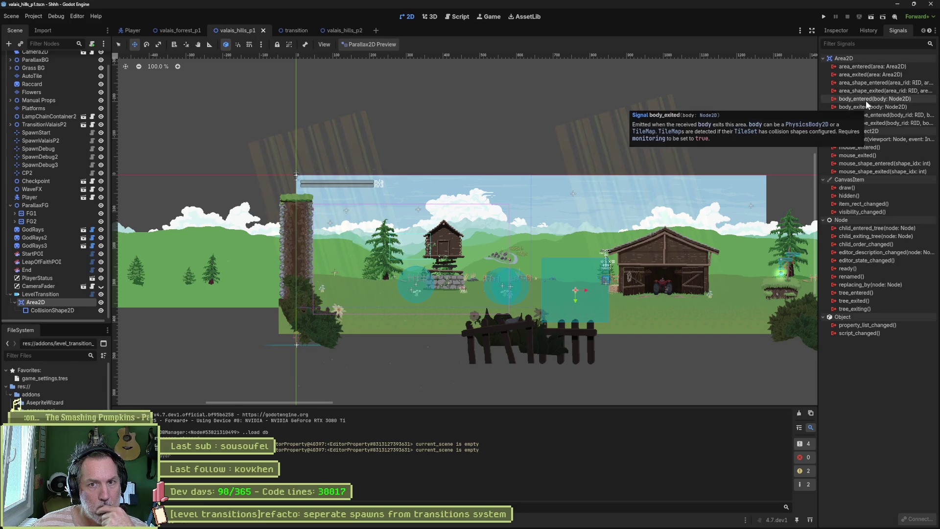
pyautogui.moveTo(903, 100)
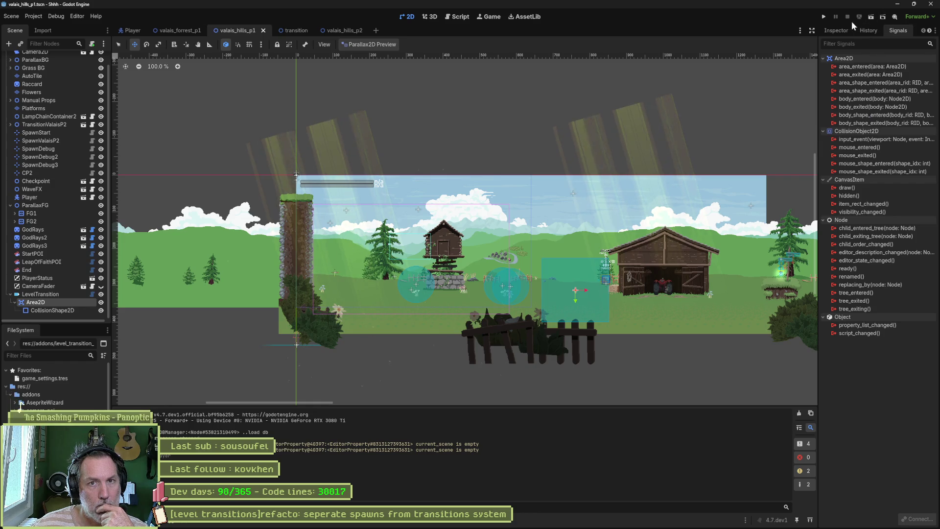
# Review the _setup_area function in level_transition.gd.
pyautogui.click(453, 19)
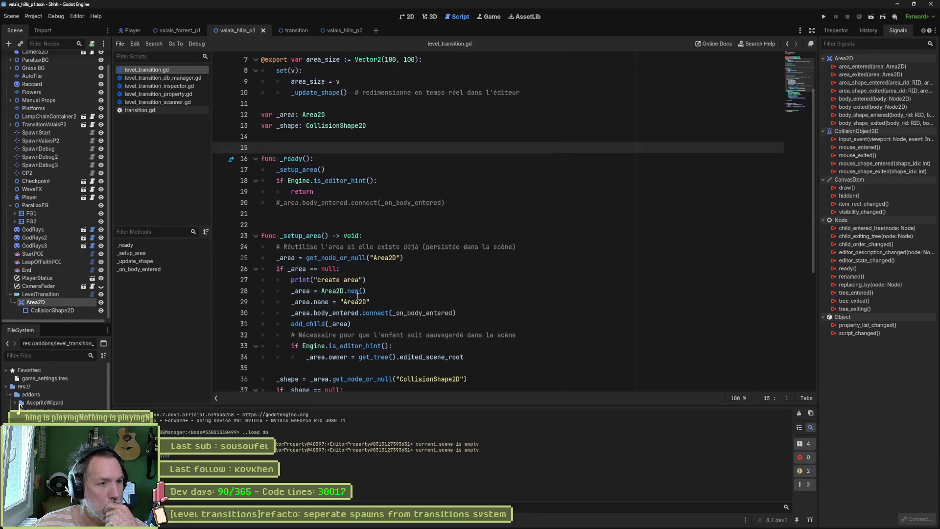
pyautogui.scroll(2, 389, 160)
pyautogui.scroll(-7, 389, 160)
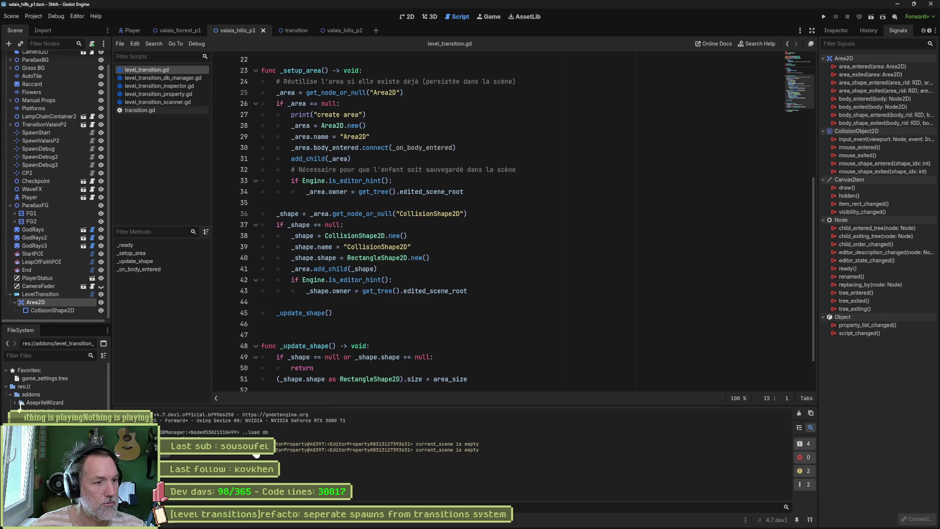
# Delete the old LevelTransition node and create a new LevelTransition node in its place.
pyautogui.click(60, 293)
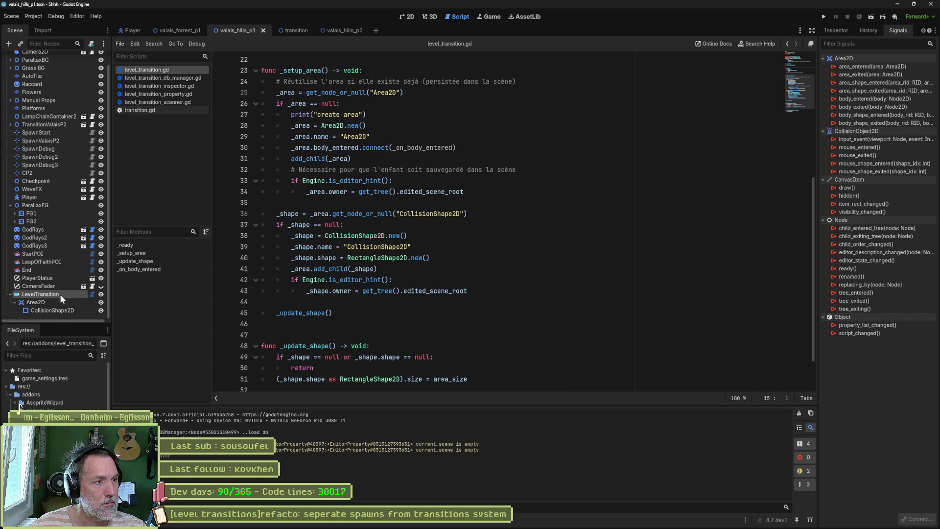
pyautogui.press('Delete')
pyautogui.press('Return')
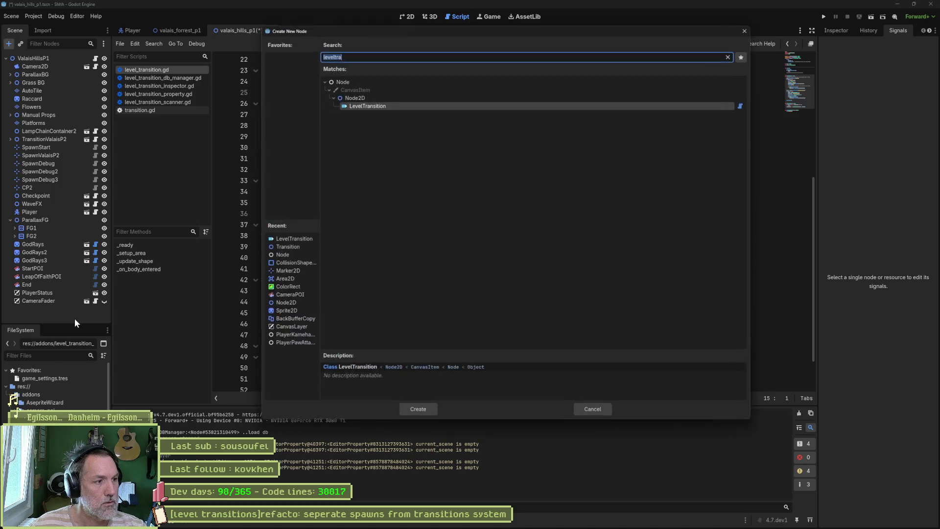
pyautogui.hotkey('ctrl', 'a')
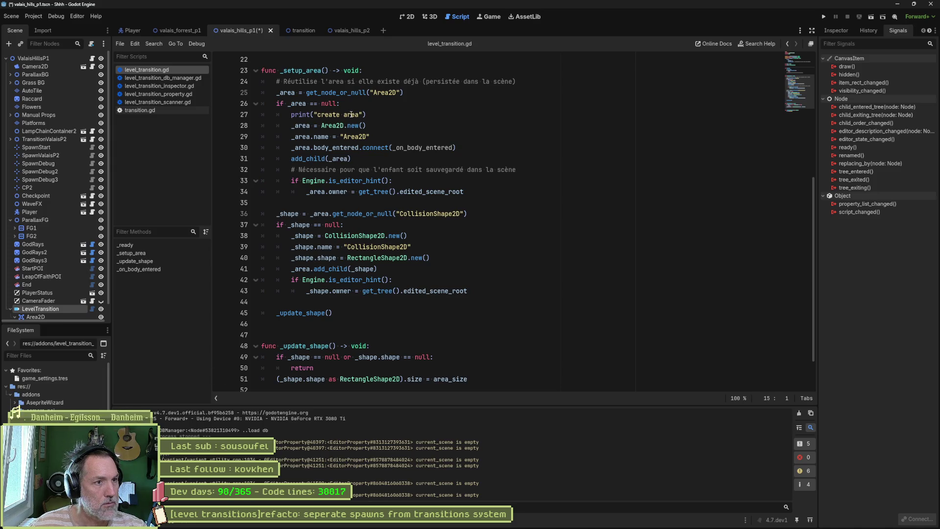
pyautogui.moveTo(354, 147)
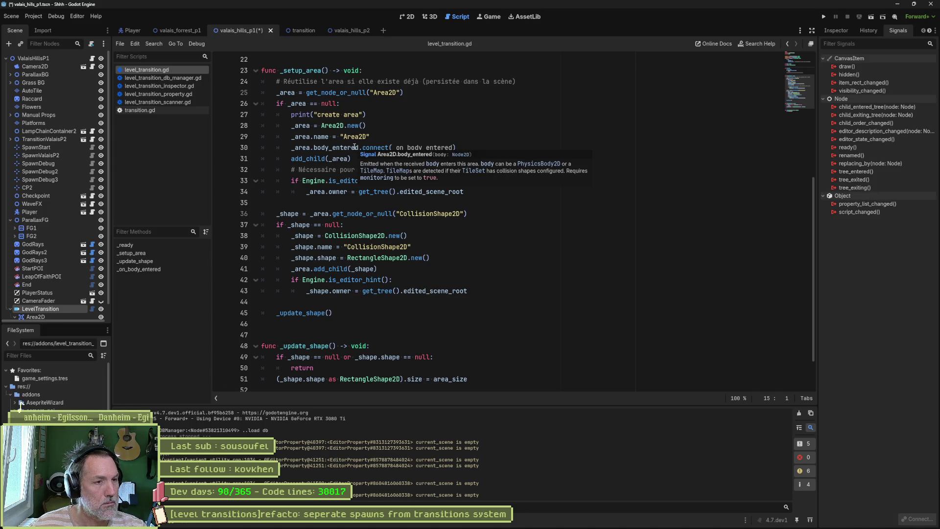
pyautogui.click(407, 17)
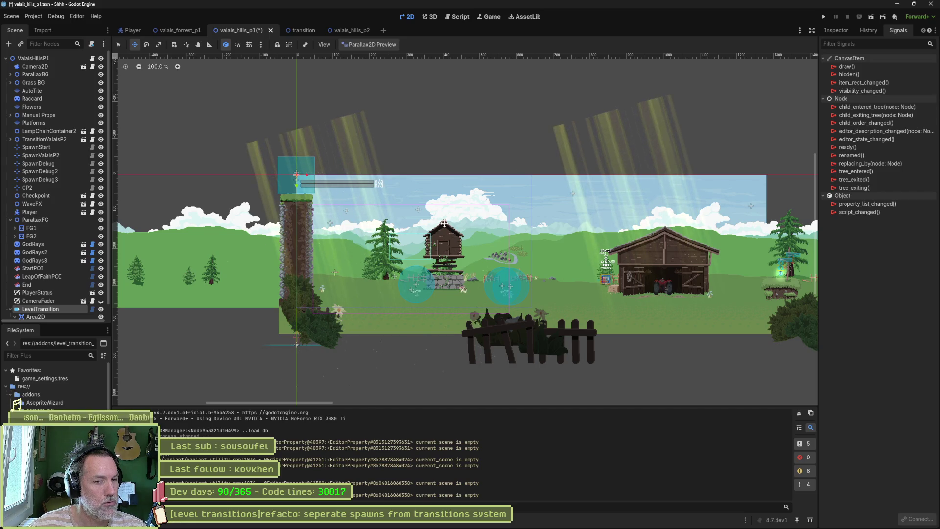
# Move the new transition area between the house and barn, then test-run the scene walking right.
pyautogui.moveTo(475, 254)
pyautogui.mouseDown()
pyautogui.moveTo(745, 347)
pyautogui.moveTo(727, 369)
pyautogui.mouseUp()
pyautogui.press('F6')
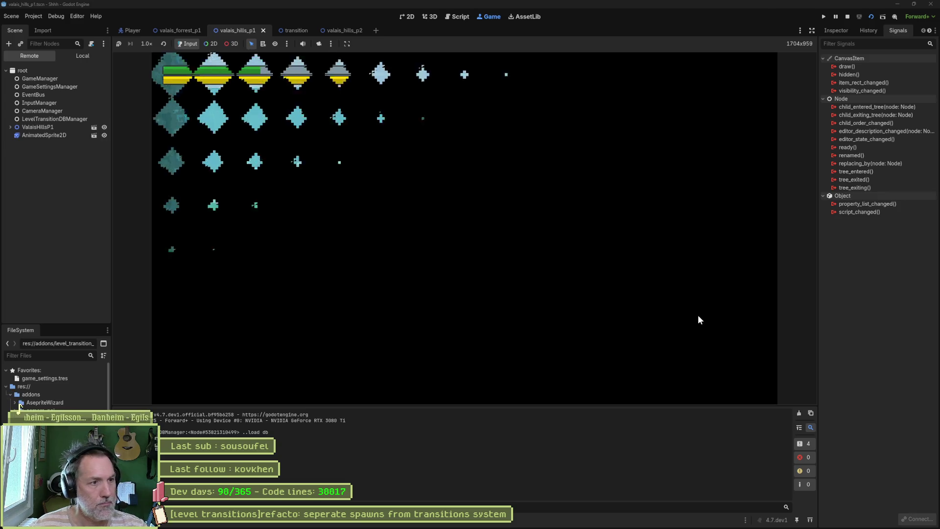
pyautogui.press('d')
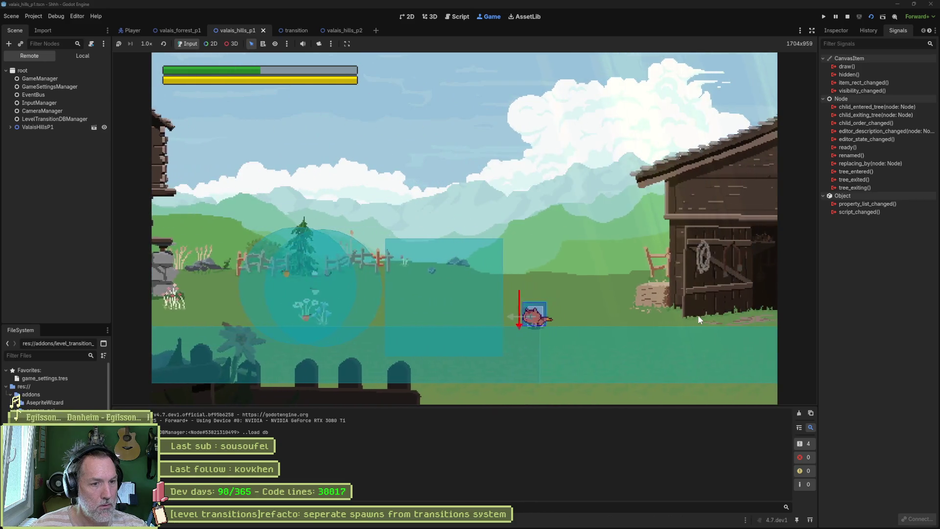
pyautogui.press('F8')
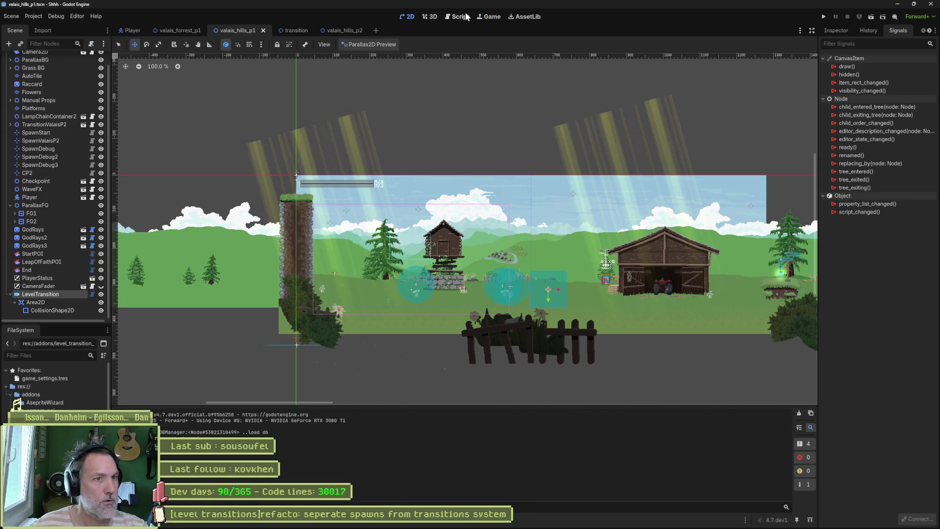
pyautogui.click(460, 17)
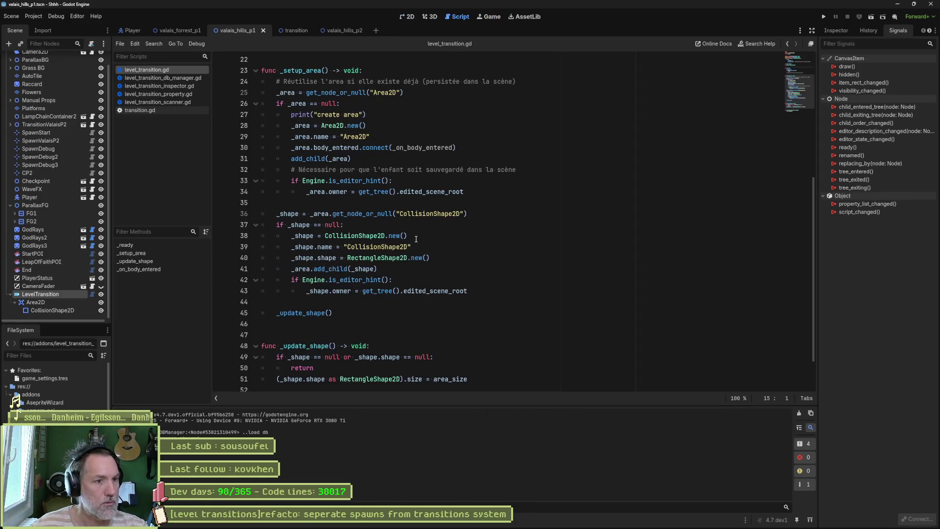
# Duplicate the body_entered connect line as area_entered.connect(_on_area_entered).
pyautogui.click(469, 146)
pyautogui.hotkey('ctrl', 'shift', 'd')
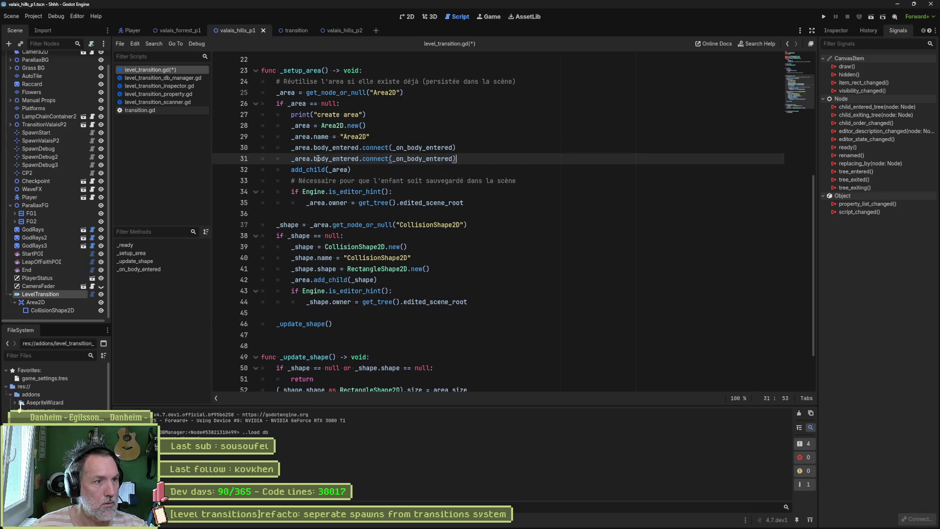
pyautogui.doubleClick(326, 158)
pyautogui.write('area')
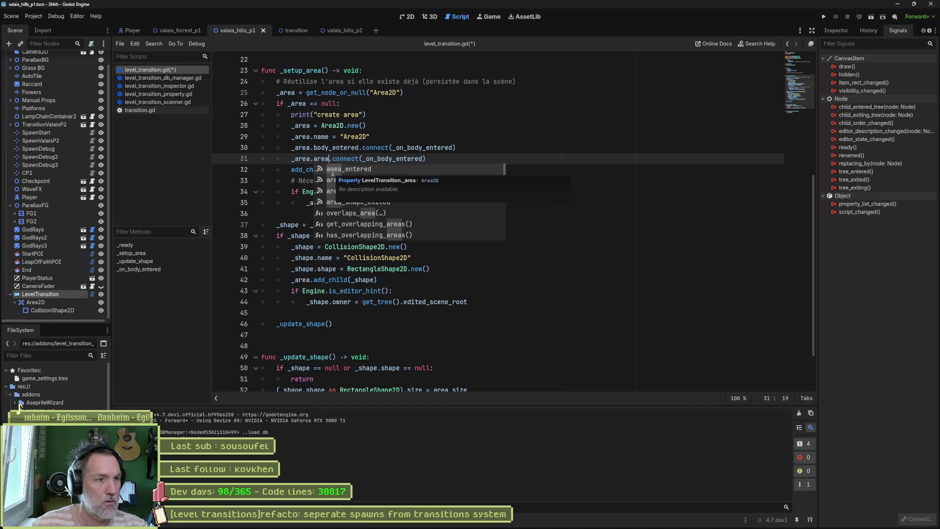
pyautogui.press('Return')
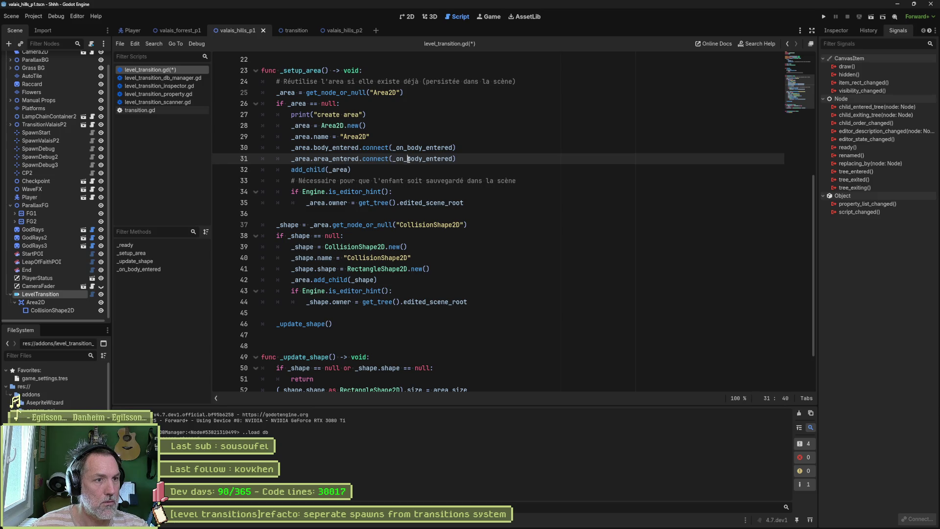
pyautogui.moveTo(407, 158); pyautogui.dragTo(422, 158)
pyautogui.write('area')
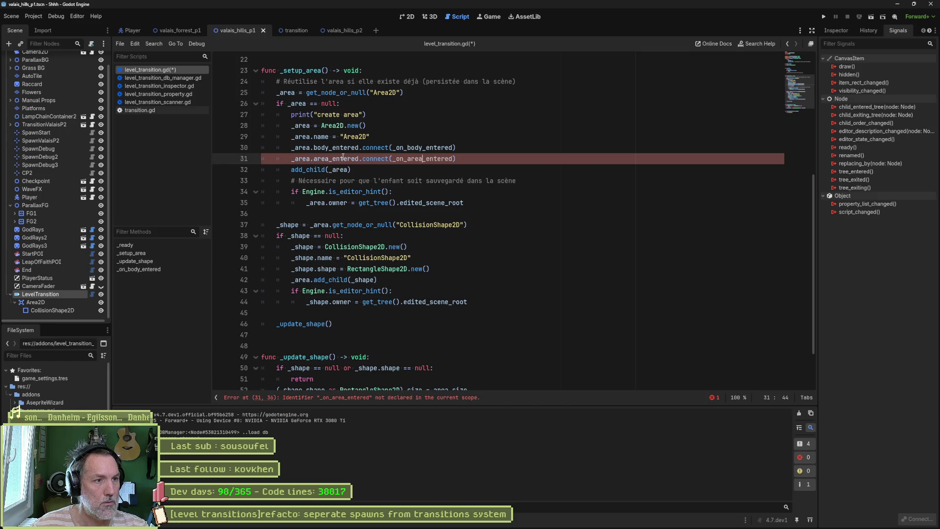
# Add func _on_area_entered(_area2d: Area2D) printing "entered area" at the script's end and save.
pyautogui.moveTo(347, 157)
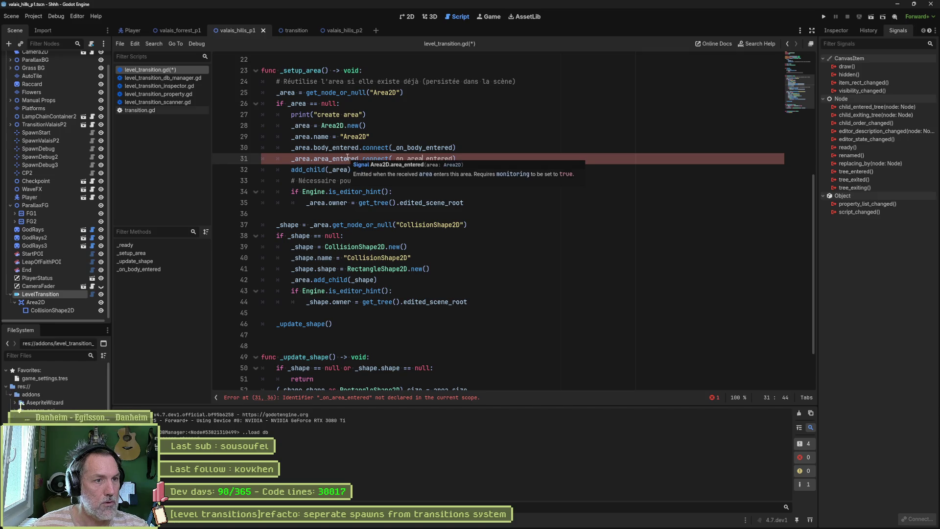
pyautogui.scroll(-2, 385, 320)
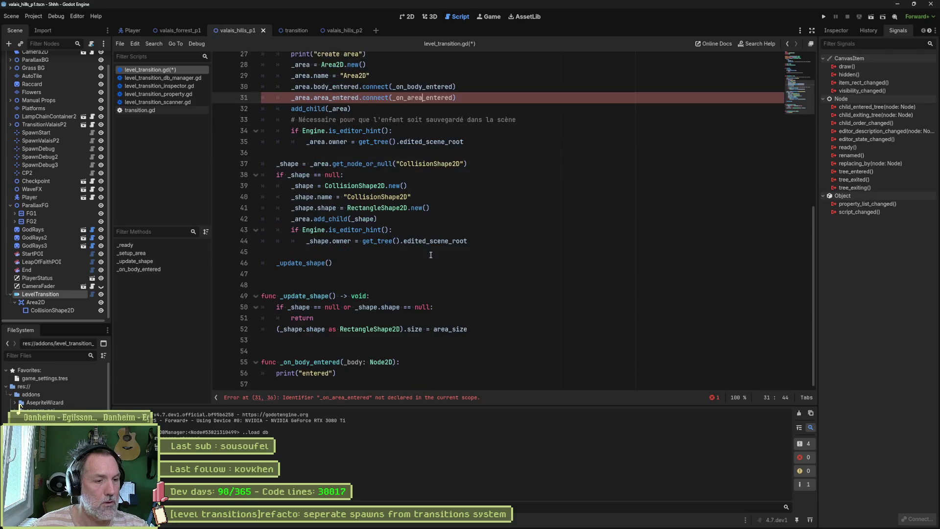
pyautogui.click(351, 380)
pyautogui.press('Return')
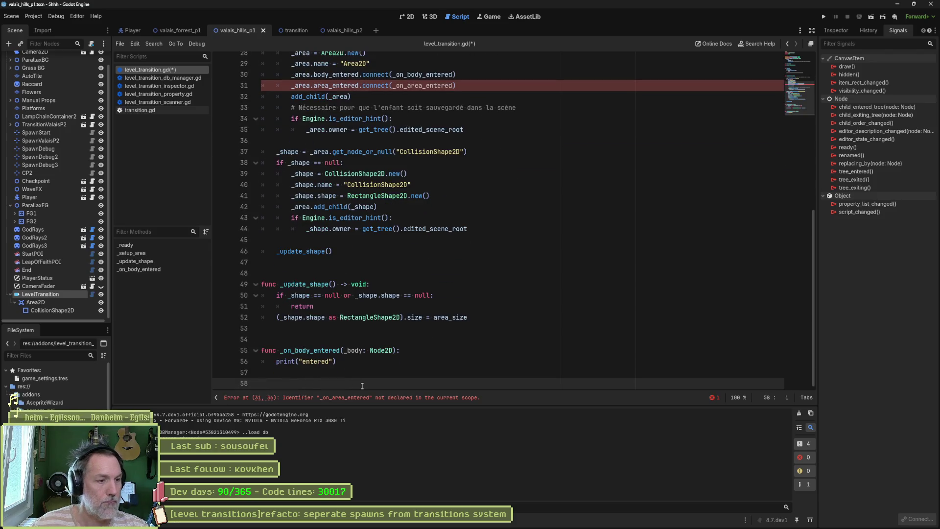
pyautogui.write('func _on_a')
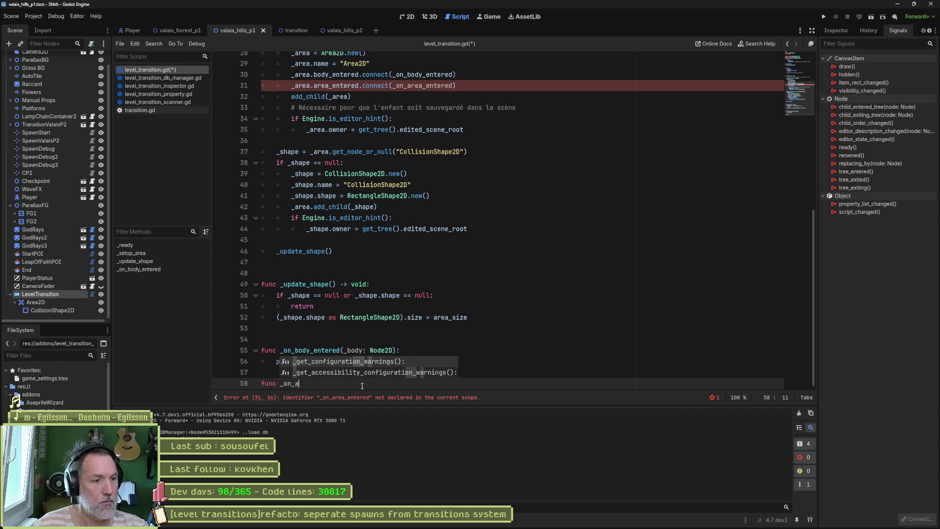
pyautogui.write('rea_entered(_area2d: ')
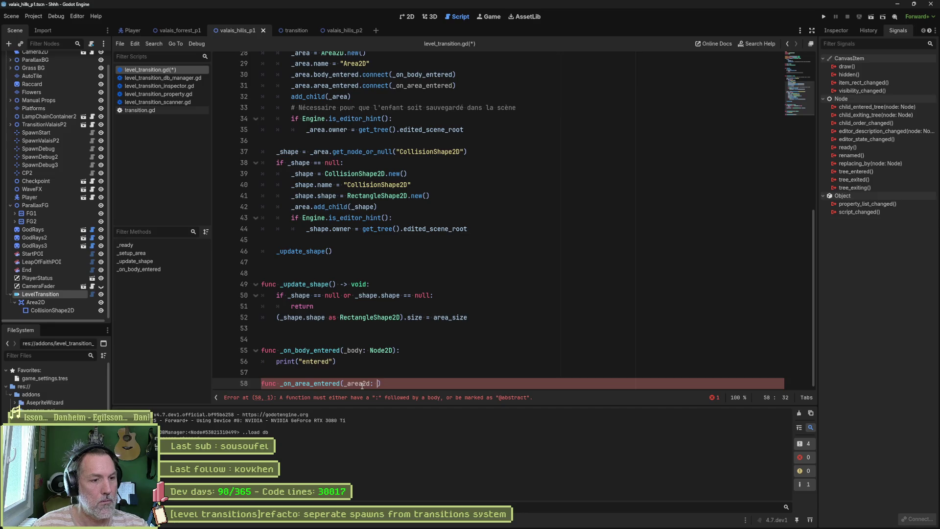
pyautogui.write('Area2D')
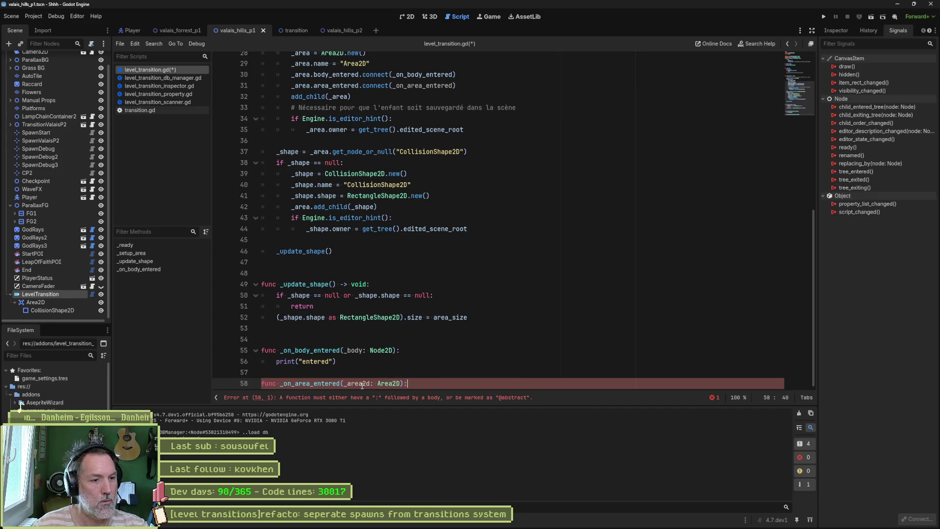
pyautogui.press('Return')
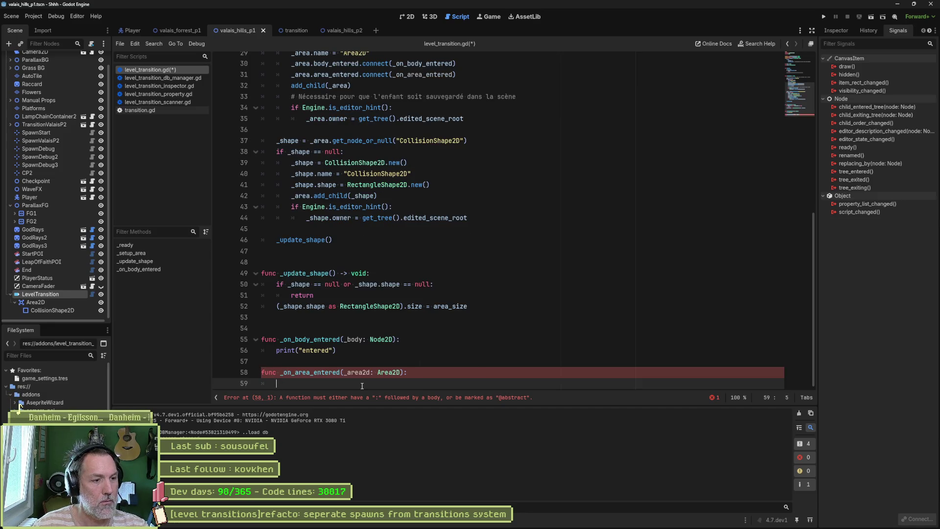
pyautogui.write('print(ente')
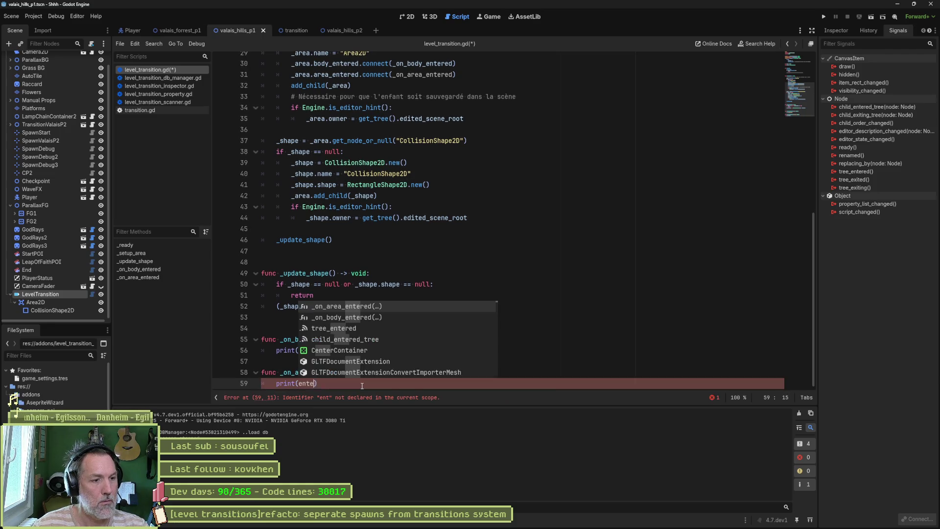
pyautogui.press('BackSpace')
pyautogui.press('BackSpace')
pyautogui.press('BackSpace')
pyautogui.write('"entered are')
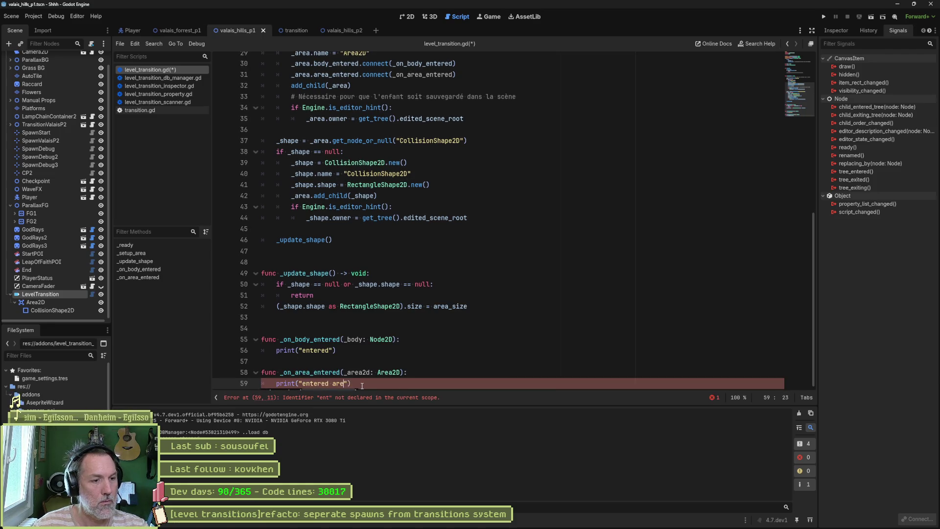
pyautogui.write('a')
pyautogui.hotkey('ctrl', 's')
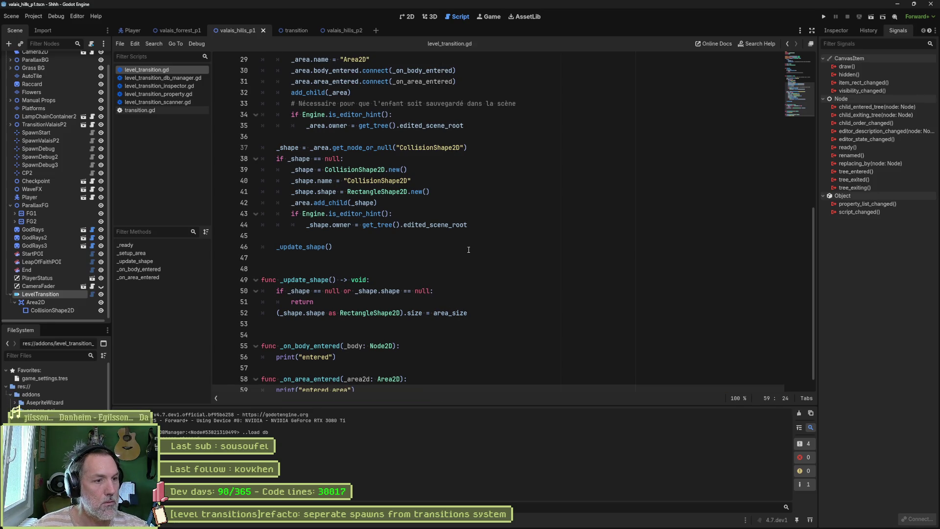
# Test-run the level, stop it, and view the Area2D's CollisionShape2D properties.
pyautogui.press('F6')
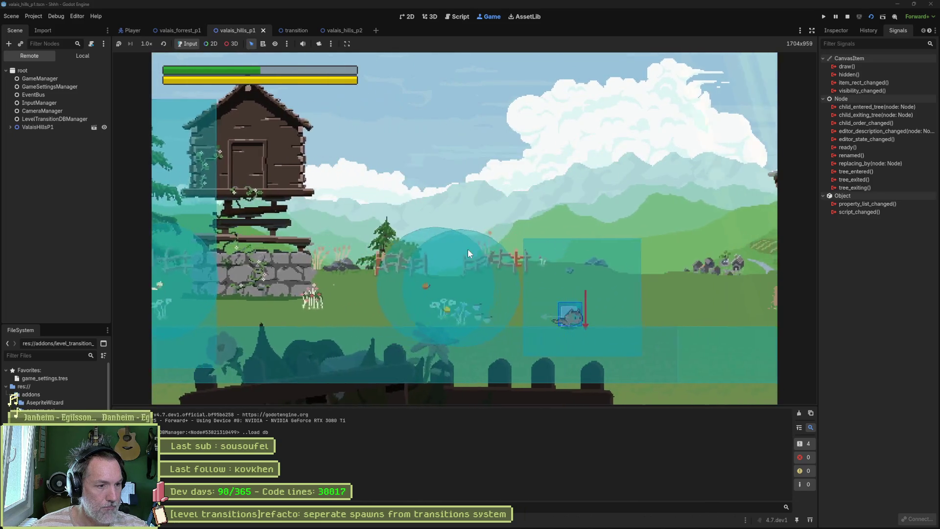
pyautogui.press('F8')
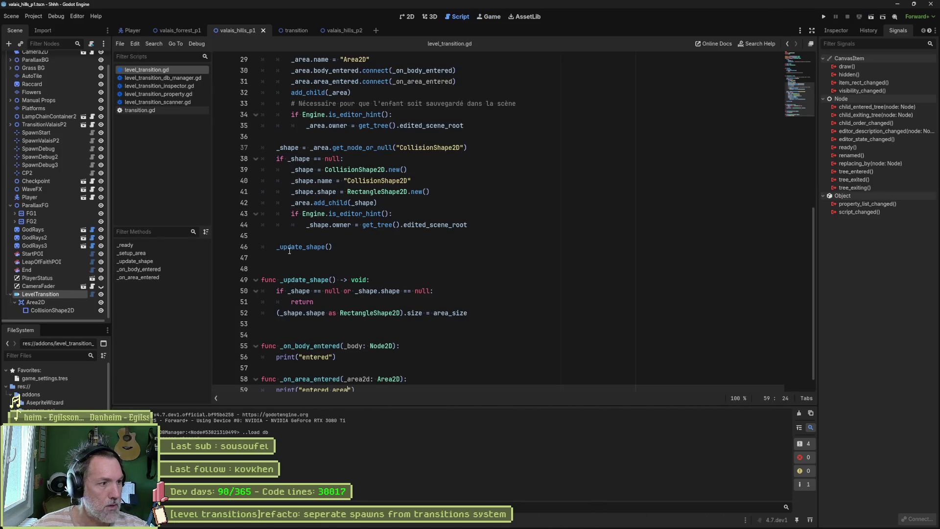
pyautogui.click(44, 311)
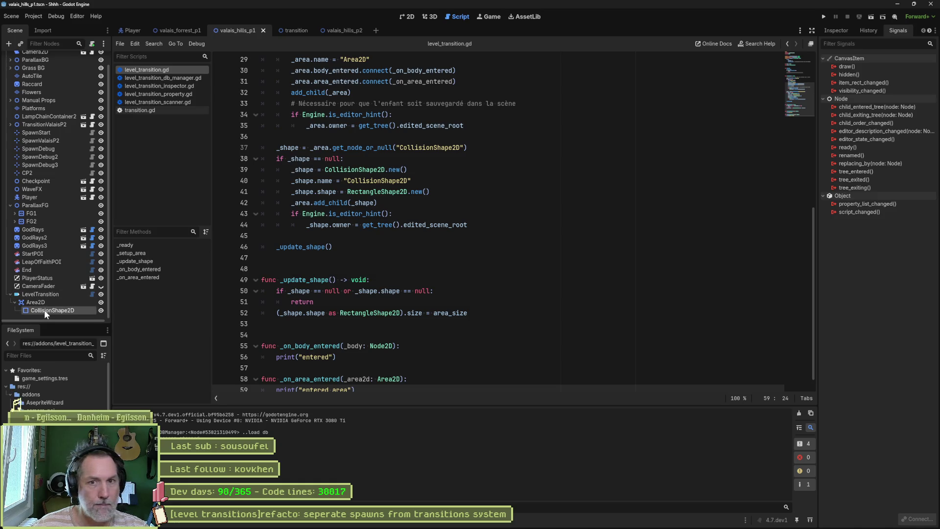
pyautogui.click(838, 31)
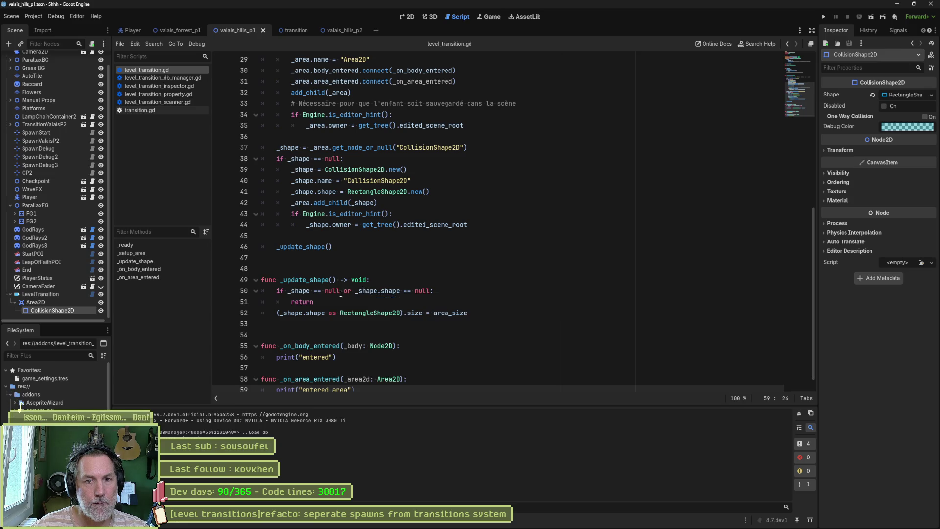
# Expand the Area2D's collision layer and mask settings, then run the level again.
pyautogui.click(51, 302)
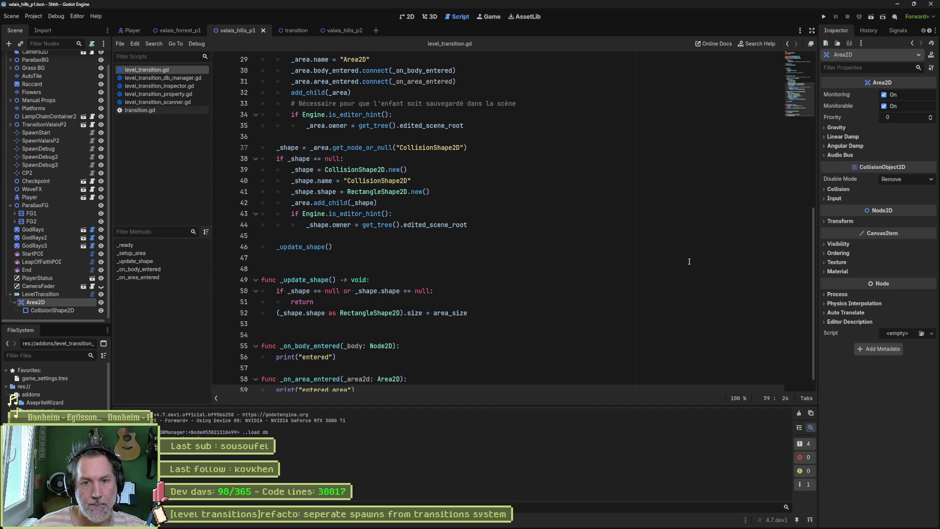
pyautogui.click(838, 189)
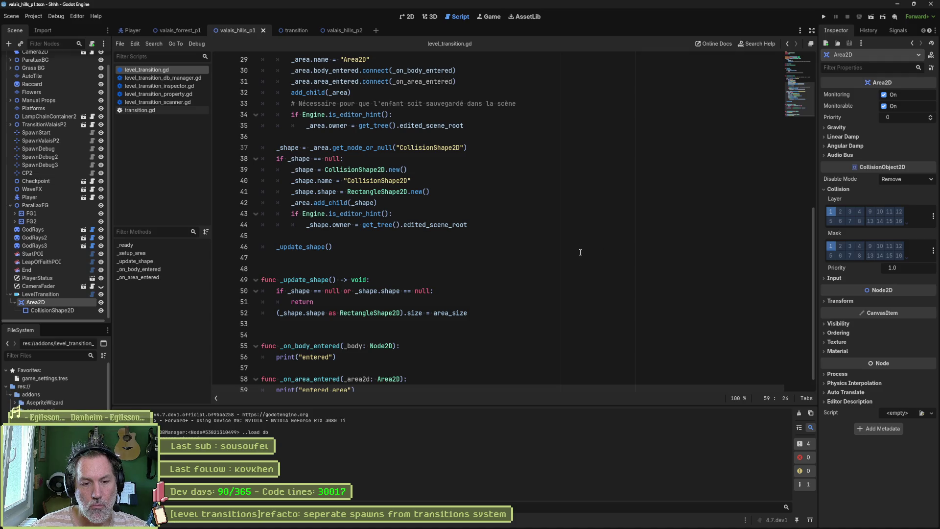
pyautogui.scroll(-1, 366, 361)
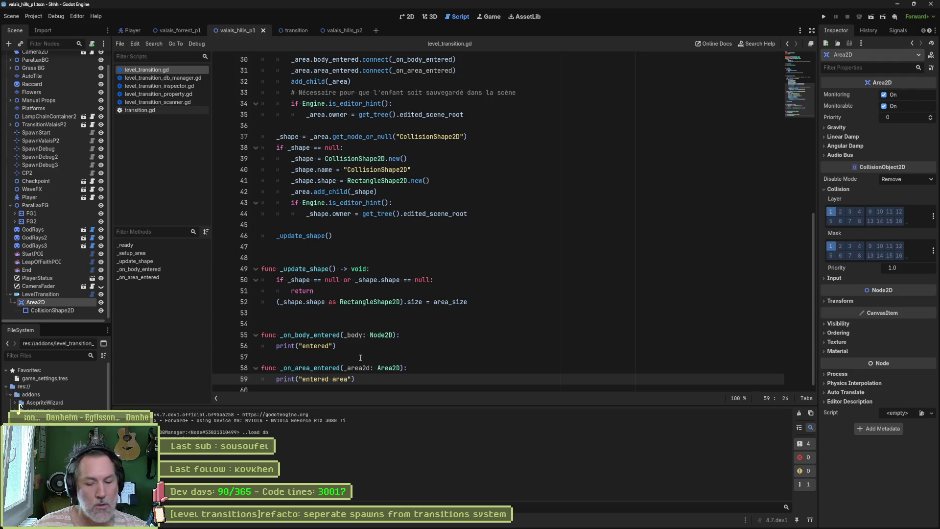
pyautogui.press('F6')
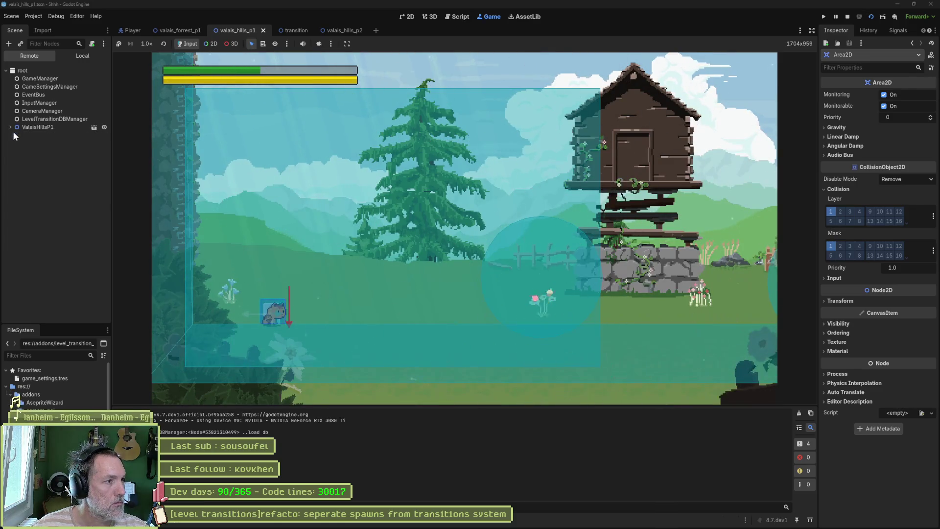
# In the Remote tree, inspect the running LevelTransition and its Area2D's properties and signals.
pyautogui.click(11, 128)
pyautogui.scroll(-2, 24, 208)
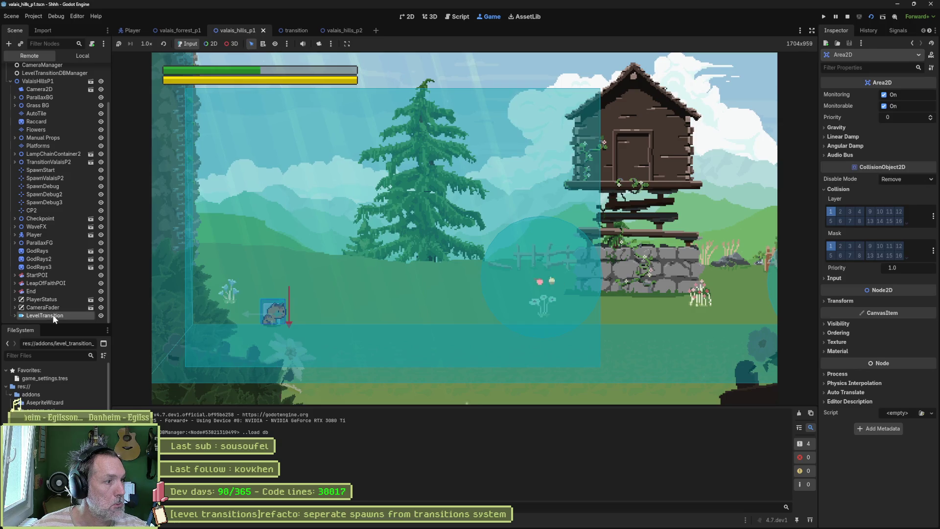
pyautogui.click(15, 317)
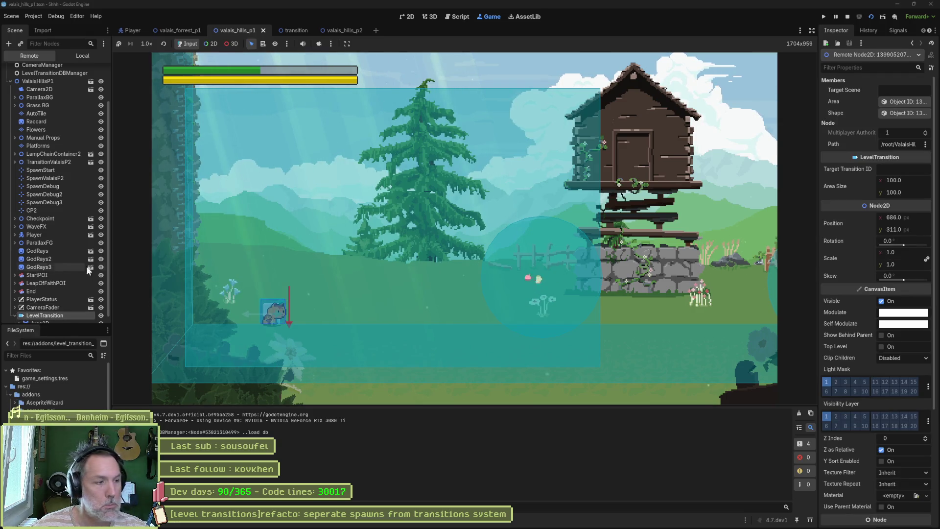
pyautogui.scroll(-1, 71, 294)
pyautogui.click(49, 313)
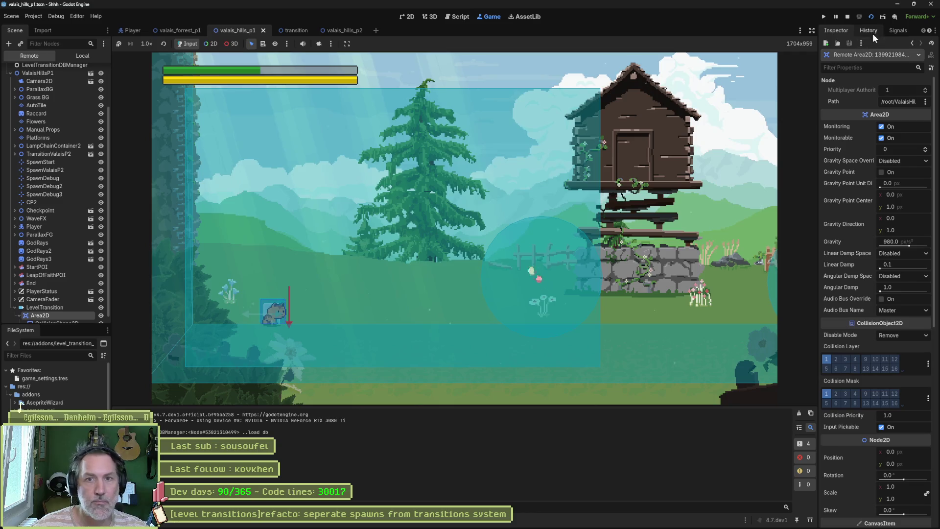
pyautogui.click(892, 30)
pyautogui.click(871, 31)
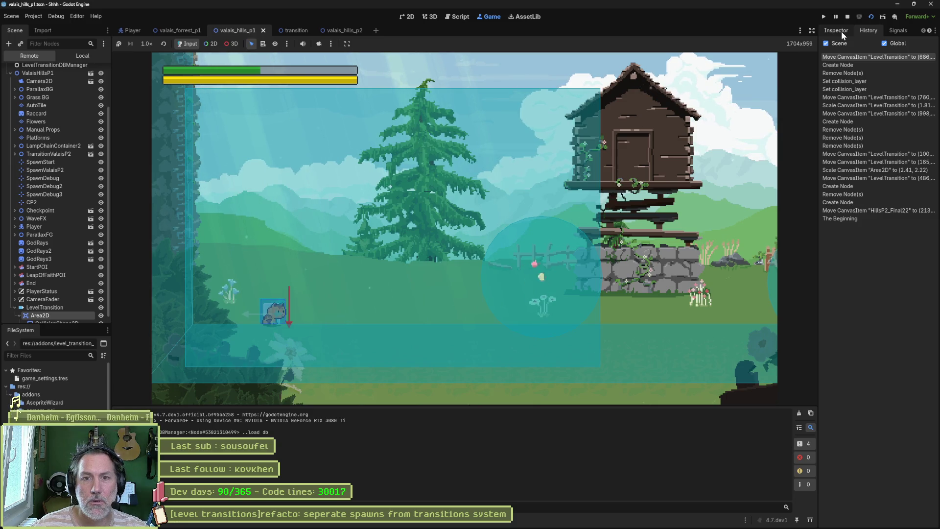
pyautogui.click(841, 31)
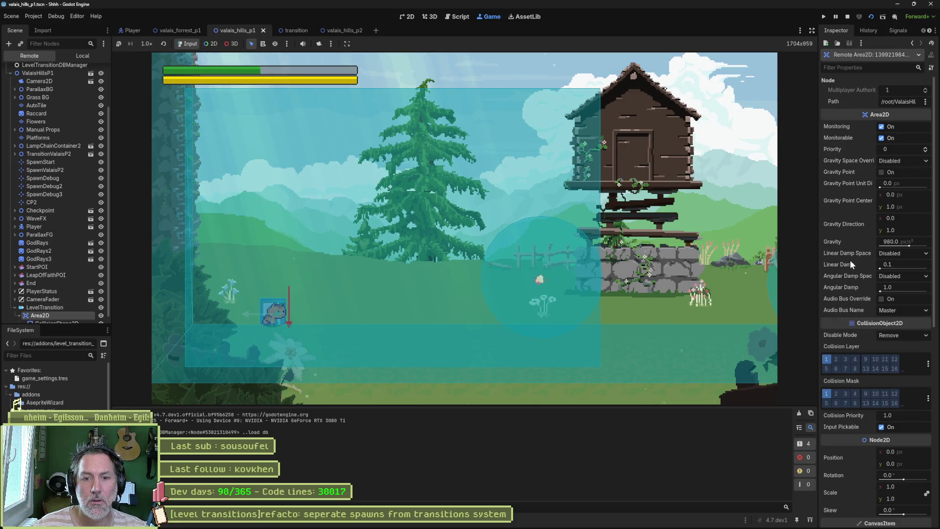
pyautogui.scroll(-7, 844, 254)
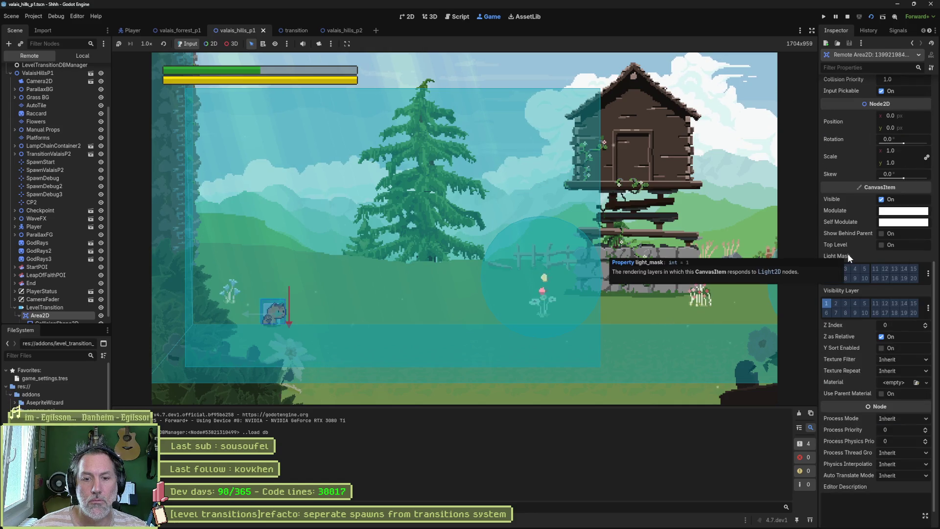
pyautogui.scroll(-2, 847, 254)
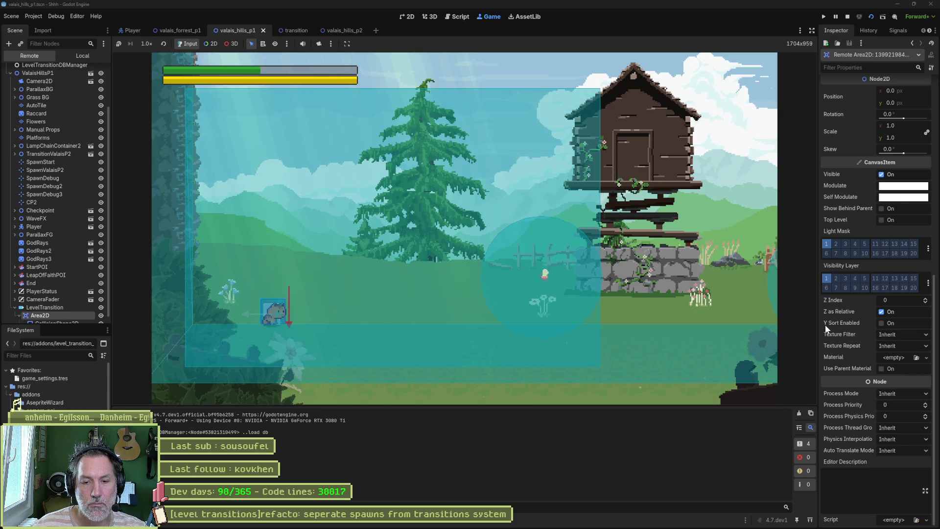
# Inspect the running CollisionShape2D and LevelTransition properties, then stop the game.
pyautogui.click(60, 320)
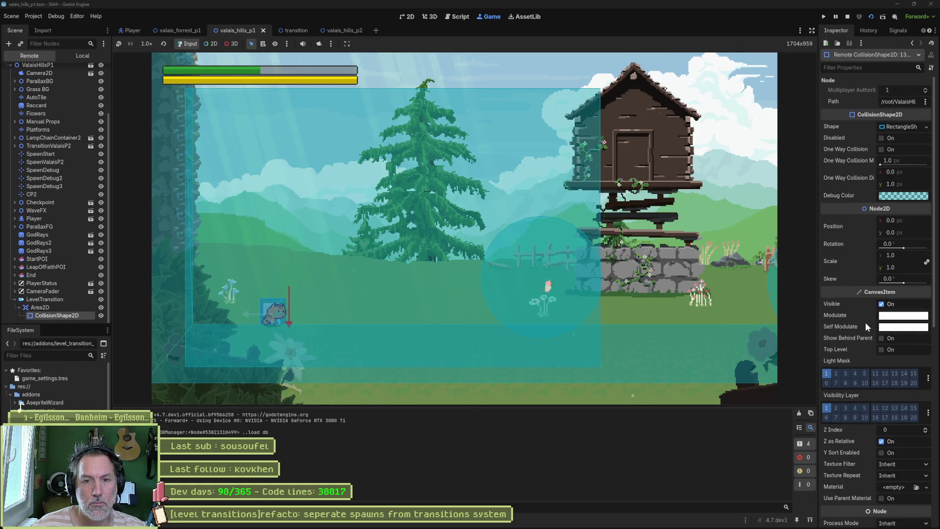
pyautogui.scroll(-3, 865, 324)
pyautogui.click(49, 299)
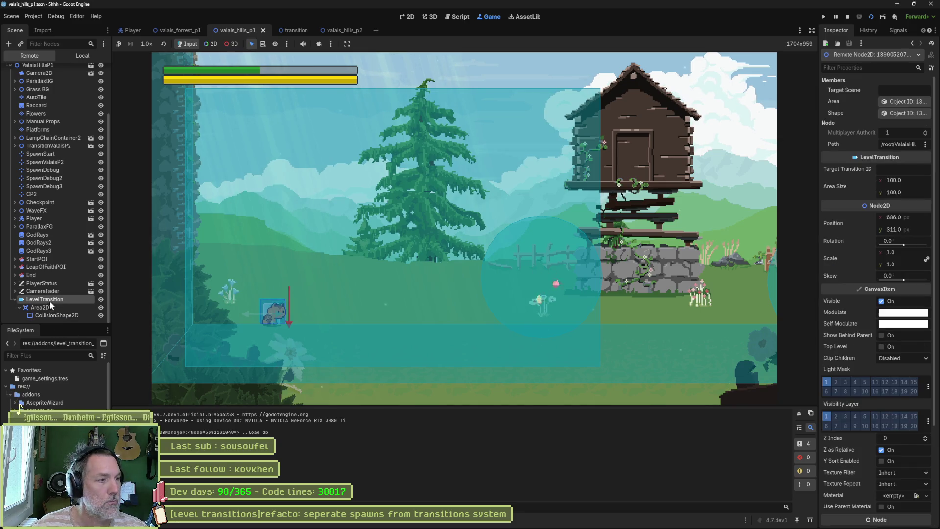
pyautogui.click(848, 17)
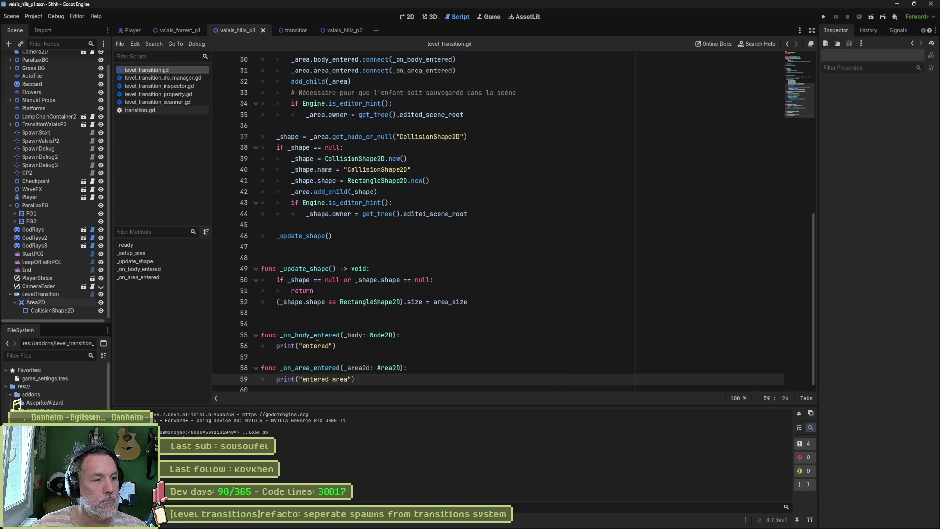
pyautogui.scroll(10, 317, 337)
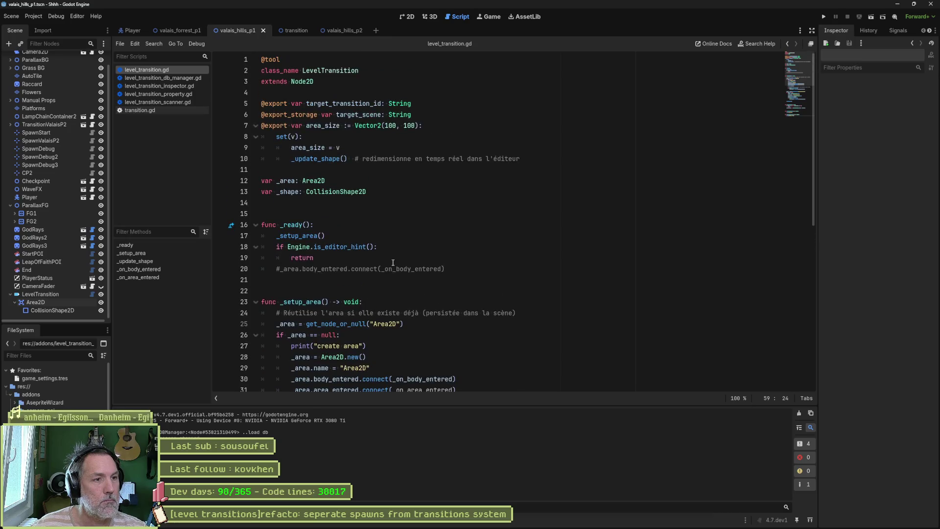
pyautogui.scroll(-1, 412, 322)
pyautogui.moveTo(336, 345)
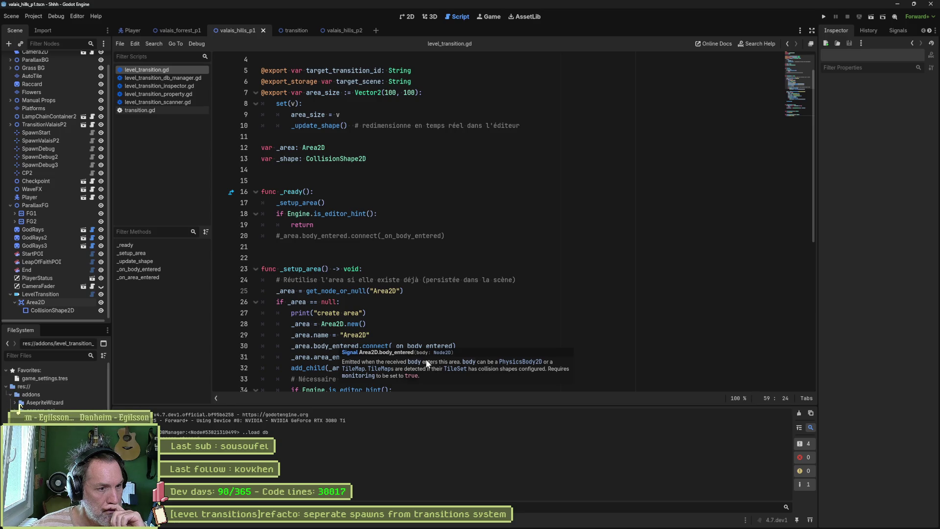
pyautogui.doubleClick(416, 346)
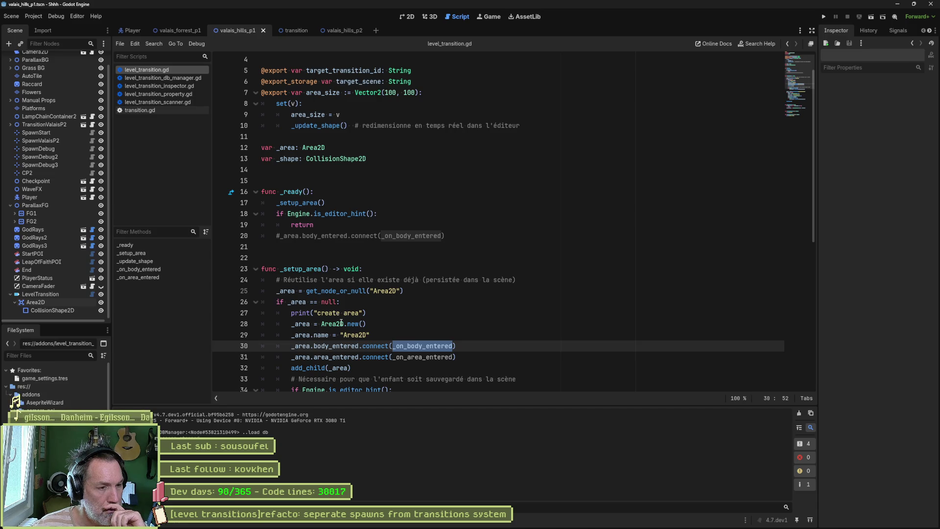
pyautogui.scroll(-1, 341, 323)
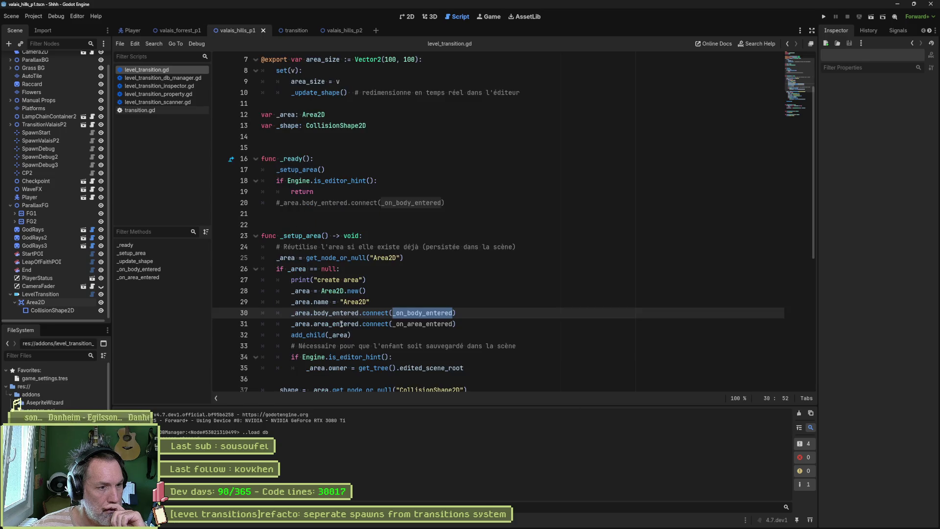
pyautogui.click(462, 326)
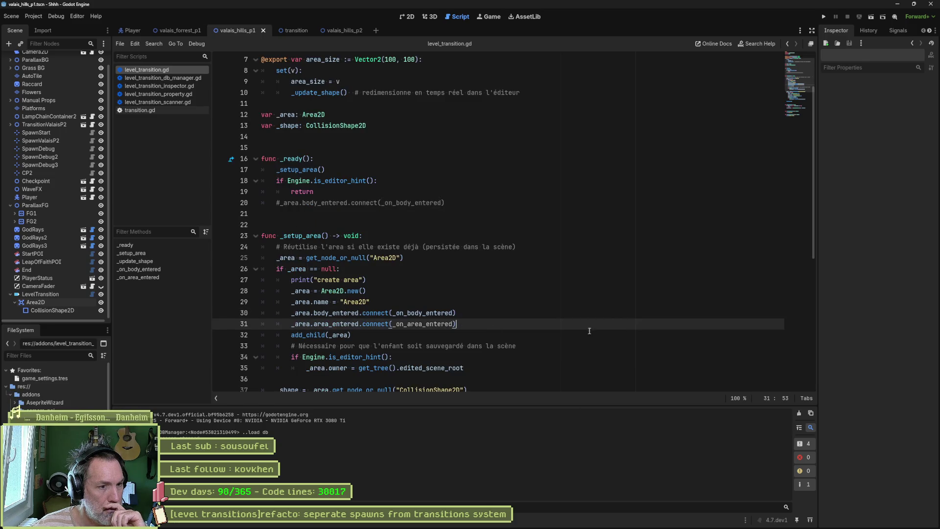
# Add a line printing _area.get_signal_connection_list("_on_body_entered") and save the script.
pyautogui.press('Return')
pyautogui.write('print')
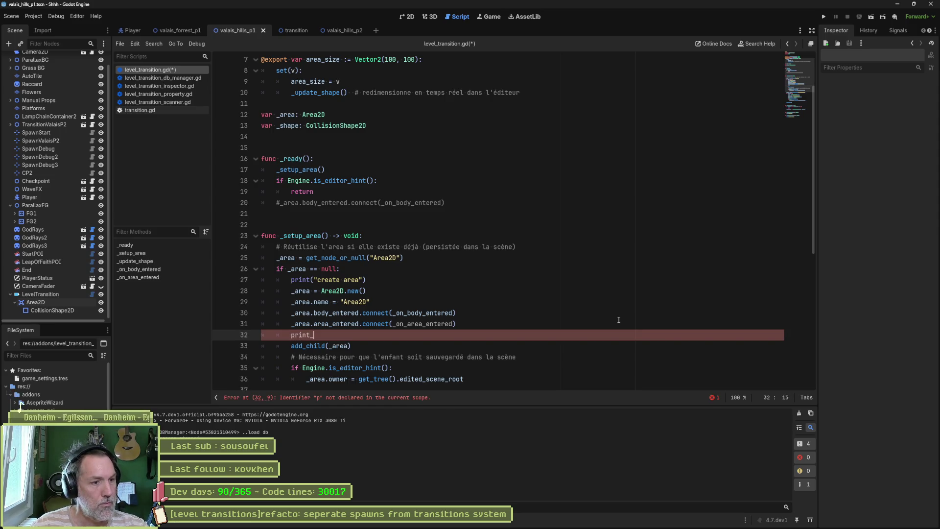
pyautogui.press('Return')
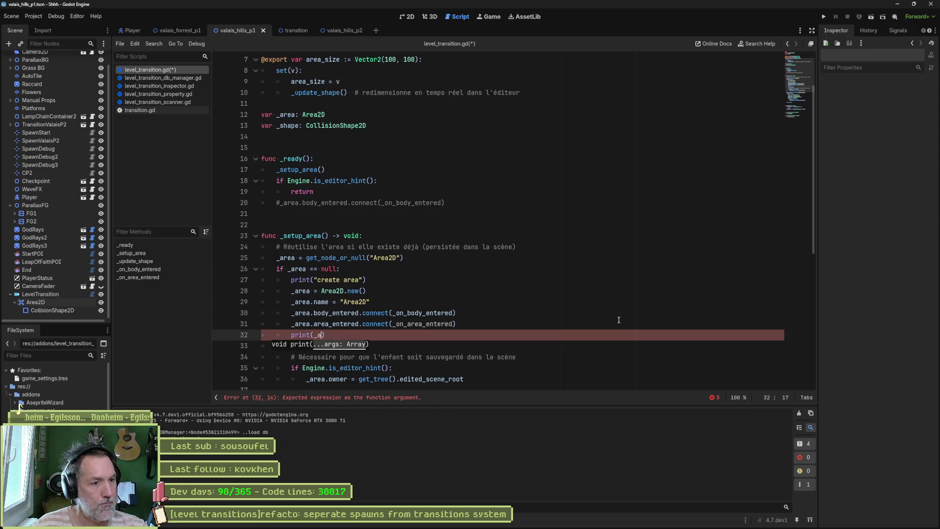
pyautogui.write('_area.sign')
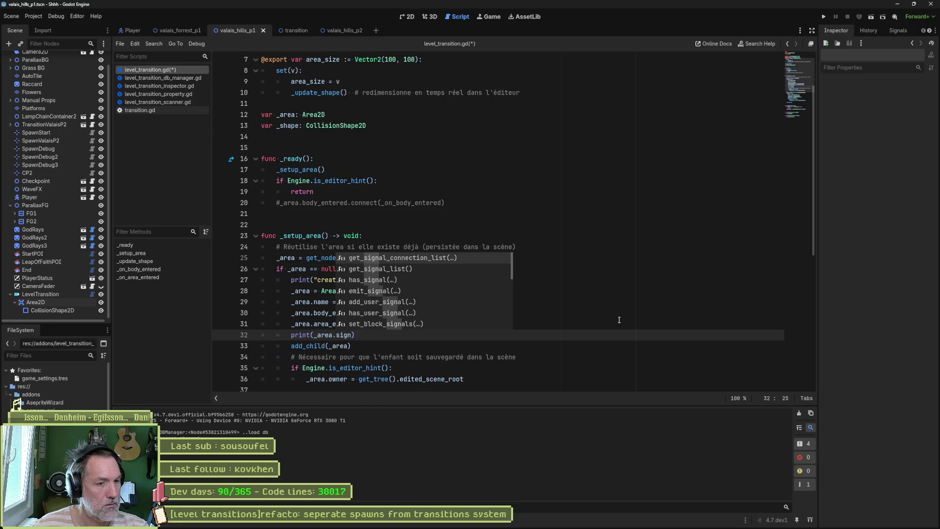
pyautogui.press('Return')
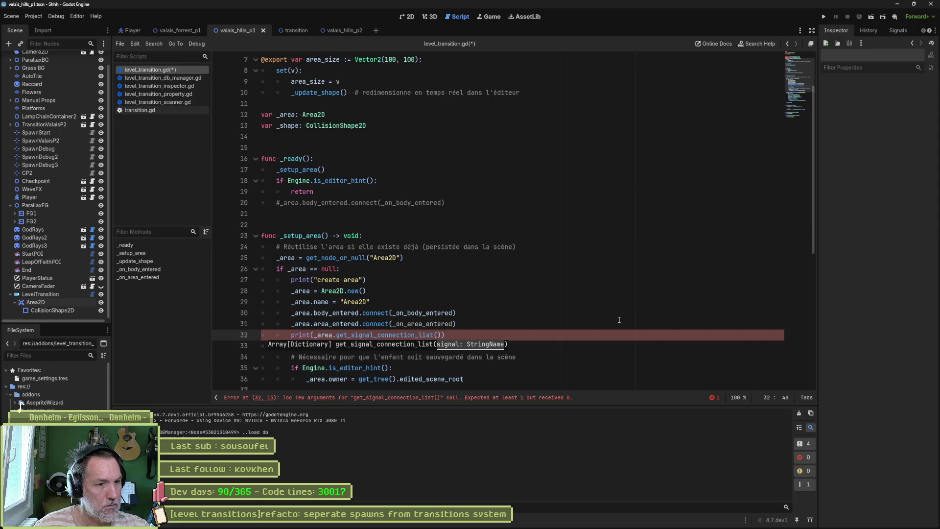
pyautogui.write('on_body')
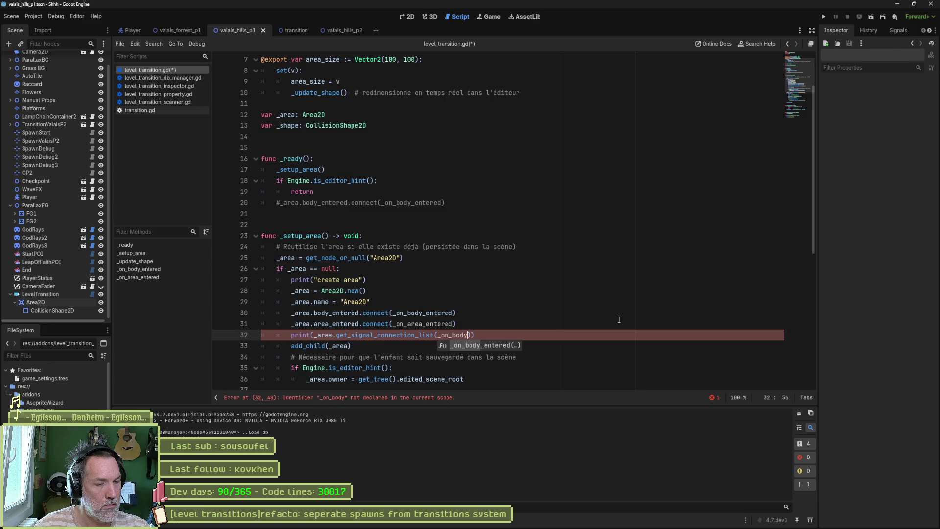
pyautogui.write('_entered')
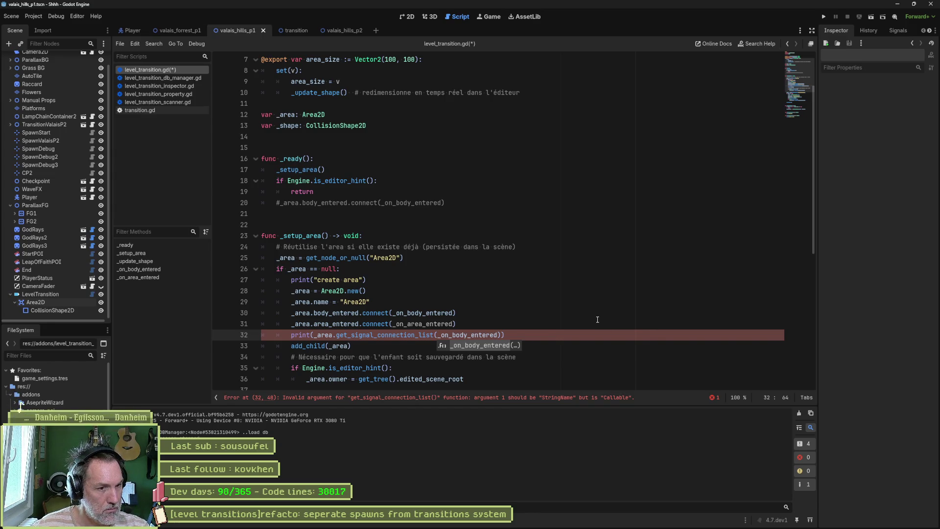
pyautogui.press('Left')
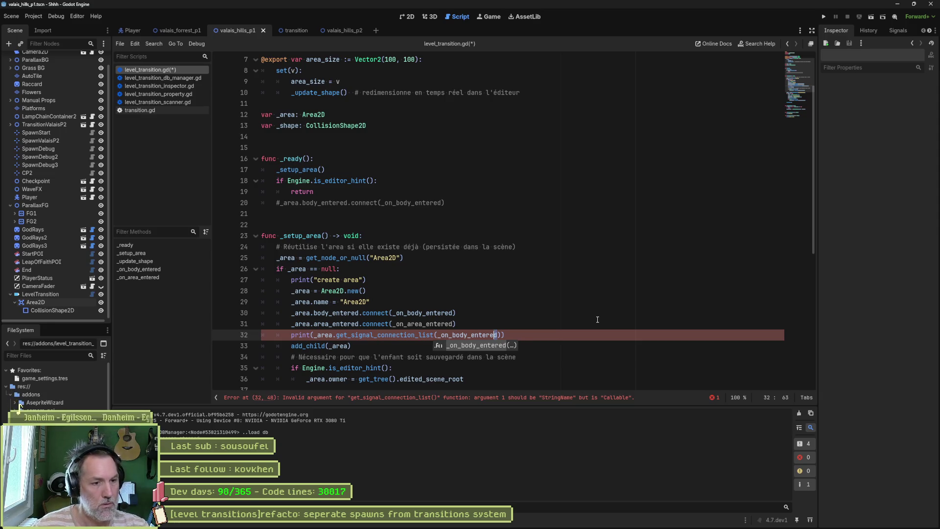
pyautogui.press('Right')
pyautogui.hotkey('ctrl', 'shift', 'Left')
pyautogui.write('"')
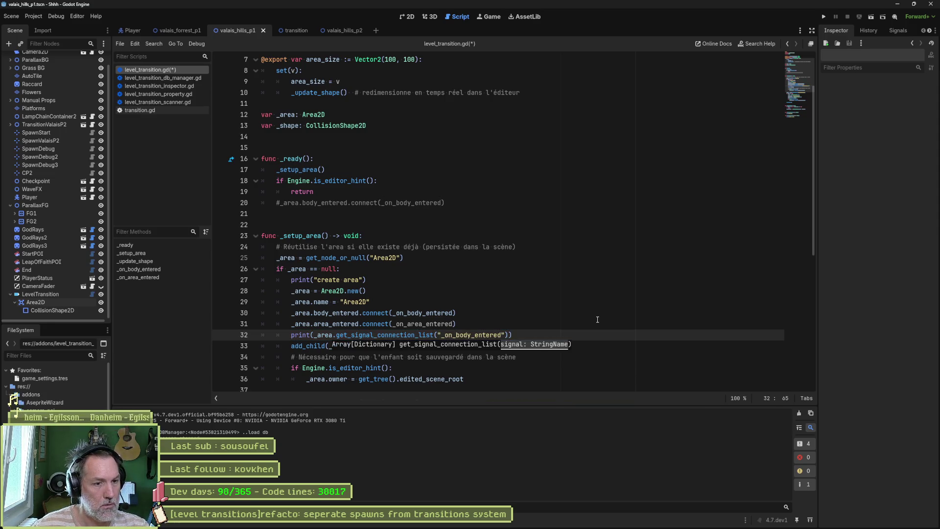
pyautogui.hotkey('ctrl', 's')
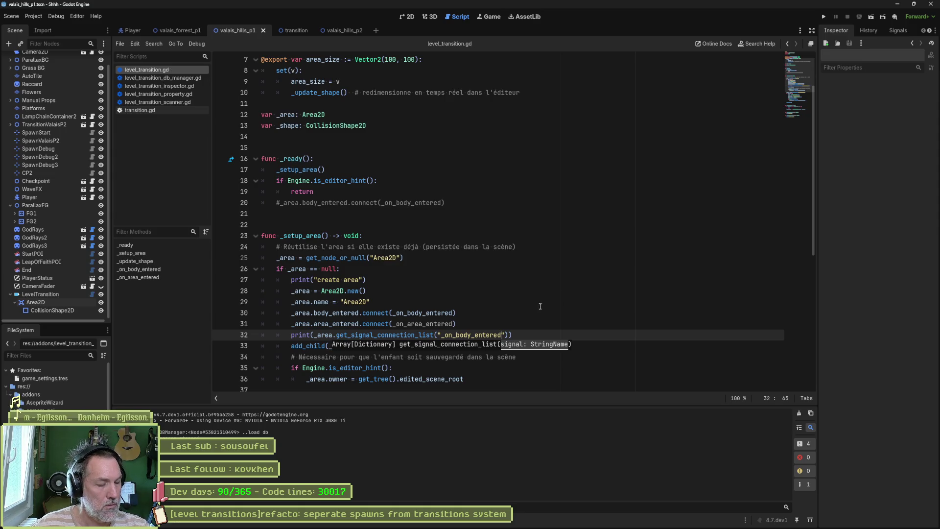
# Prefix that print with a "signals " label, save, and delete the print("create area") line.
pyautogui.click(312, 335)
pyautogui.write('"signa')
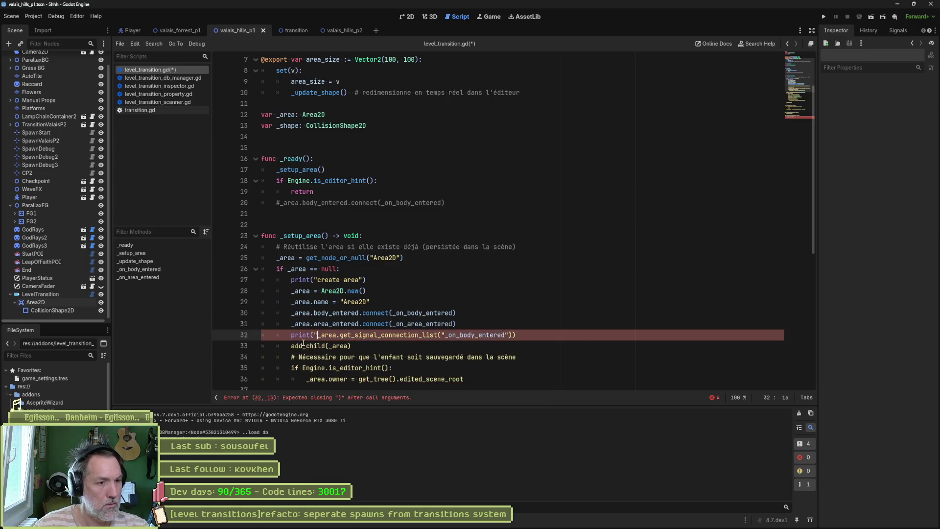
pyautogui.write('ls ",')
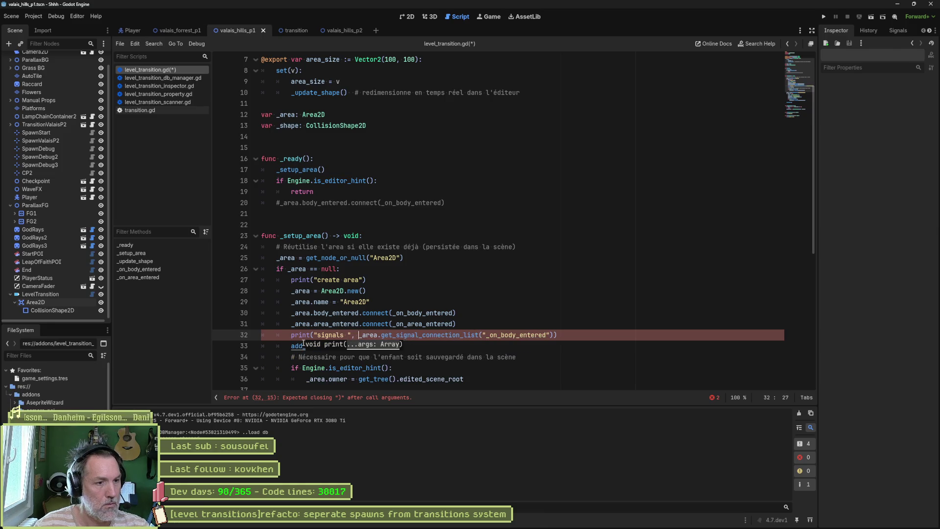
pyautogui.hotkey('ctrl', 's')
pyautogui.click(382, 279)
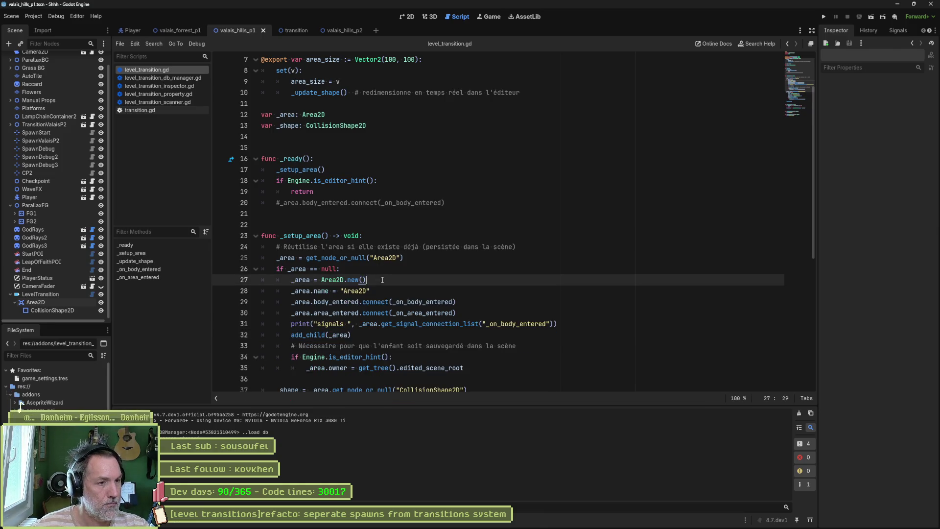
pyautogui.hotkey('ctrl', 'shift', 'k')
# Delete the old LevelTransition node, save the scene, and add a new LevelTransition node.
pyautogui.click(45, 294)
pyautogui.press('Delete')
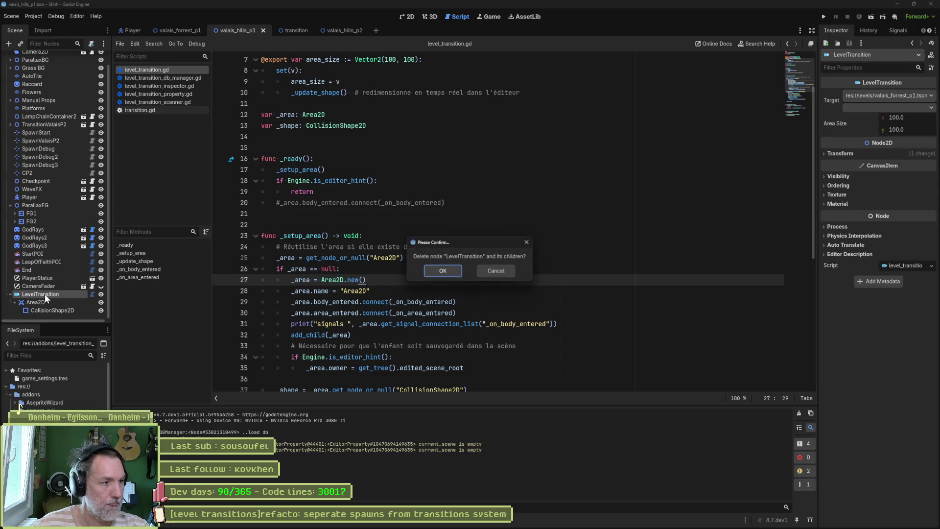
pyautogui.press('Return')
pyautogui.hotkey('ctrl', 's')
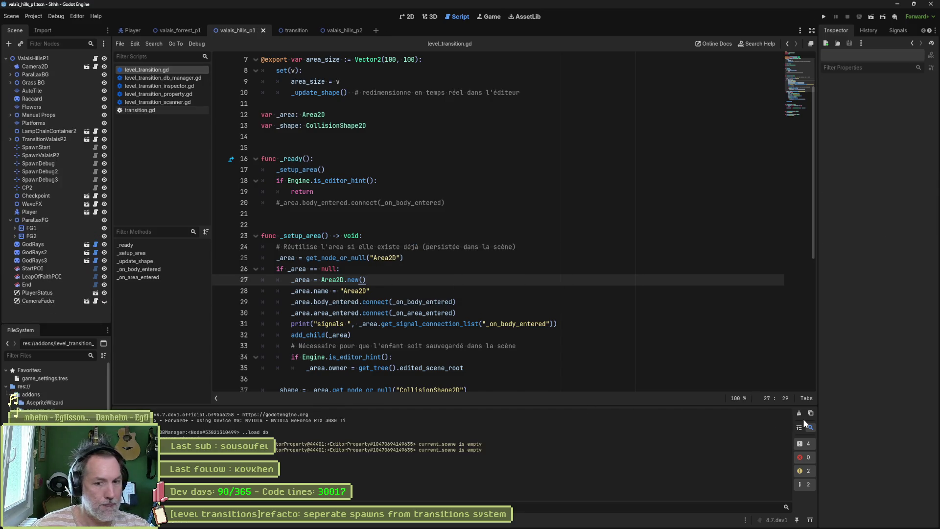
pyautogui.hotkey('ctrl', 'a')
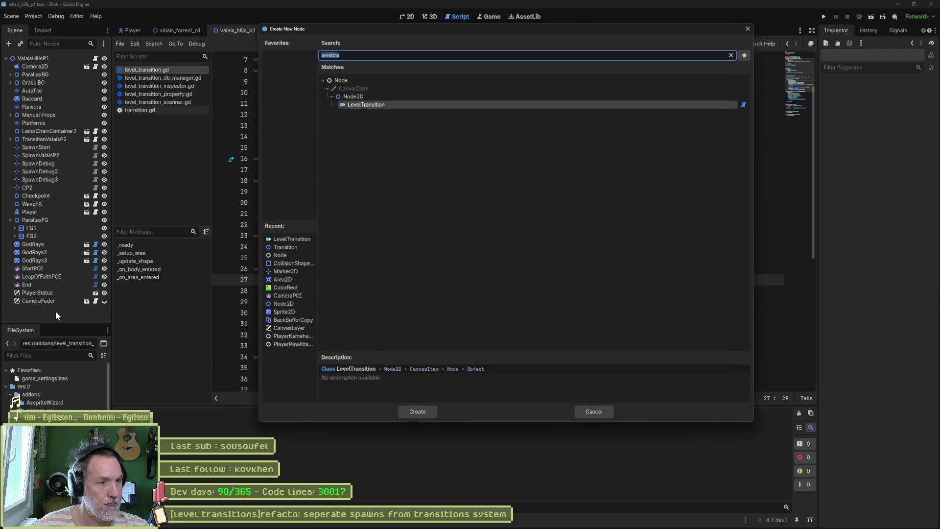
pyautogui.press('Return')
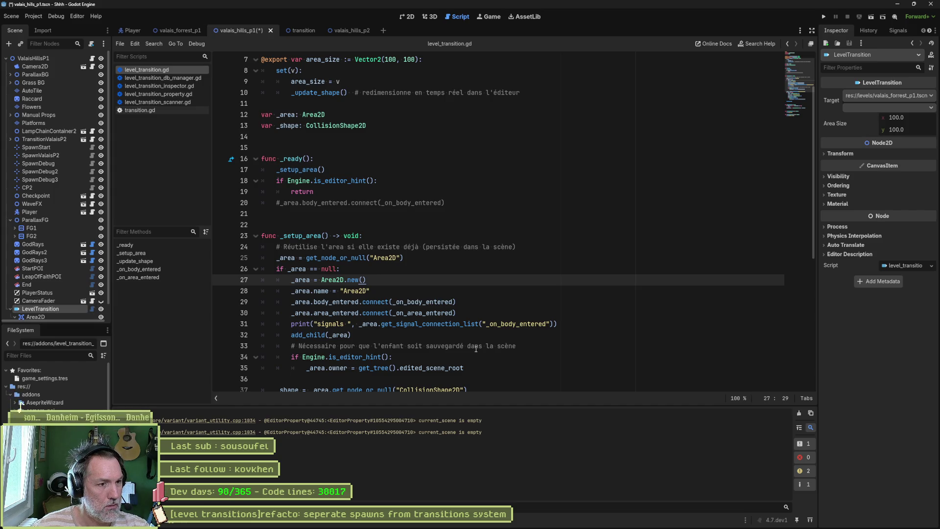
# Move add_child(_area) above the signal connections in level_transition.gd and save.
pyautogui.doubleClick(424, 301)
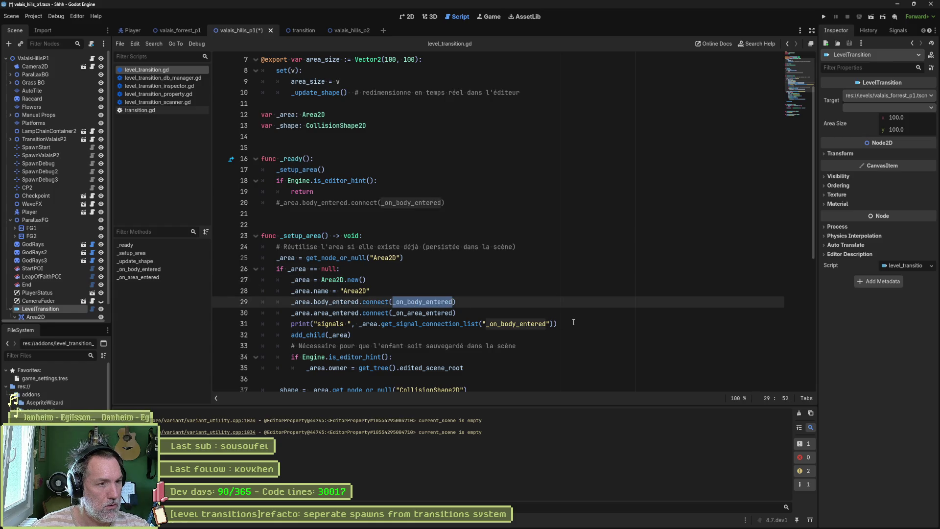
pyautogui.click(498, 312)
pyautogui.click(491, 334)
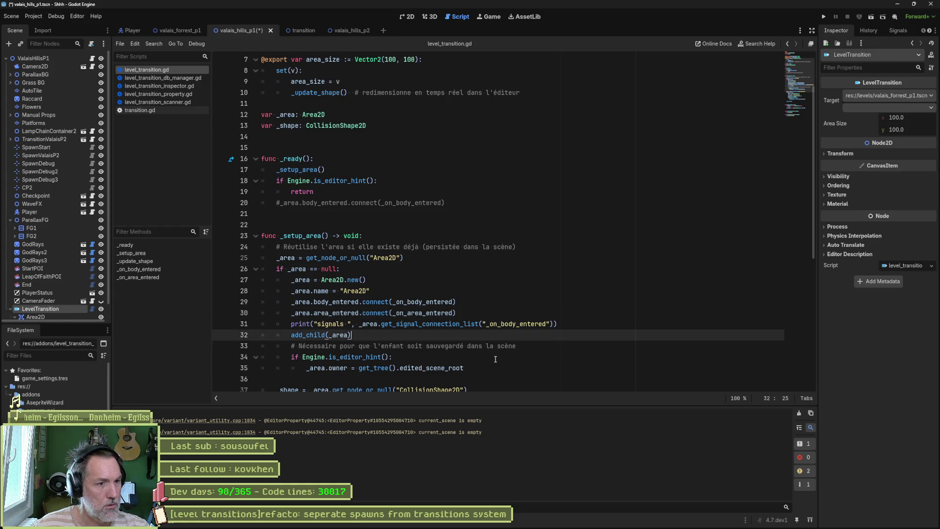
pyautogui.hotkey('alt', 'Up')
pyautogui.hotkey('alt', 'Up')
pyautogui.hotkey('alt', 'Up')
pyautogui.hotkey('ctrl', 's')
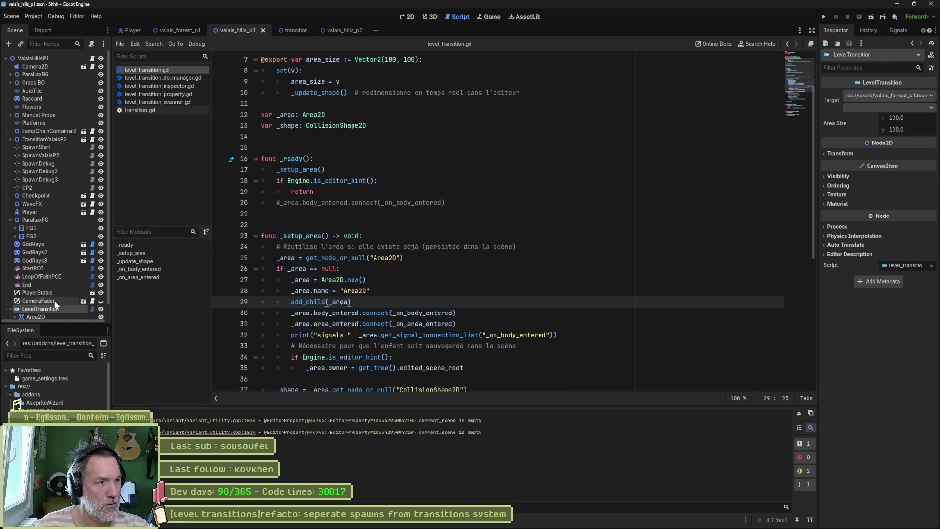
# Delete the LevelTransition node and add a fresh LevelTransition node.
pyautogui.click(54, 309)
pyautogui.press('Delete')
pyautogui.press('Return')
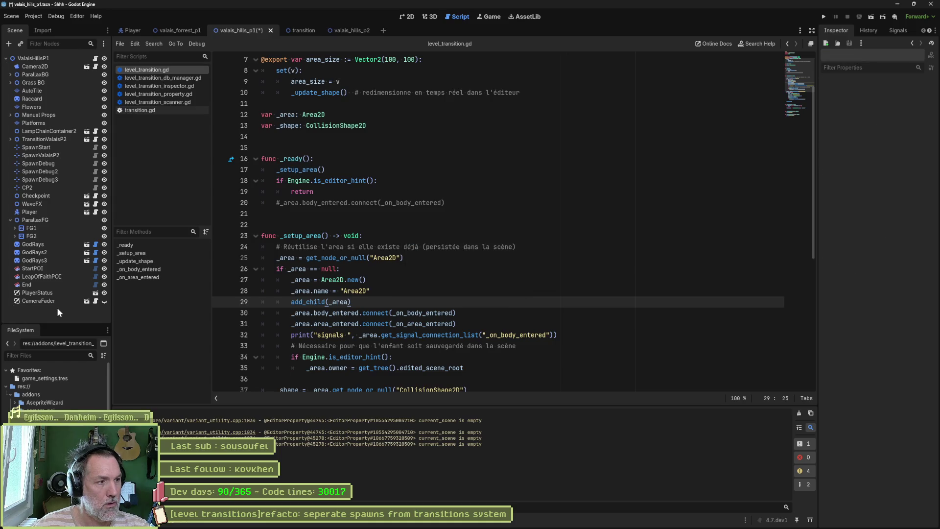
pyautogui.hotkey('ctrl', 'a')
pyautogui.press('Return')
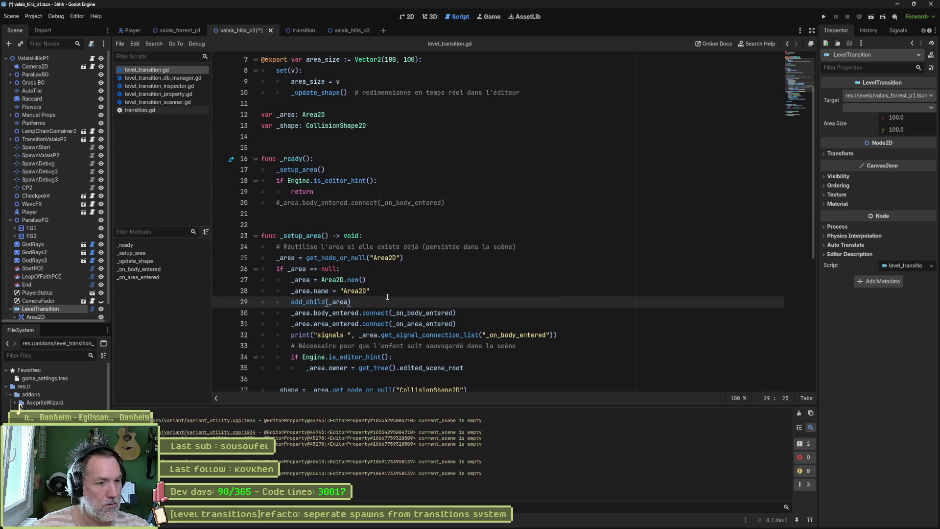
pyautogui.press('Up')
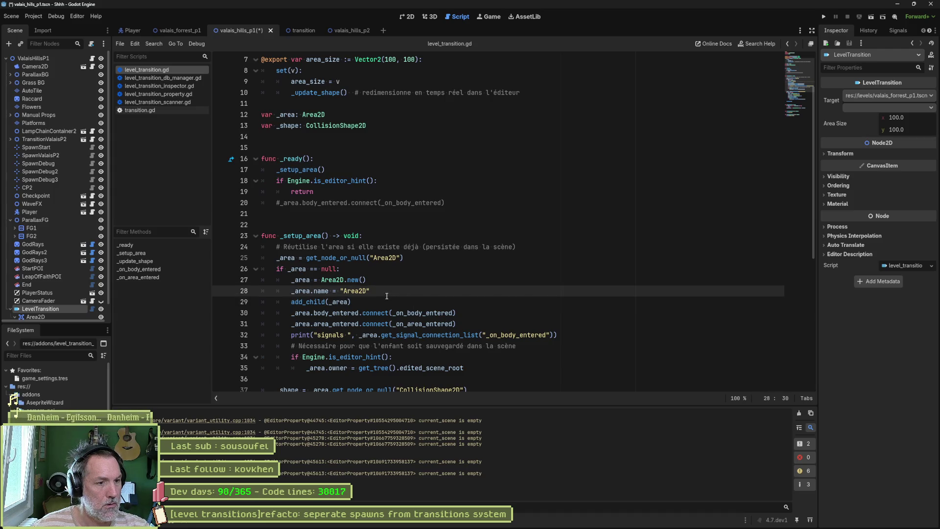
# Select all of the script's code and bring up the Claude chat window.
pyautogui.click(475, 366)
pyautogui.click(422, 303)
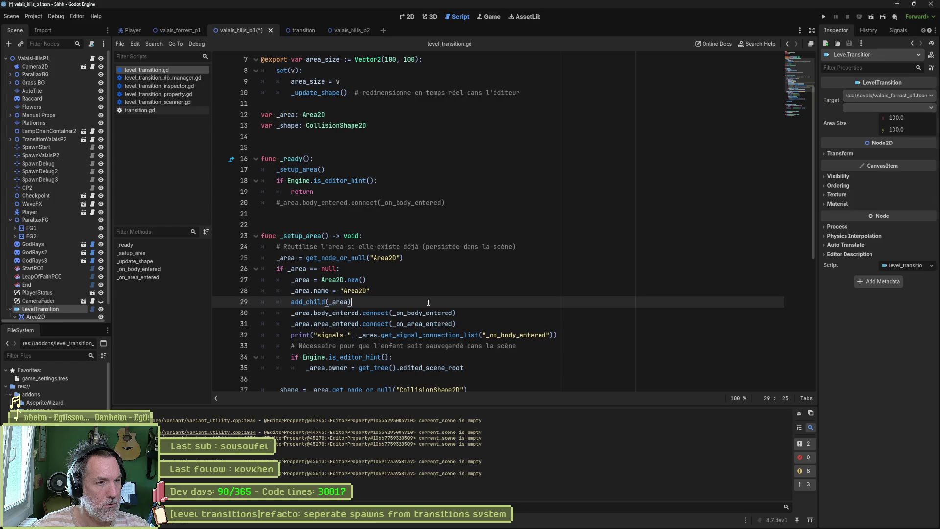
pyautogui.hotkey('ctrl', 'a')
pyautogui.moveTo(530, 523)
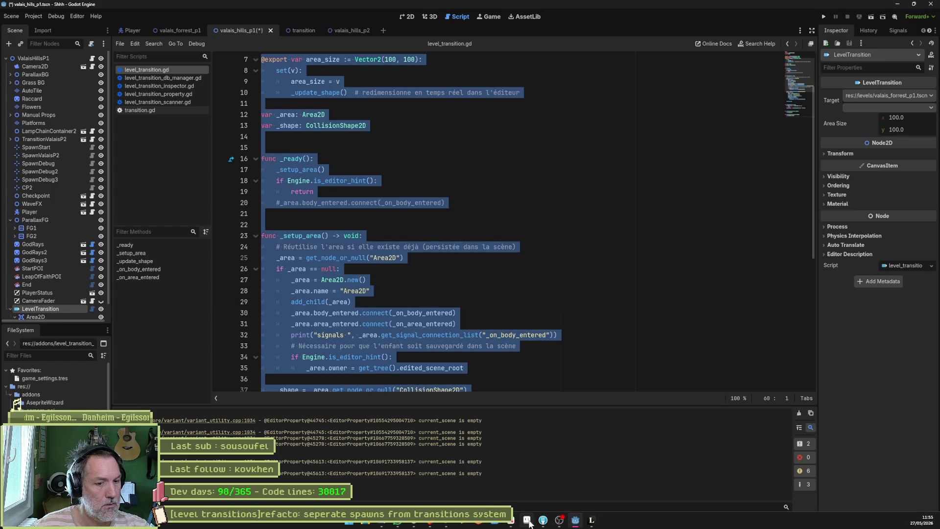
pyautogui.click(442, 522)
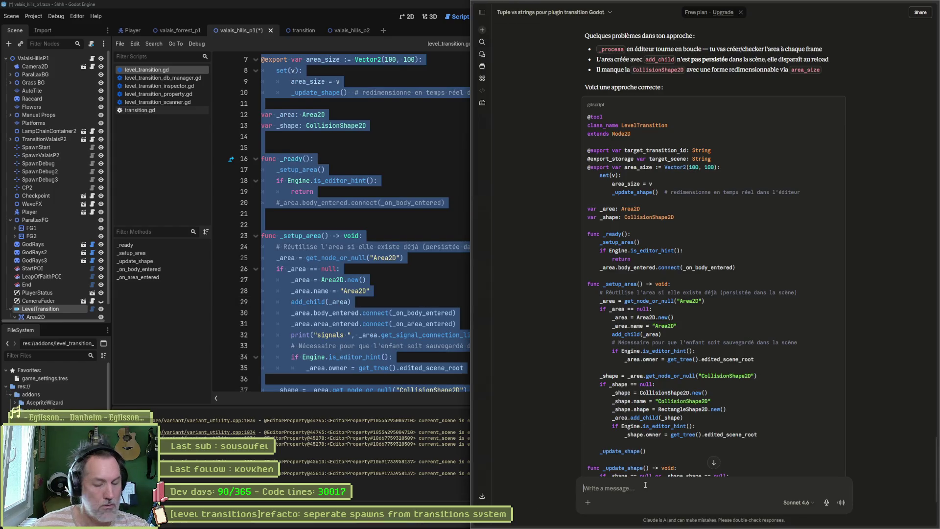
# Ask Claude why the connected-signals print returns an empty array, then read its reply.
pyautogui.write('le print de')
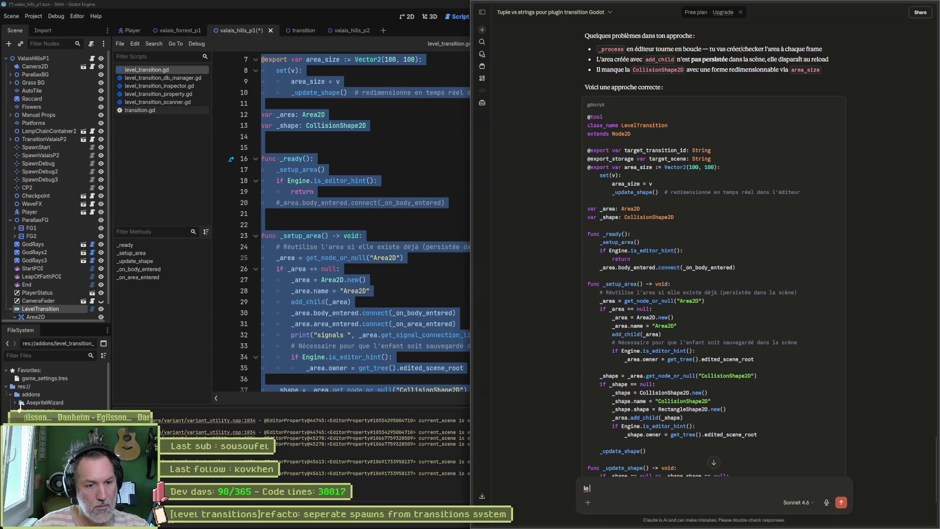
pyautogui.write('s connected signals retourne un')
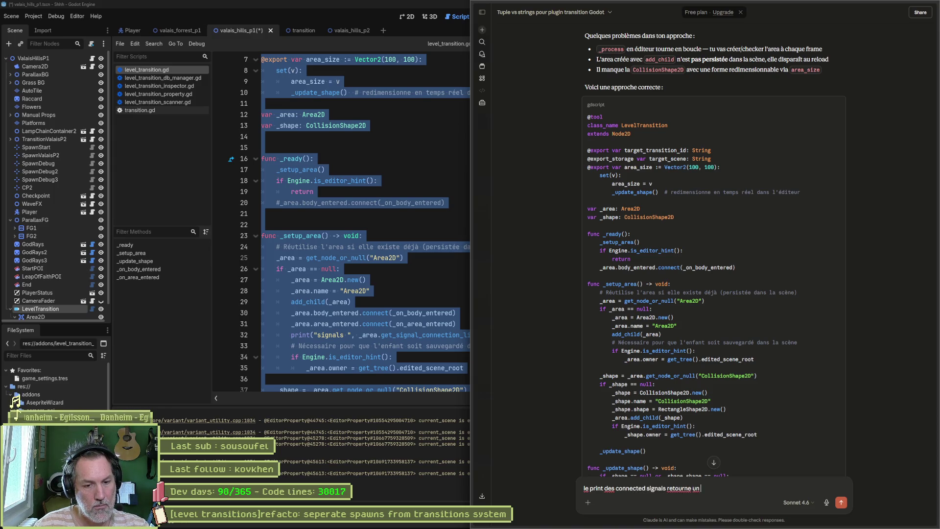
pyautogui.press('Return')
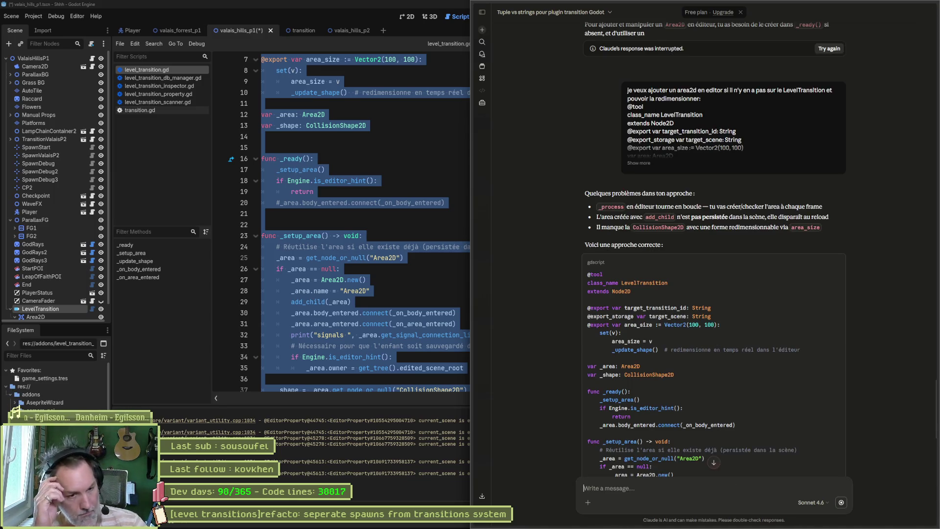
pyautogui.click(714, 462)
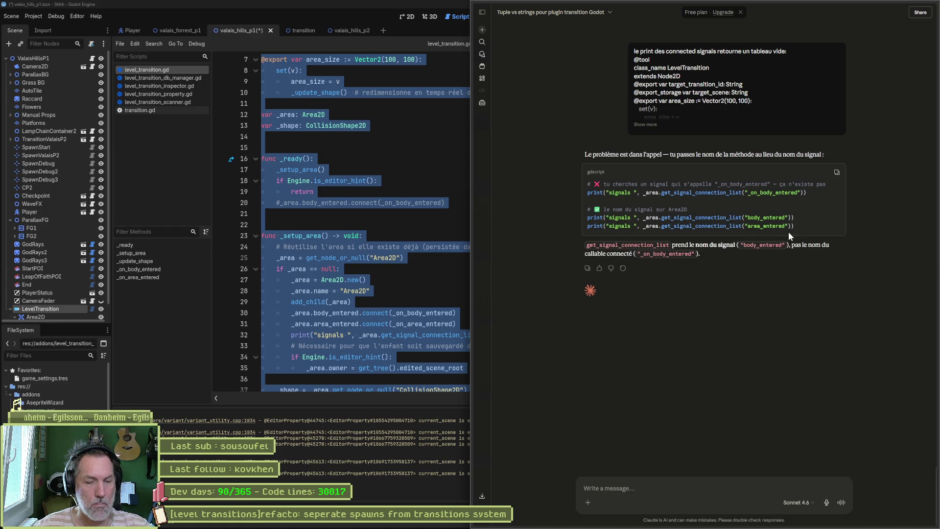
# Replace '_on_body_entered' with 'body_entered' in the line 32 print and save the script.
pyautogui.click(454, 357)
pyautogui.click(437, 326)
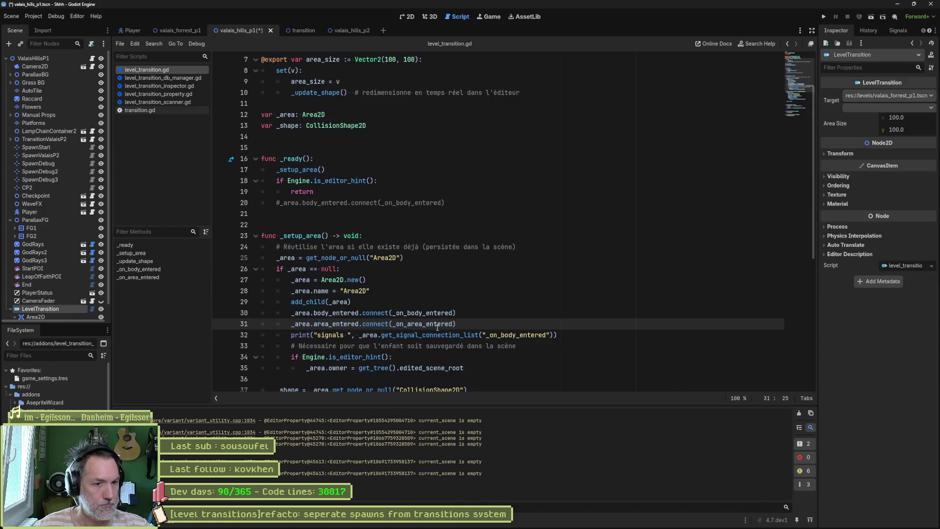
pyautogui.doubleClick(336, 312)
pyautogui.hotkey('ctrl', 'c')
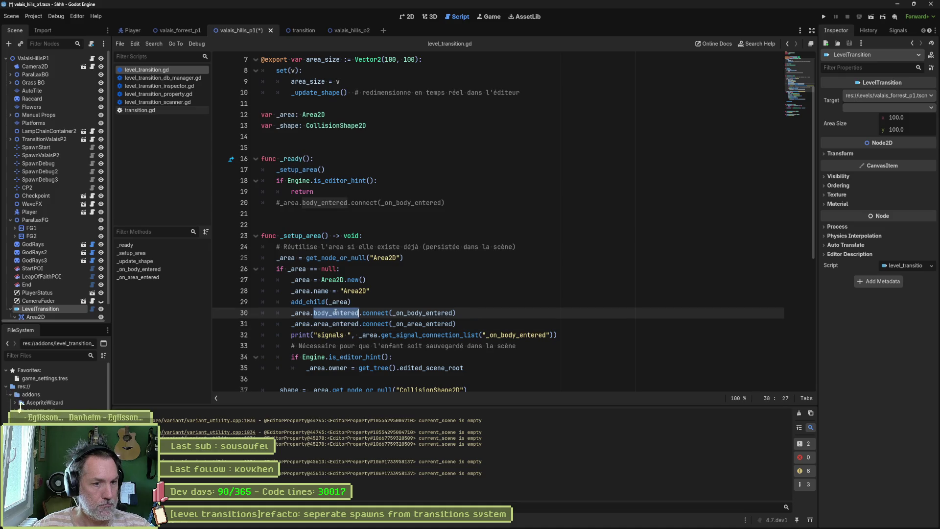
pyautogui.doubleClick(514, 335)
pyautogui.hotkey('ctrl', 'v')
pyautogui.hotkey('ctrl', 's')
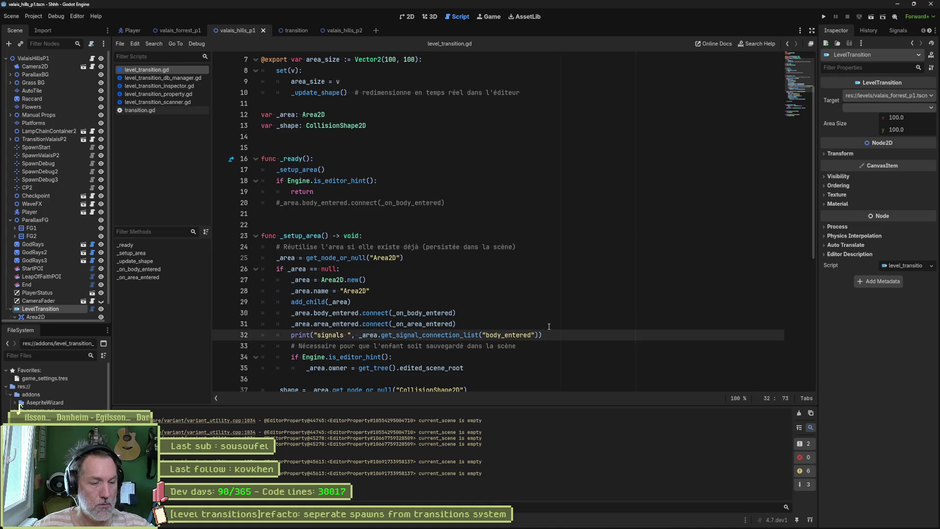
# Delete the LevelTransition node and add a fresh one so its connection prints.
pyautogui.click(73, 309)
pyautogui.press('Delete')
pyautogui.press('Return')
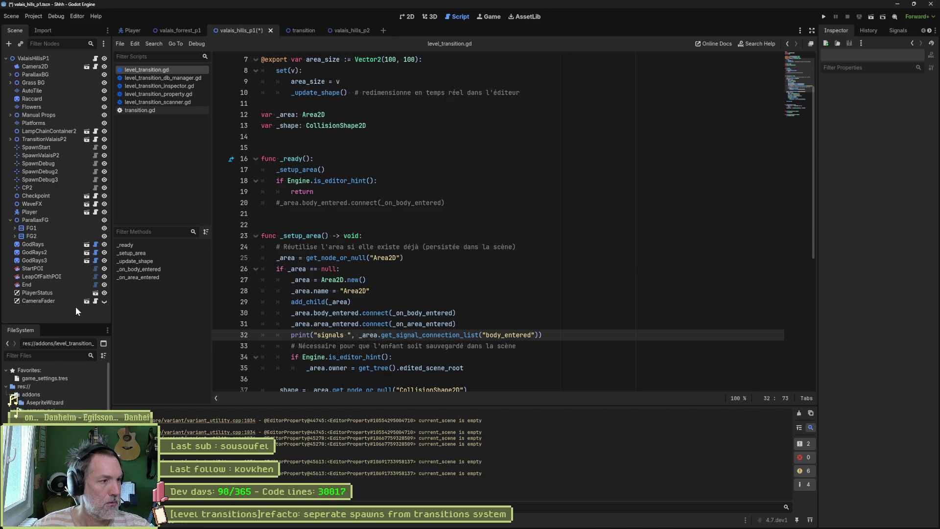
pyautogui.hotkey('ctrl', 'a')
pyautogui.press('Return')
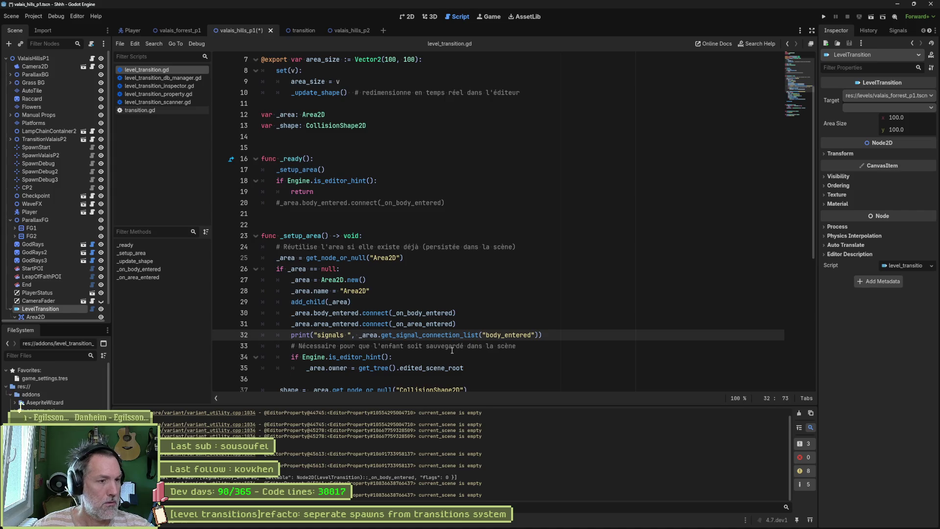
pyautogui.click(406, 17)
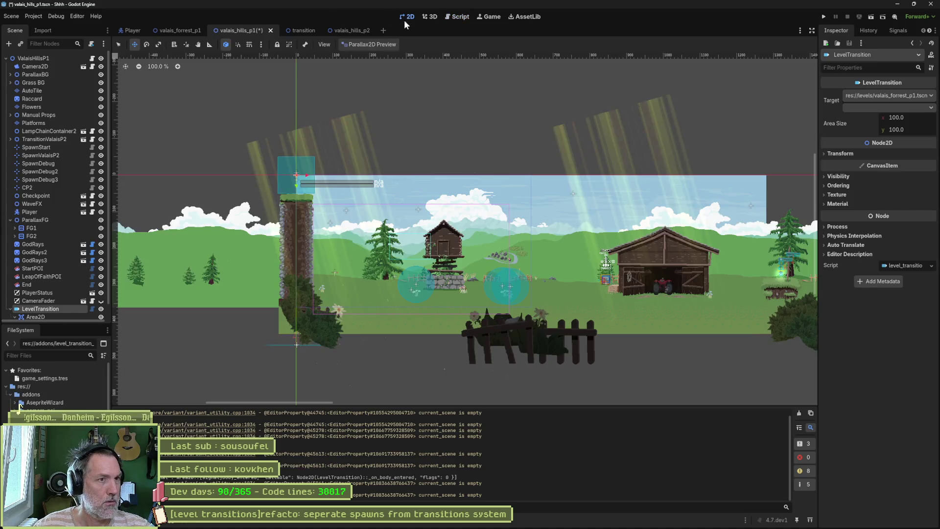
pyautogui.moveTo(415, 267)
pyautogui.mouseDown()
pyautogui.moveTo(501, 328)
pyautogui.moveTo(541, 342)
pyautogui.moveTo(444, 356)
pyautogui.mouseUp()
pyautogui.press('F6')
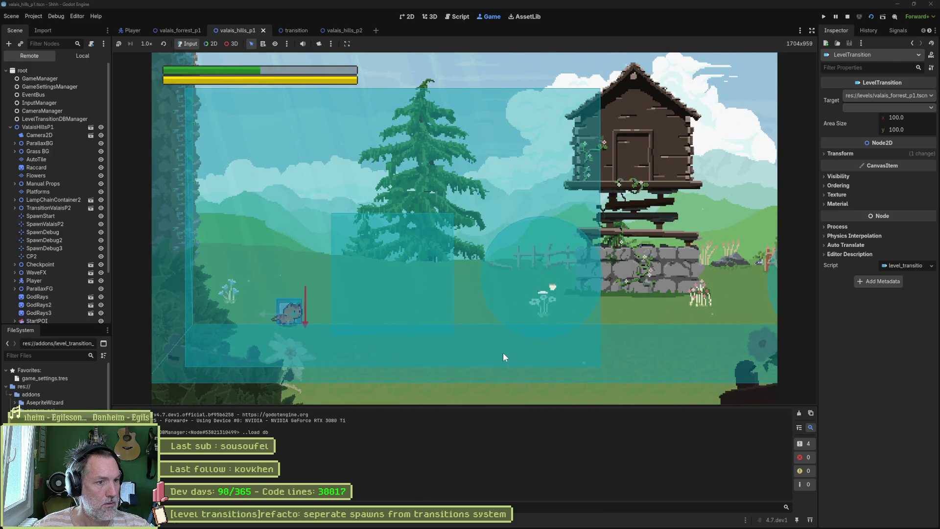
pyautogui.press('F8')
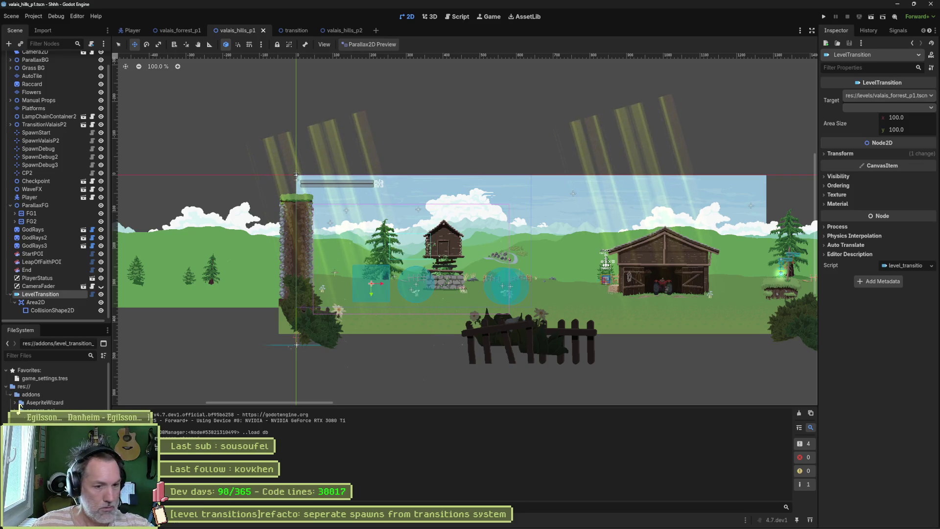
pyautogui.moveTo(542, 527)
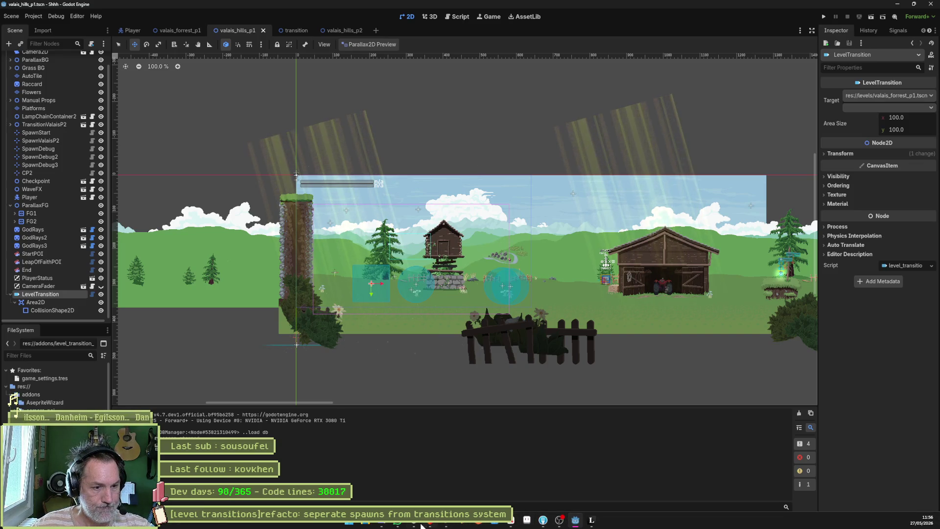
# Start a Claude follow-up about getting no collisions with the player, and snip the Player's collision layer/mask.
pyautogui.click(469, 524)
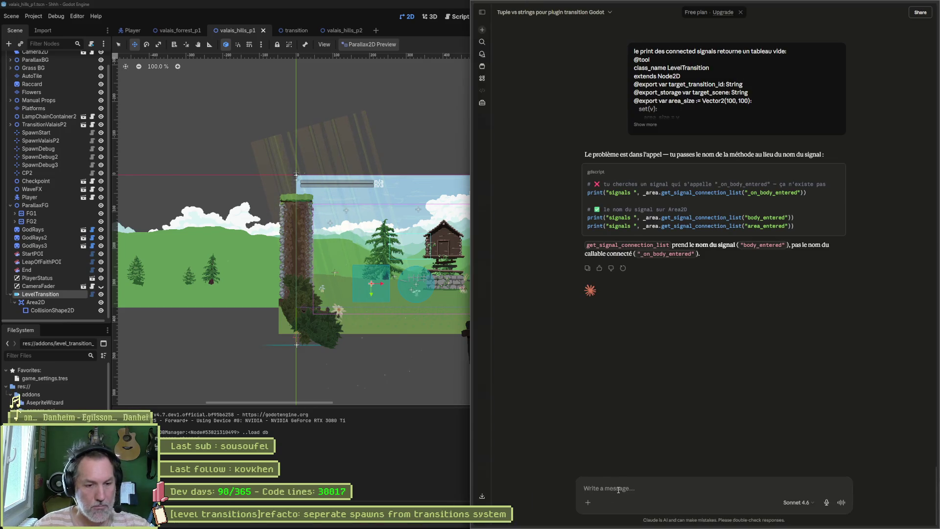
pyautogui.write('ok mais j')
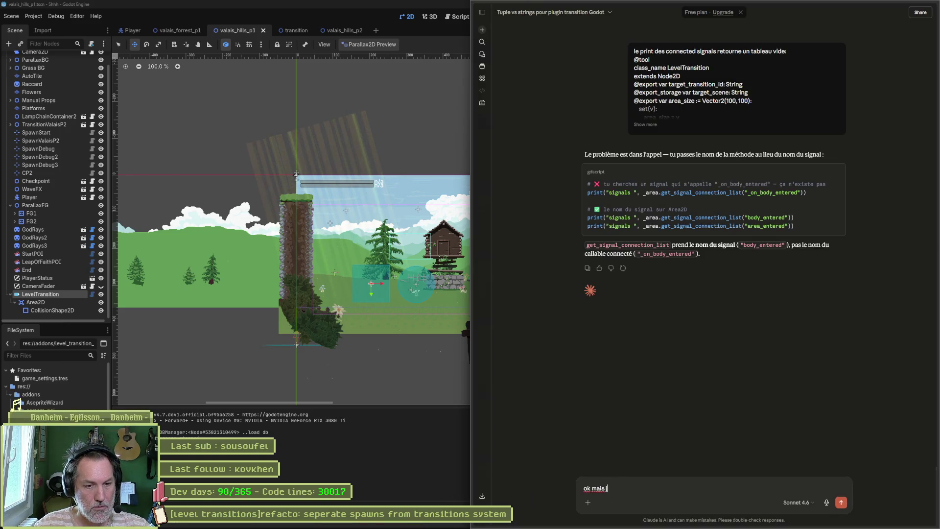
pyautogui.write('ecols pas de col')
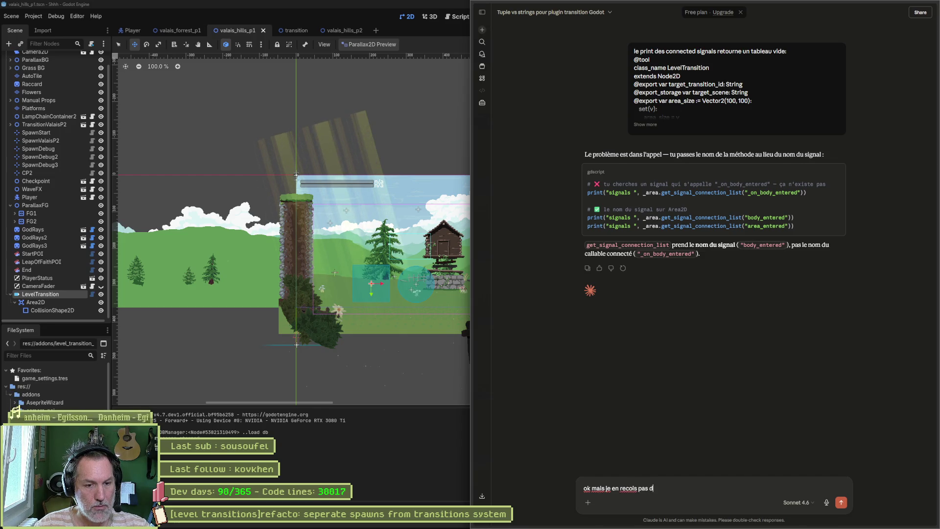
pyautogui.write('lisions ave cmon ')
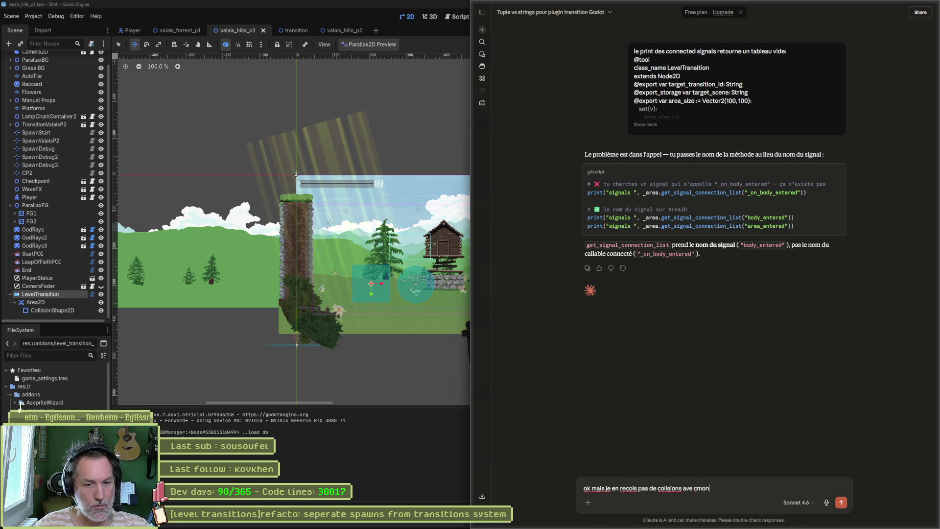
pyautogui.write('ueur')
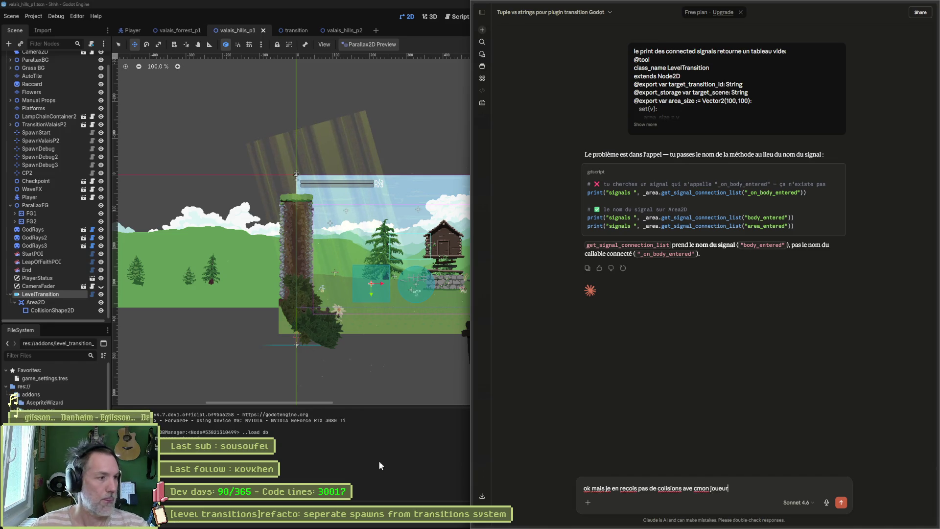
pyautogui.click(131, 30)
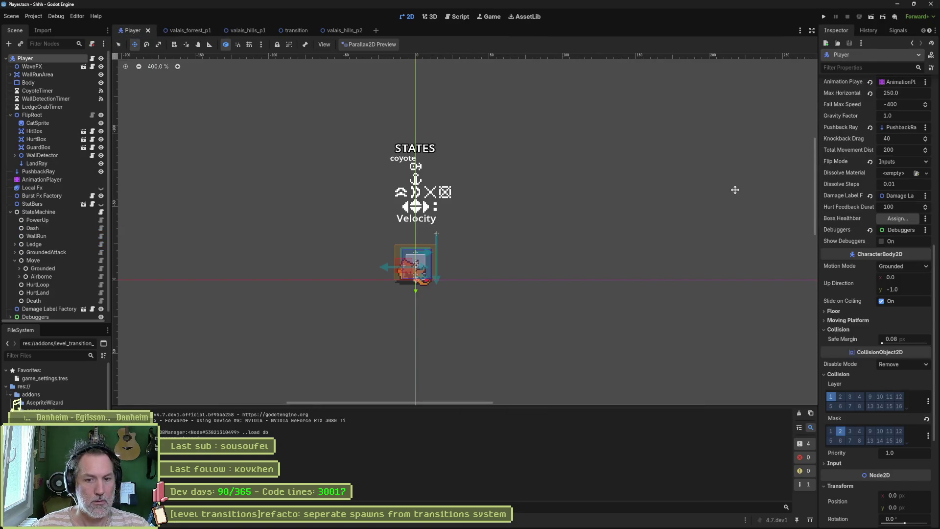
pyautogui.press('super+shift+s')
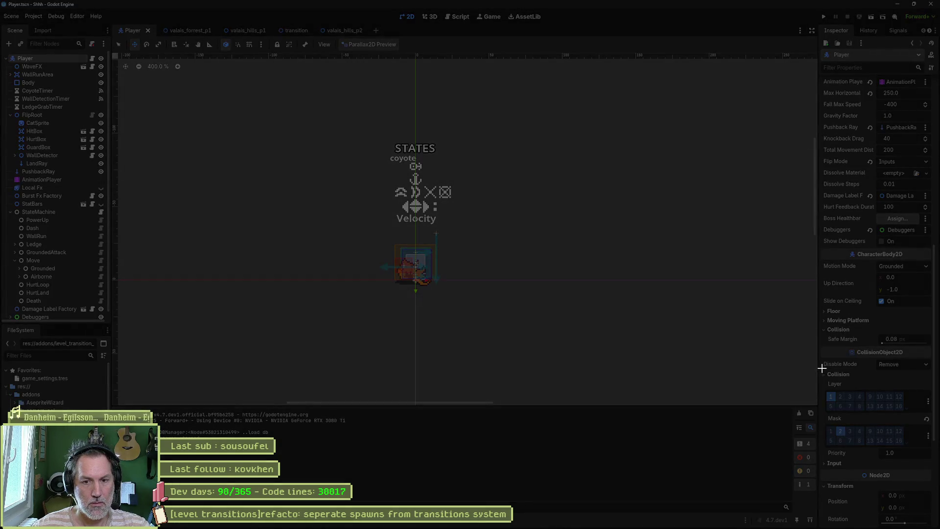
pyautogui.moveTo(820, 370); pyautogui.dragTo(933, 454)
# Paste the player collision screenshot into the message, noting it comes first and the Area2D's second.
pyautogui.hotkey('alt', 'Tab')
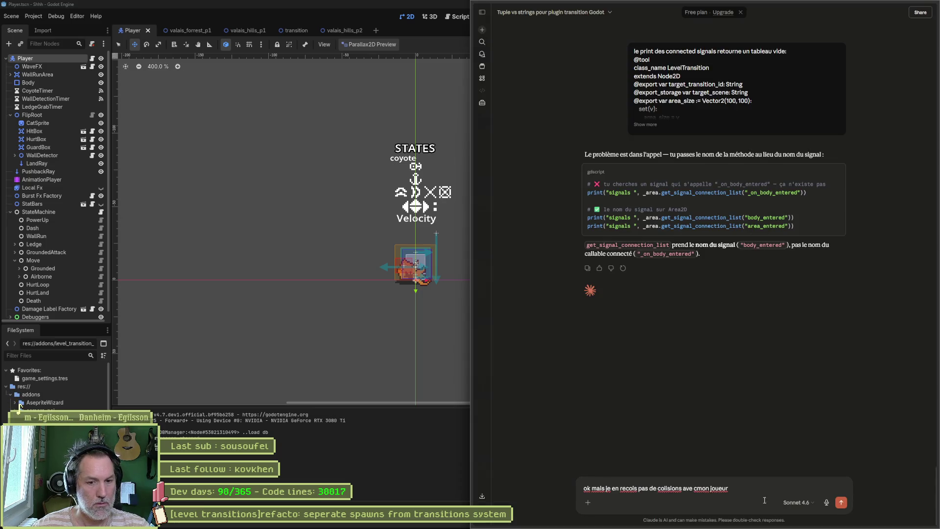
pyautogui.write('.')
pyautogui.hotkey('shift', 'Return')
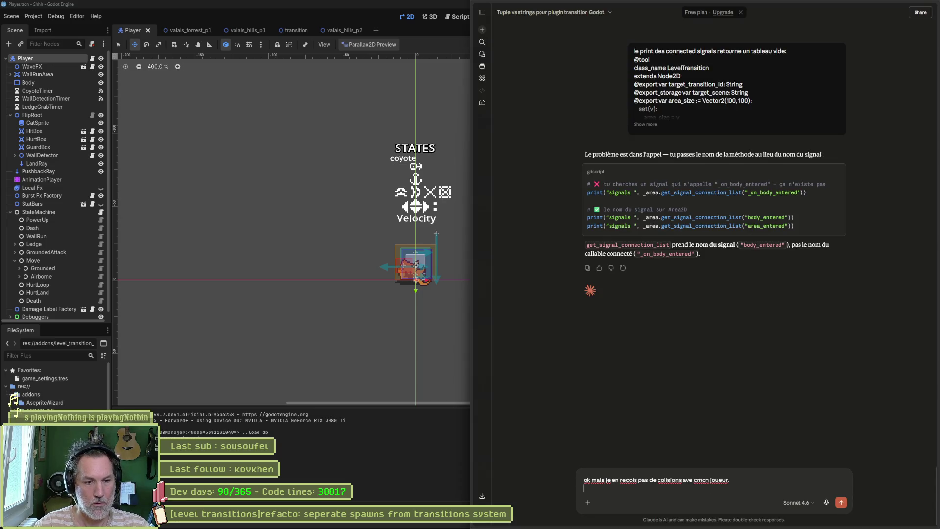
pyautogui.write('collisions du player en pre')
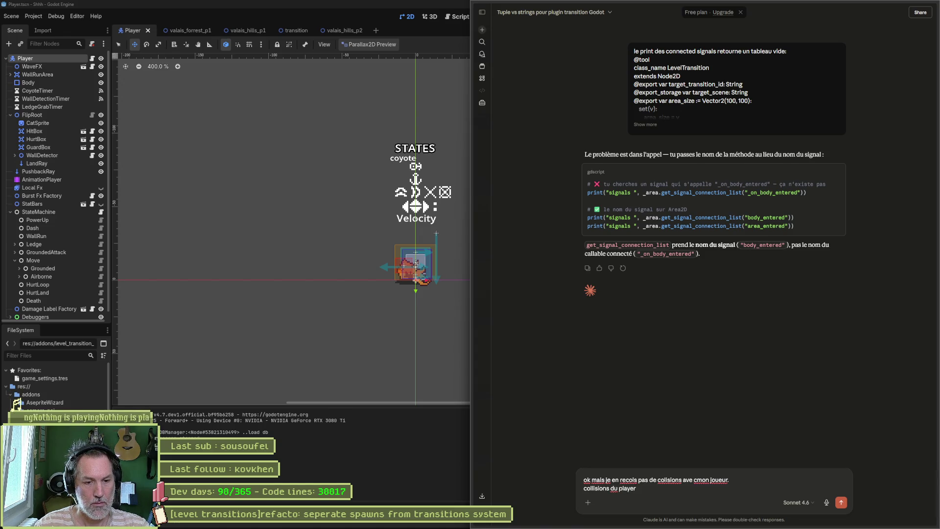
pyautogui.write('mier screenshot')
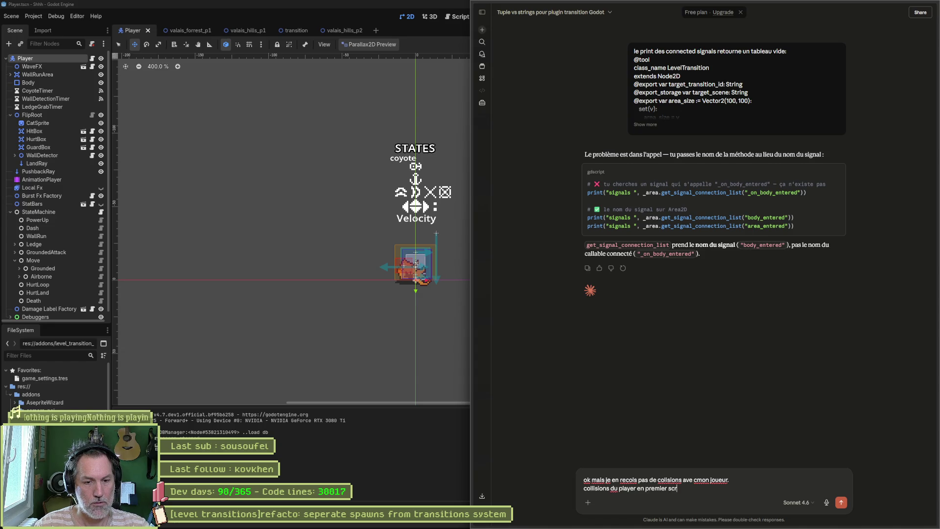
pyautogui.hotkey('ctrl', 'v')
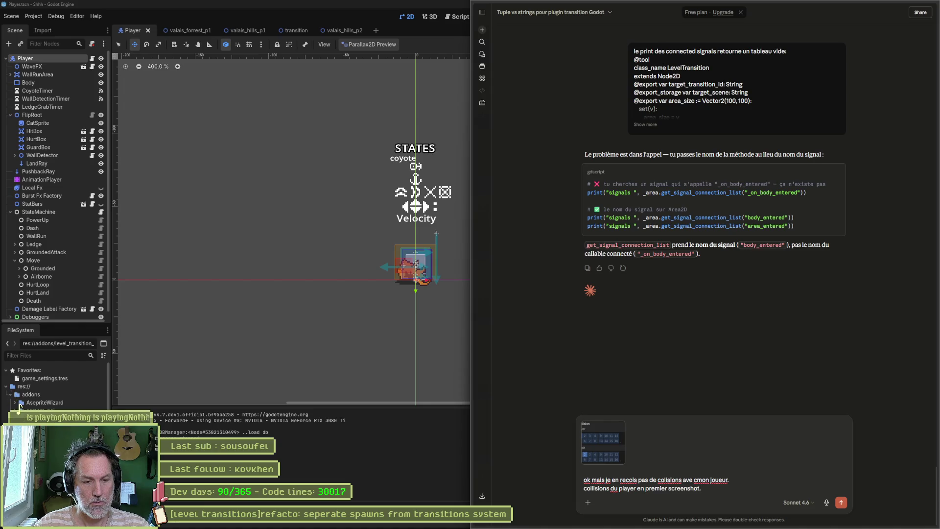
pyautogui.hotkey('shift', 'Return')
pyautogui.write('ns de l-area2d en se')
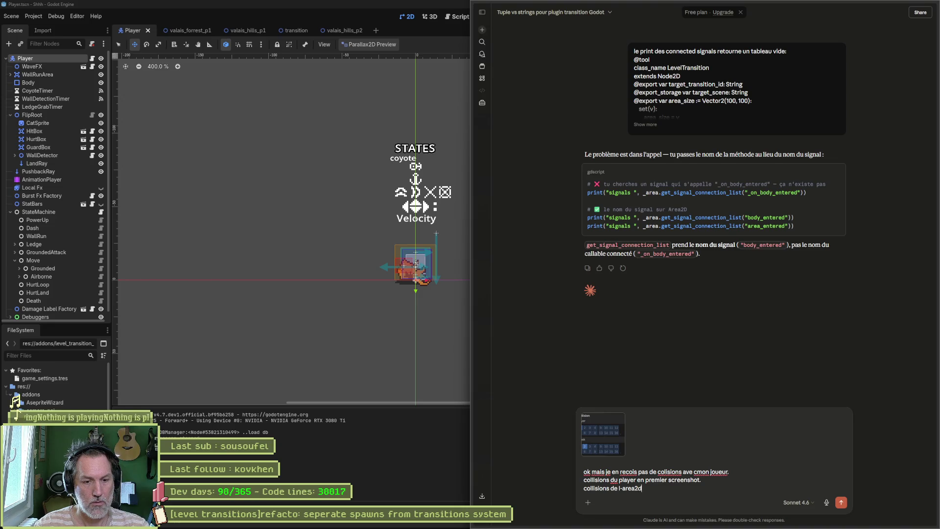
pyautogui.write('cond')
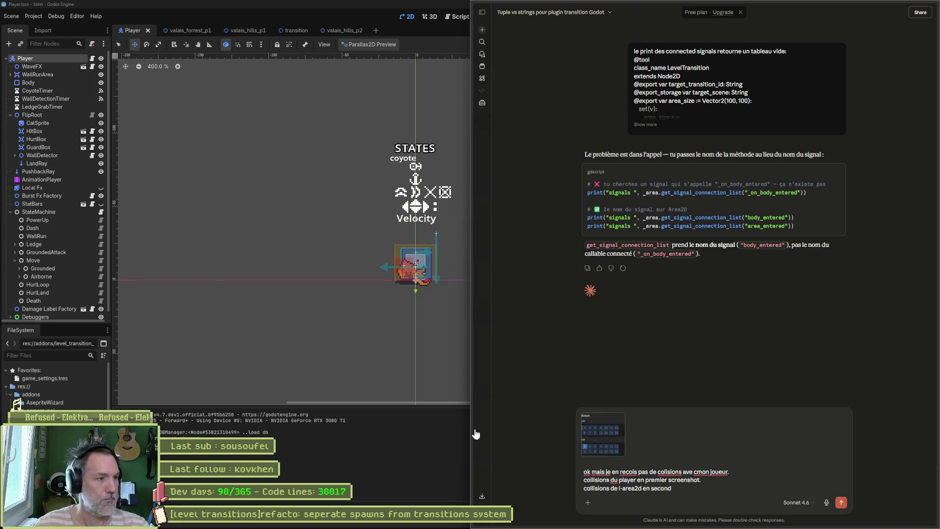
# In valais_hills_p1, select the LevelTransition's Area2D, expand its Collision settings and screenshot them.
pyautogui.moveTo(474, 434)
pyautogui.click(72, 250)
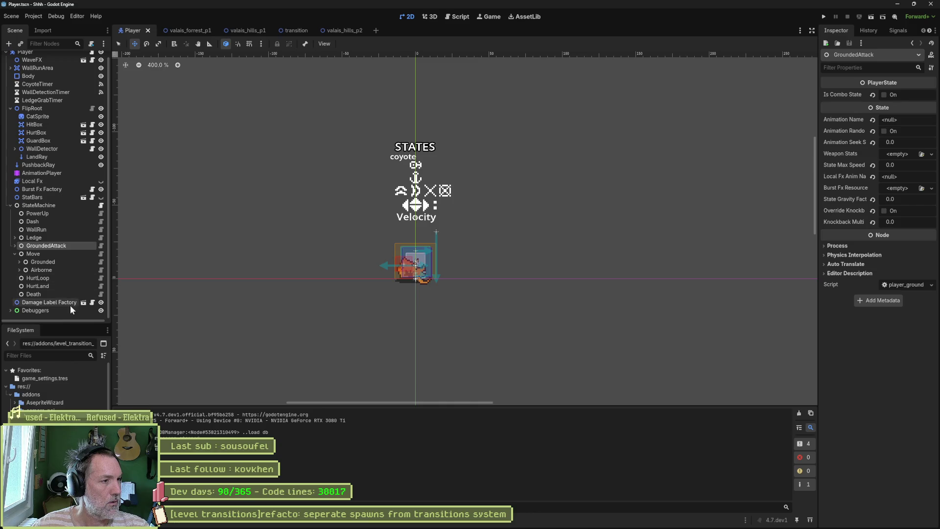
pyautogui.click(201, 32)
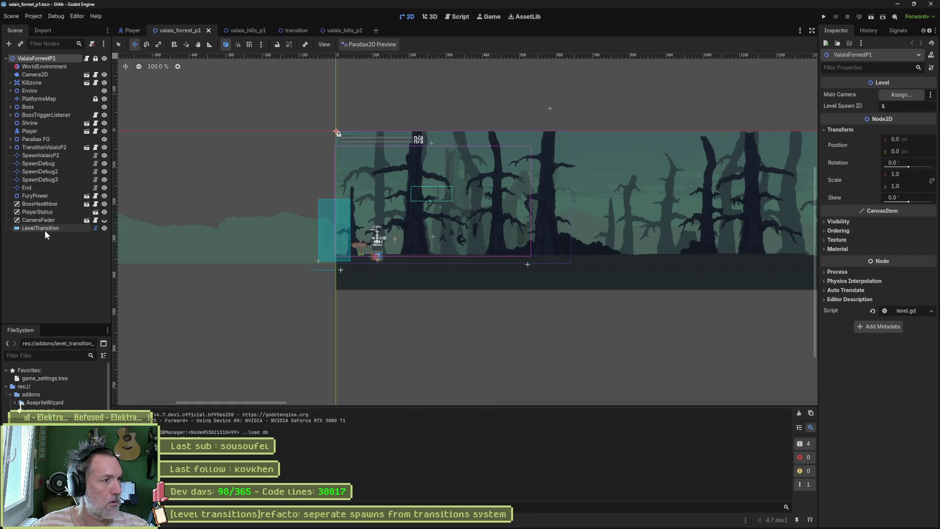
pyautogui.click(45, 230)
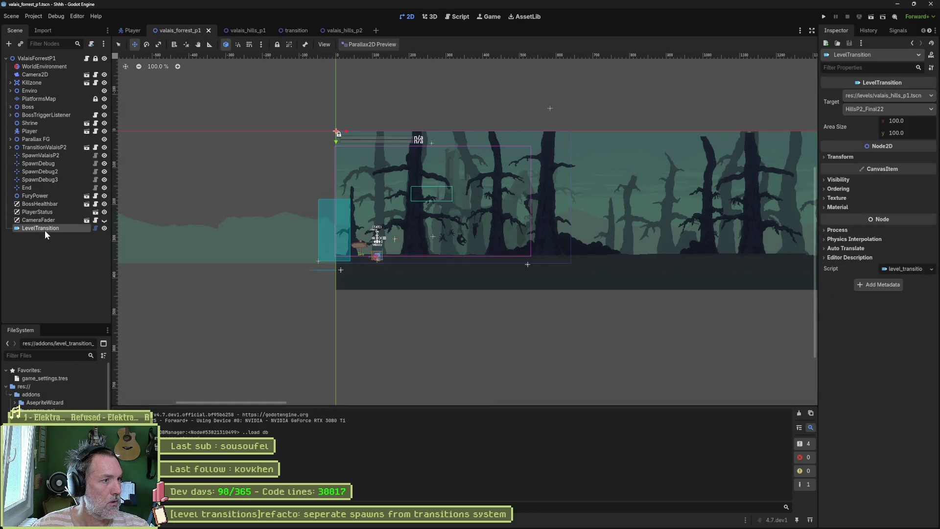
pyautogui.click(242, 31)
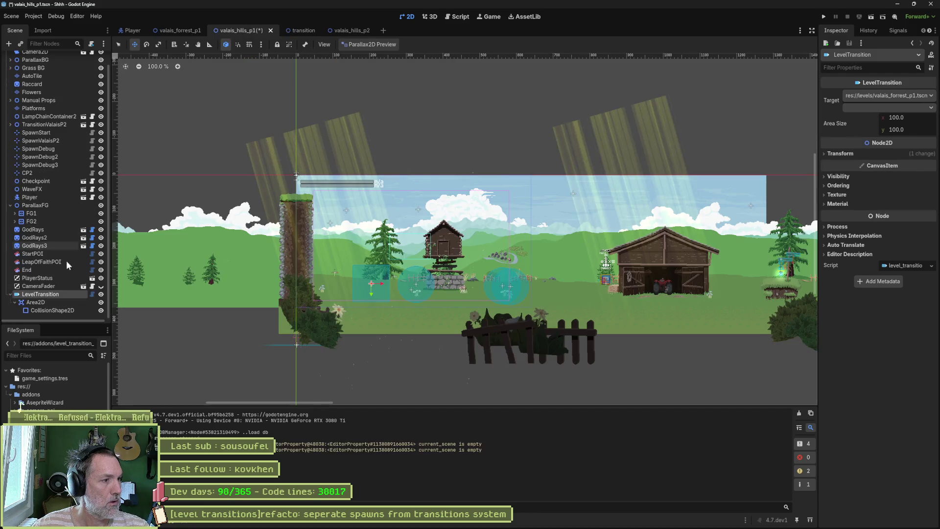
pyautogui.click(60, 301)
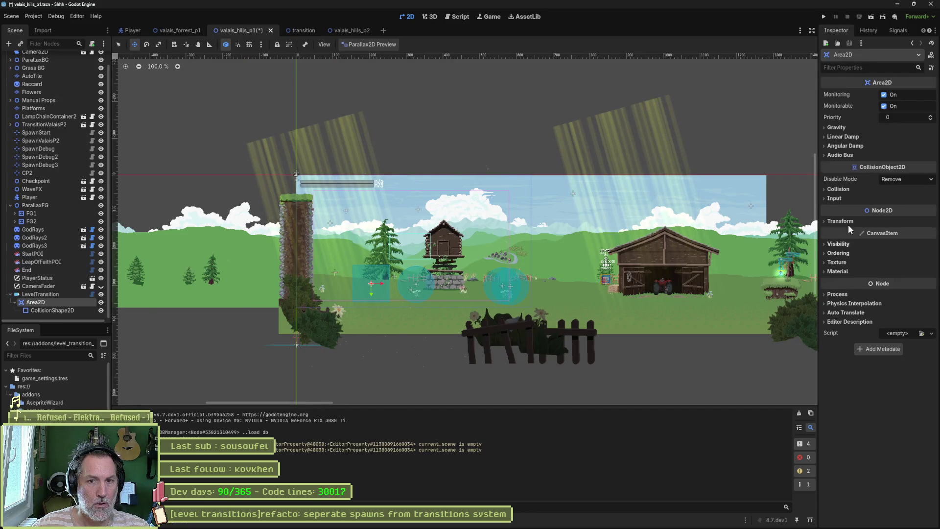
pyautogui.click(838, 189)
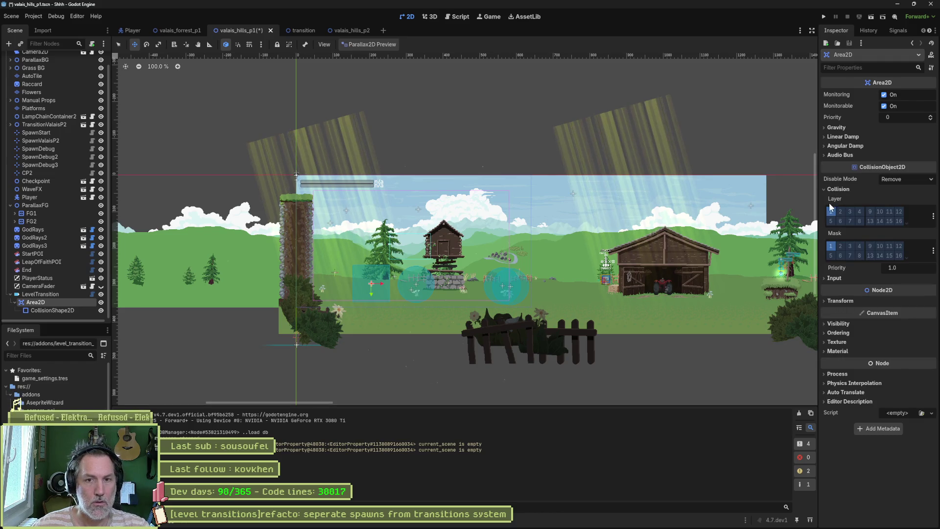
pyautogui.press('Print')
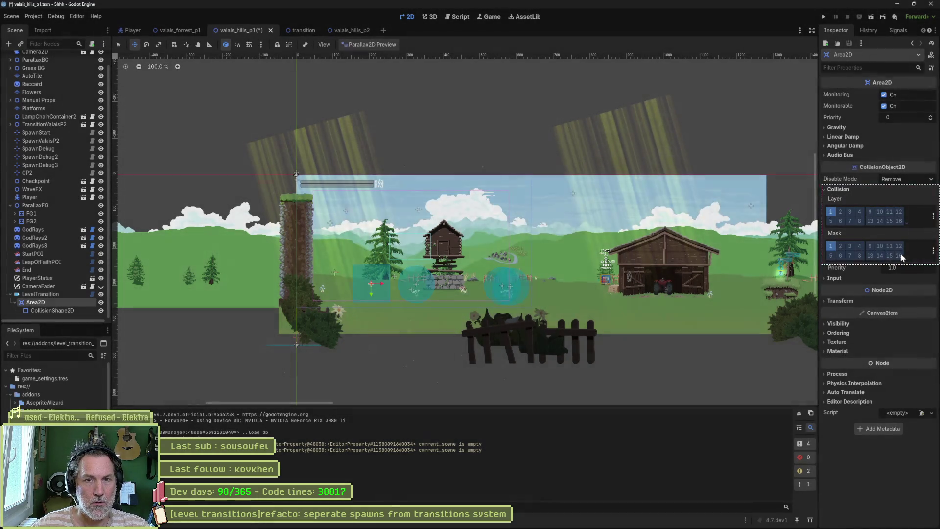
# Paste the Area2D collision screenshot into the Claude message and send it.
pyautogui.hotkey('alt', 'Tab')
pyautogui.hotkey('ctrl', 'v')
pyautogui.hotkey('ctrl', 'v')
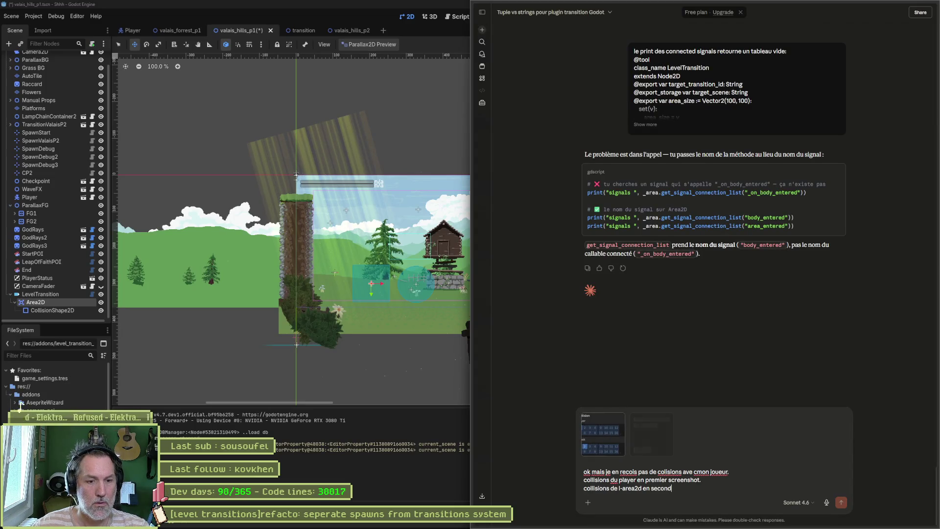
pyautogui.press('Return')
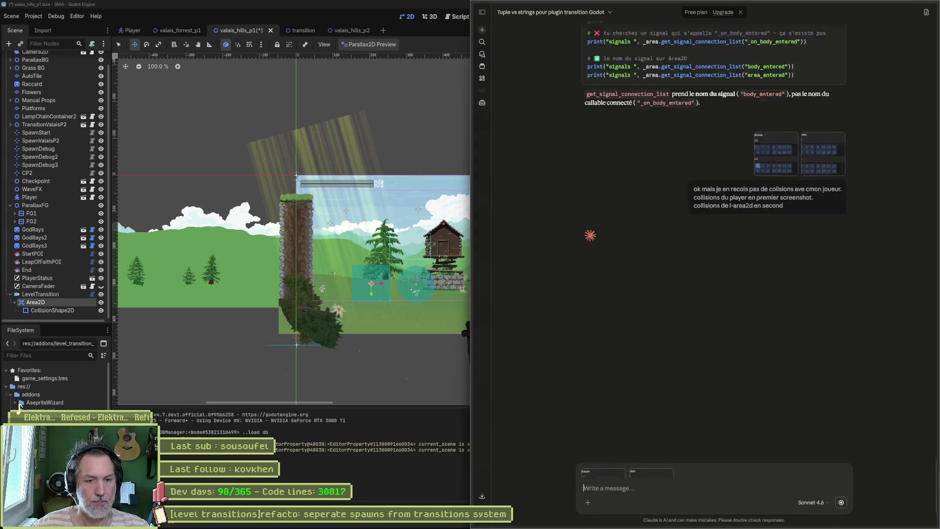
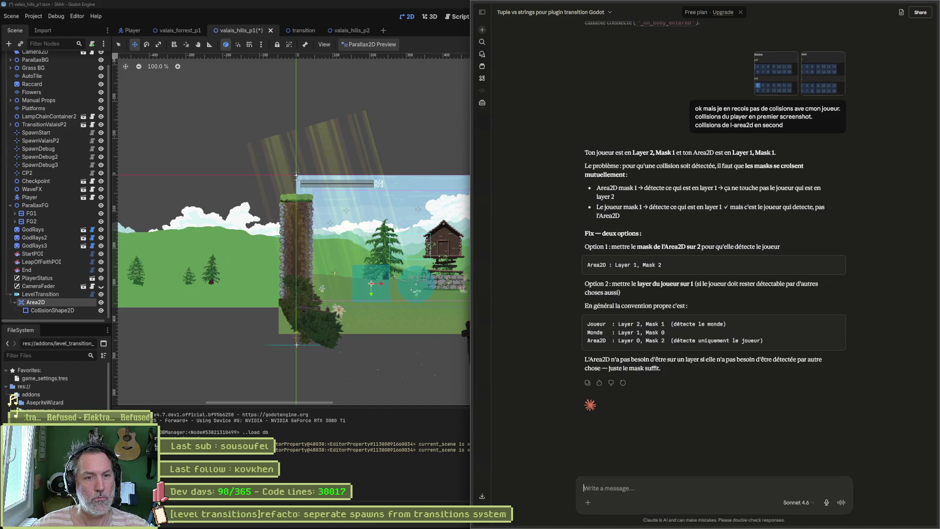
# Switch the transition Area2D's collision mask from layer 1 to layer 2 only.
pyautogui.click(35, 303)
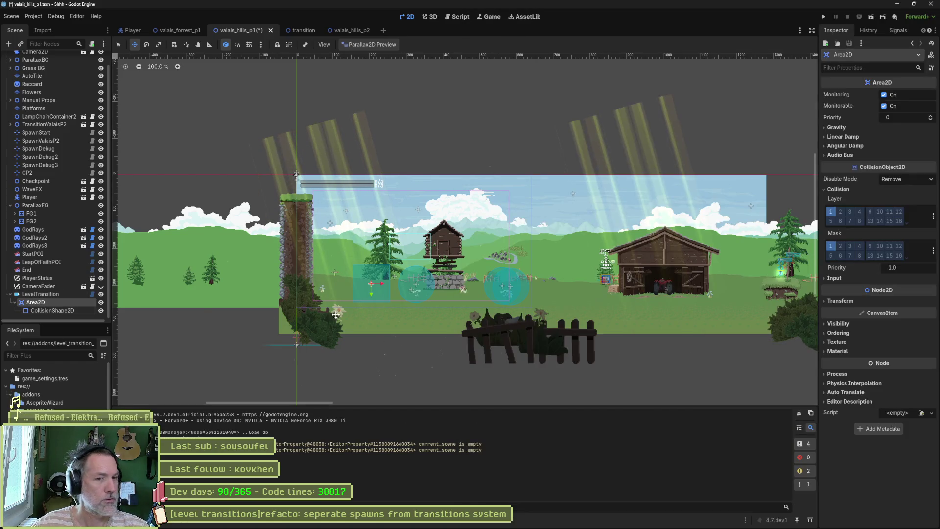
pyautogui.click(840, 246)
pyautogui.click(831, 246)
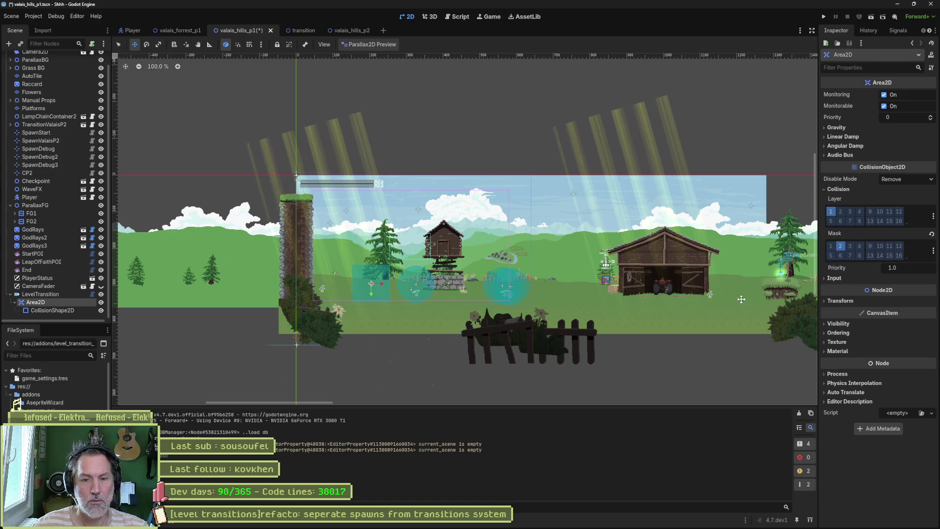
# Save and run the level, move the player toward the transition area, then stop the game.
pyautogui.press('F5')
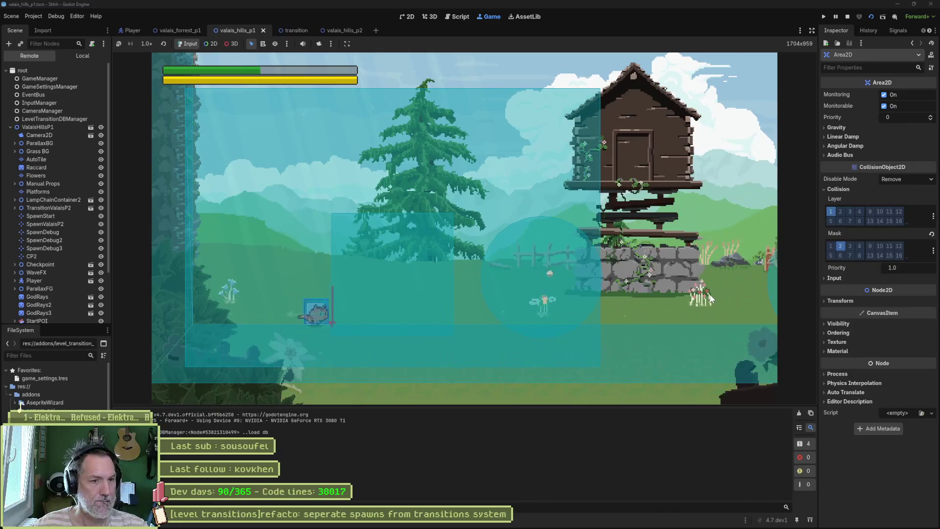
pyautogui.press('Left')
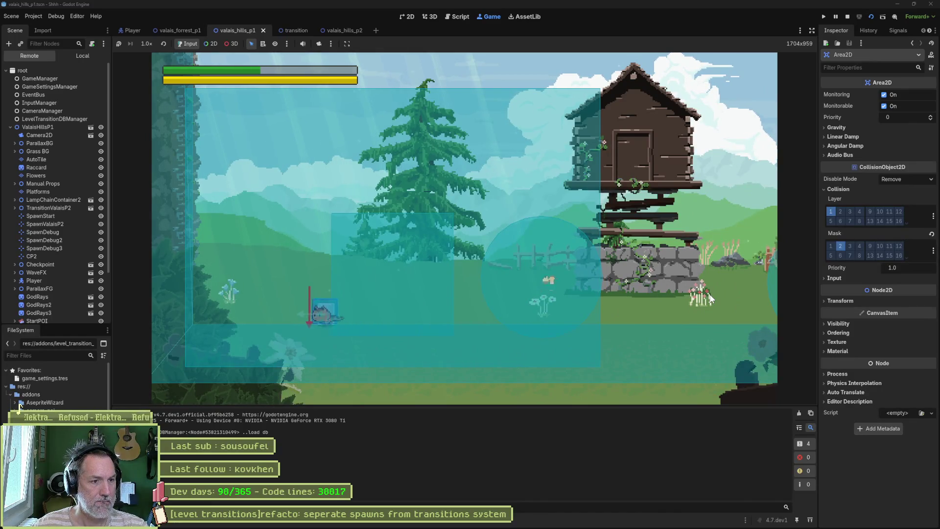
pyautogui.press('space')
pyautogui.press('Right')
pyautogui.press('F8')
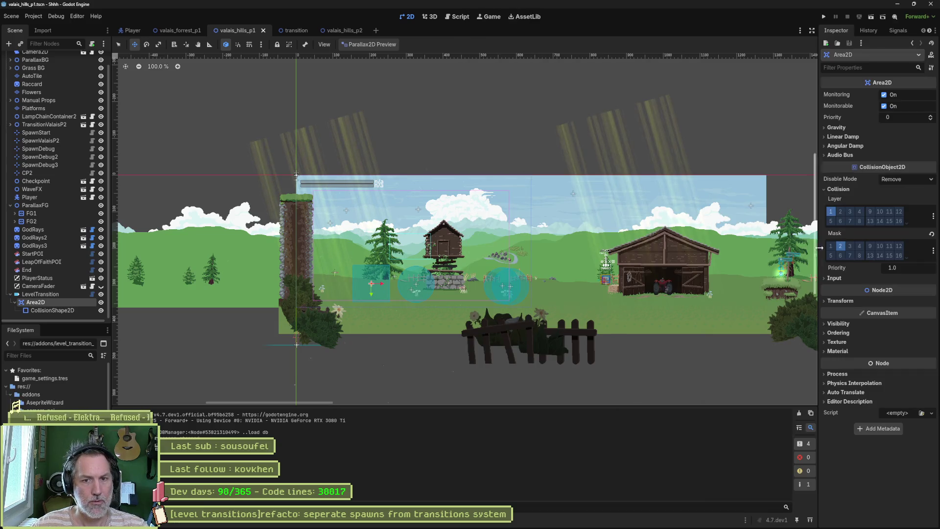
# Give the Area2D mask layers 1 and 2 plus collision layer 2, save, and rerun the level.
pyautogui.click(831, 245)
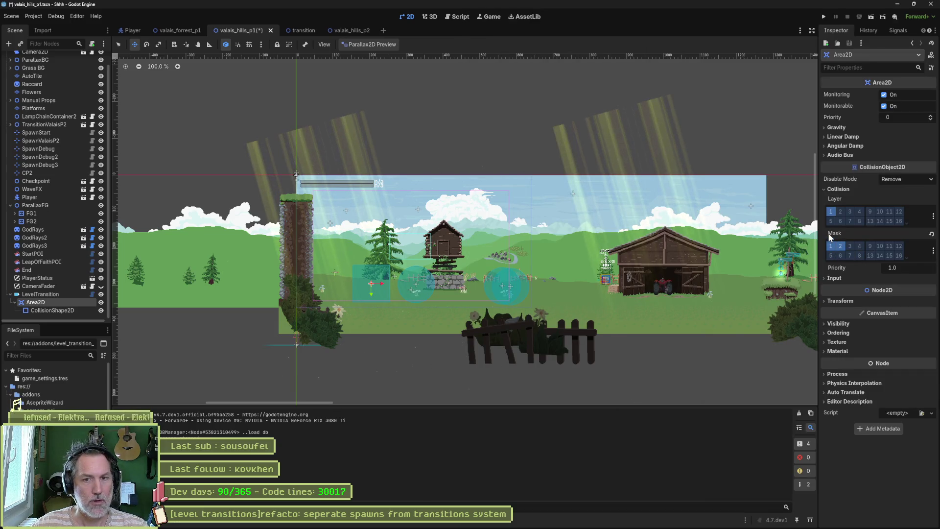
pyautogui.moveTo(827, 234)
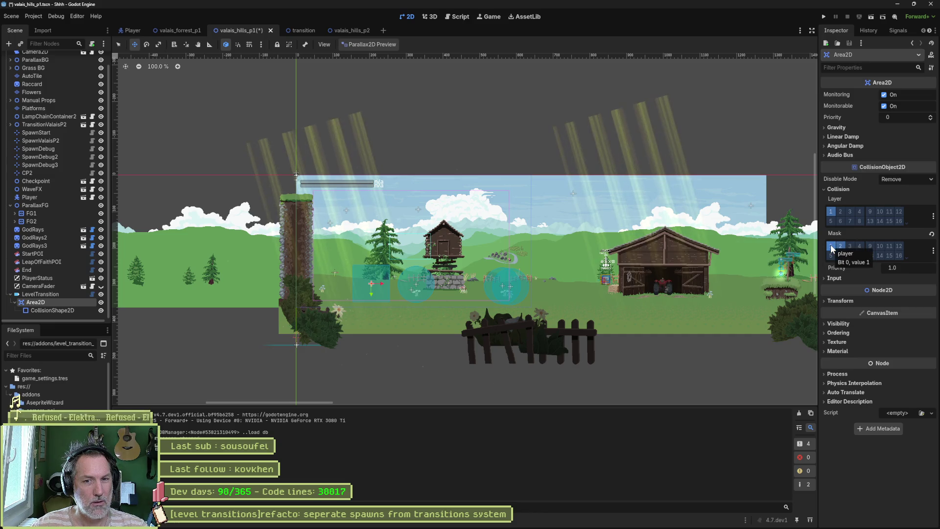
pyautogui.click(840, 246)
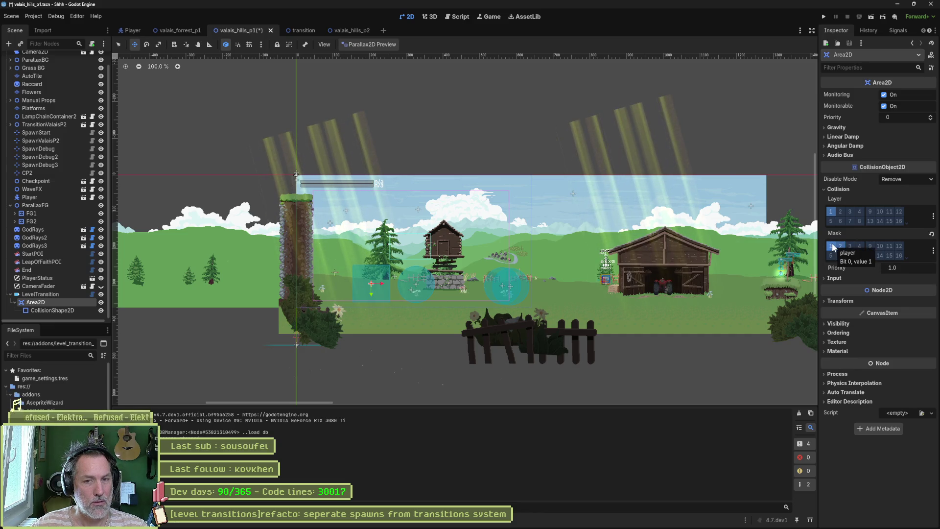
pyautogui.click(843, 214)
pyautogui.hotkey('ctrl', 's')
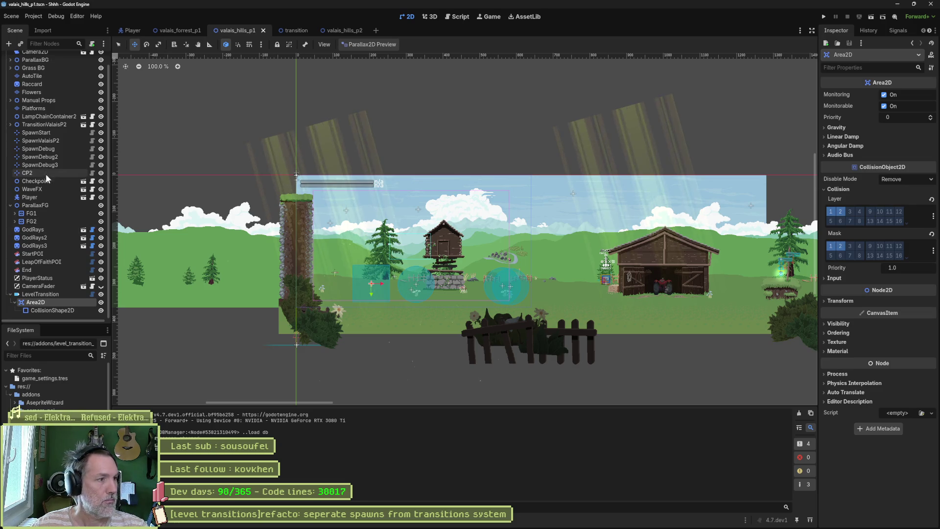
pyautogui.press('F6')
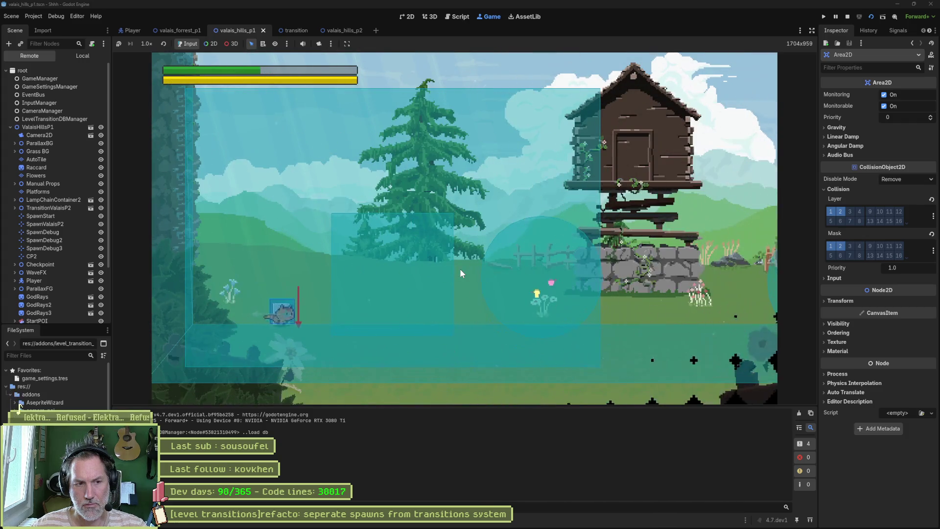
# Walk the player through the transition area, stop the game, and switch to the Player scene.
pyautogui.press('Right')
pyautogui.press('Left')
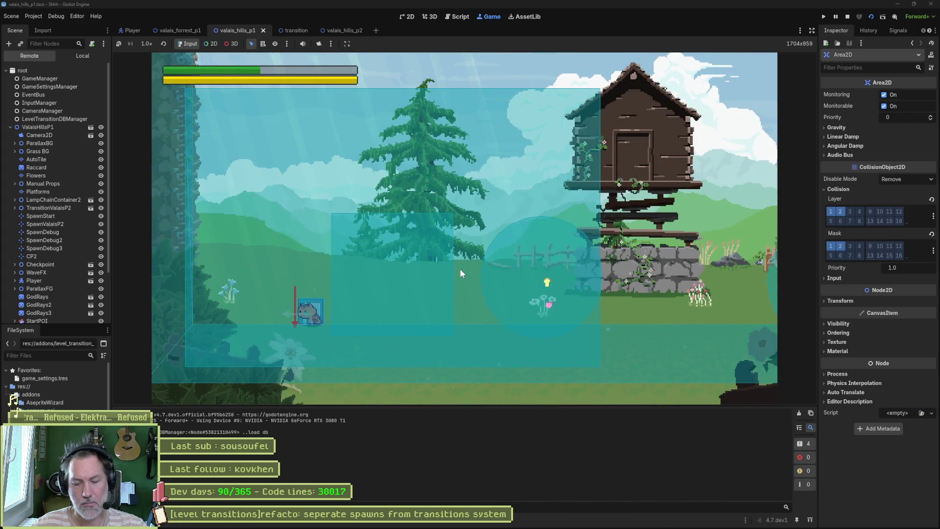
pyautogui.press('F8')
pyautogui.hotkey('alt', 'Tab')
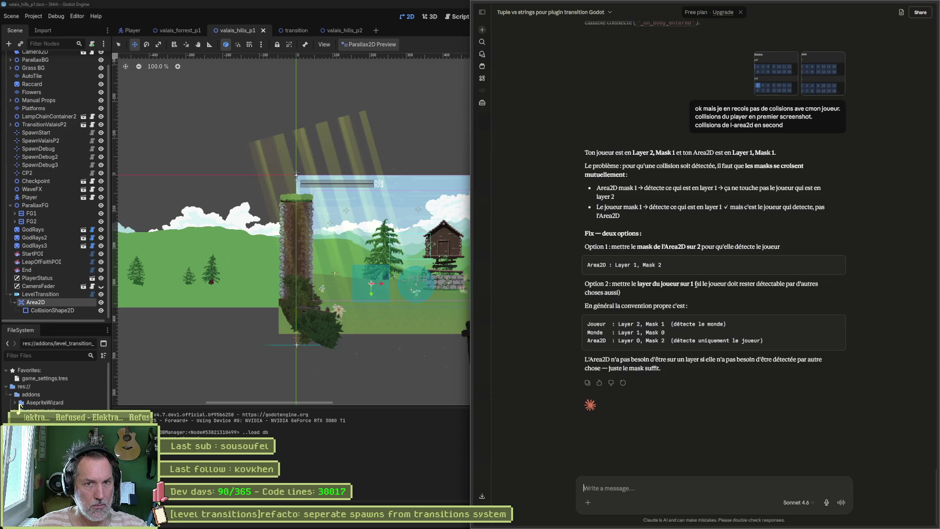
pyautogui.click(133, 31)
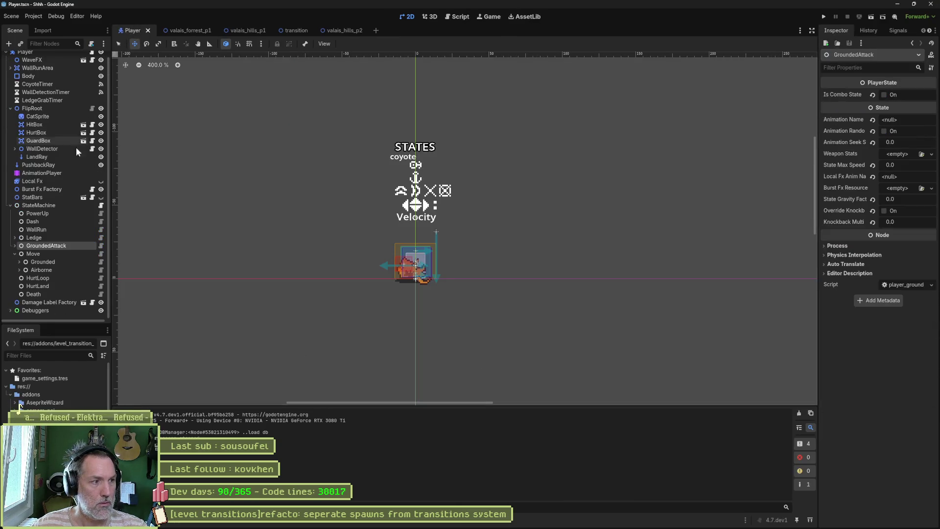
# Add layer 2 to the Player root node's collision mask, then run valais_hills_p1.
pyautogui.scroll(1, 45, 71)
pyautogui.click(45, 59)
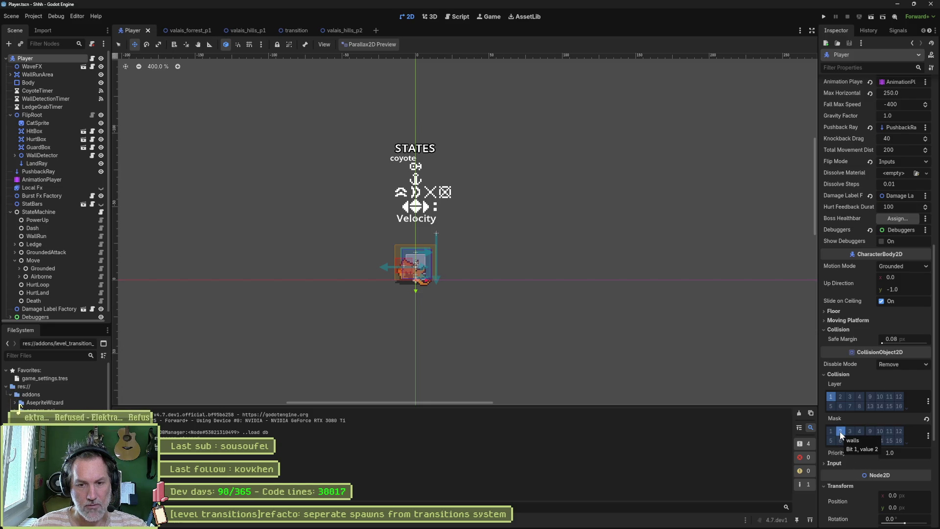
pyautogui.click(839, 431)
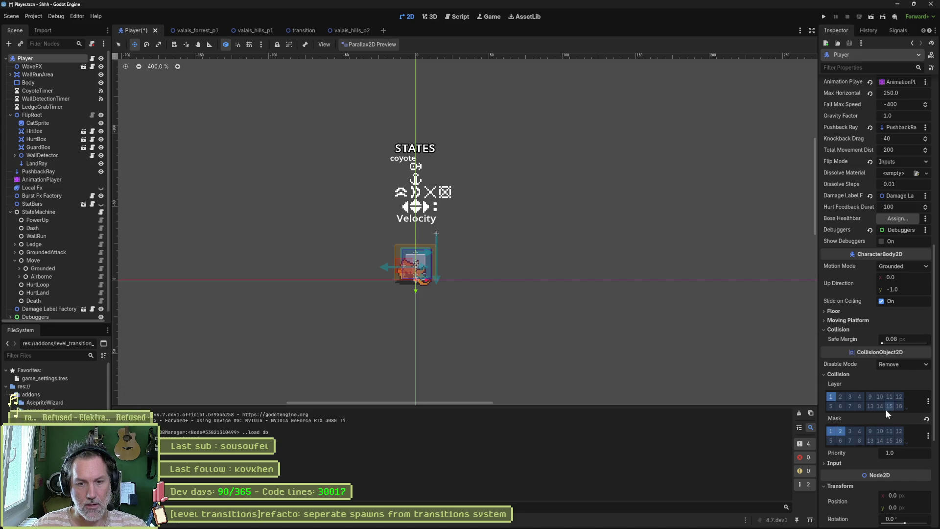
pyautogui.click(244, 31)
pyautogui.press('F6')
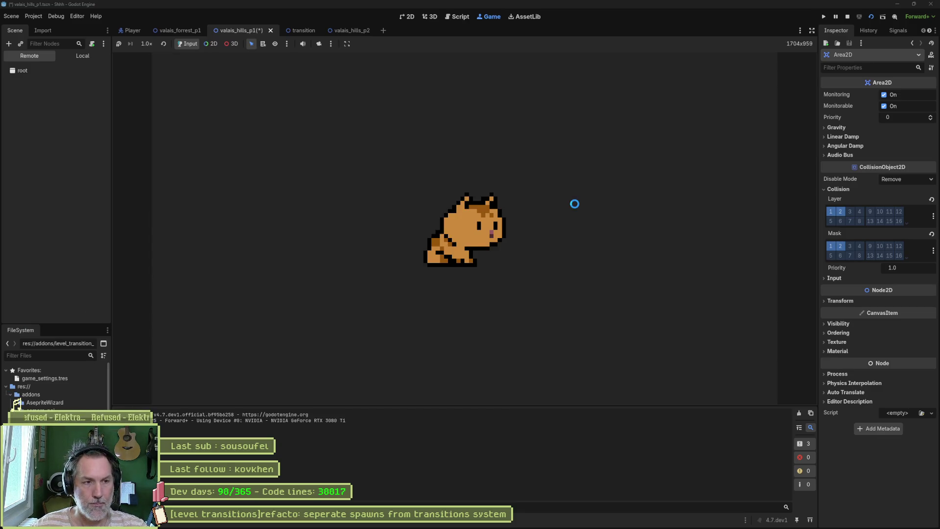
# Run the cat right past the barn and back to the stilted hut, then stop the game.
pyautogui.press('Right')
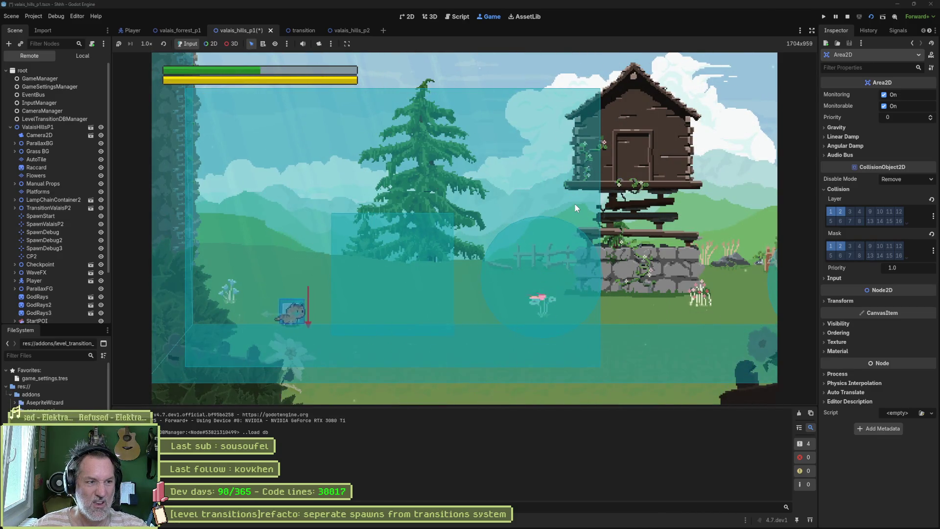
pyautogui.press('Left')
pyautogui.press('Right')
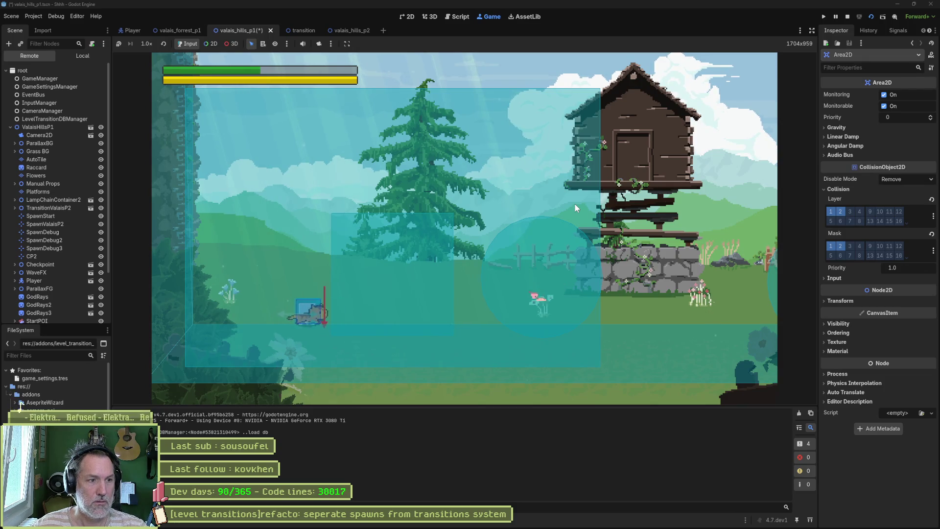
pyautogui.press('space')
pyautogui.press('Right')
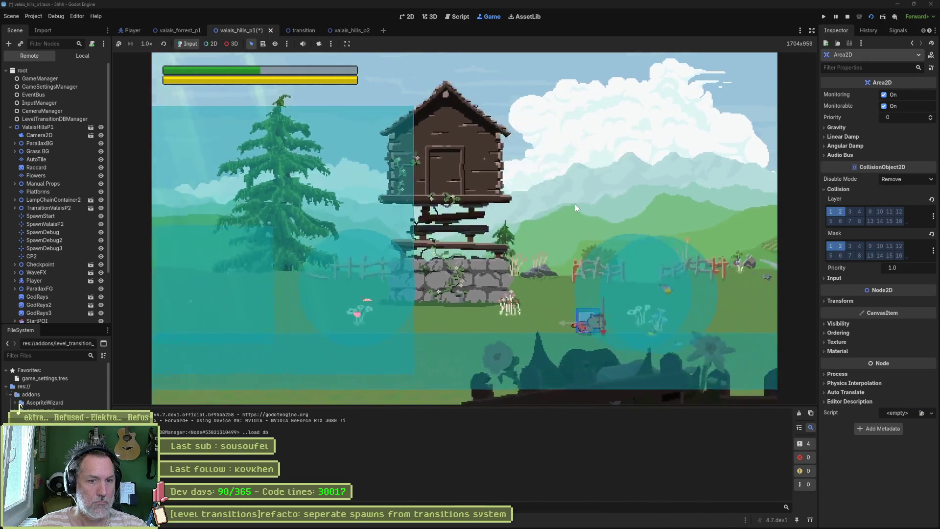
pyautogui.press('Right')
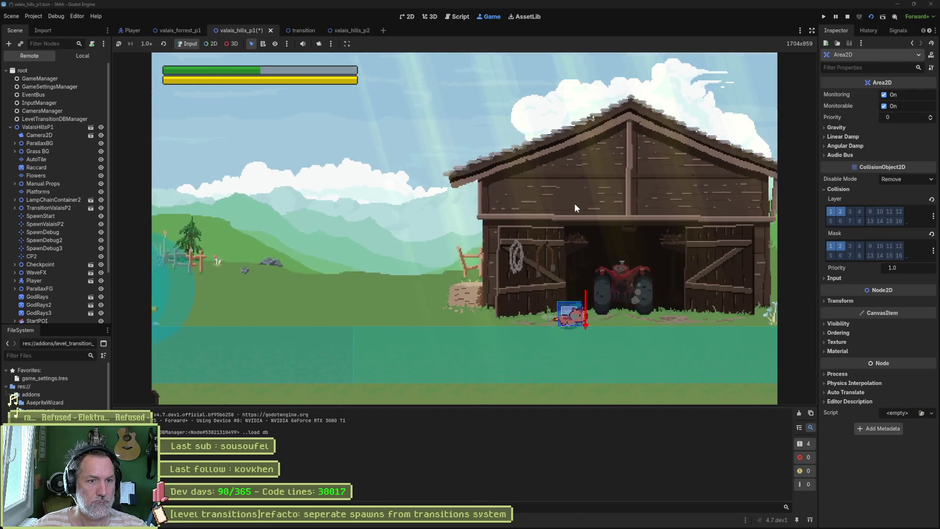
pyautogui.press('Left')
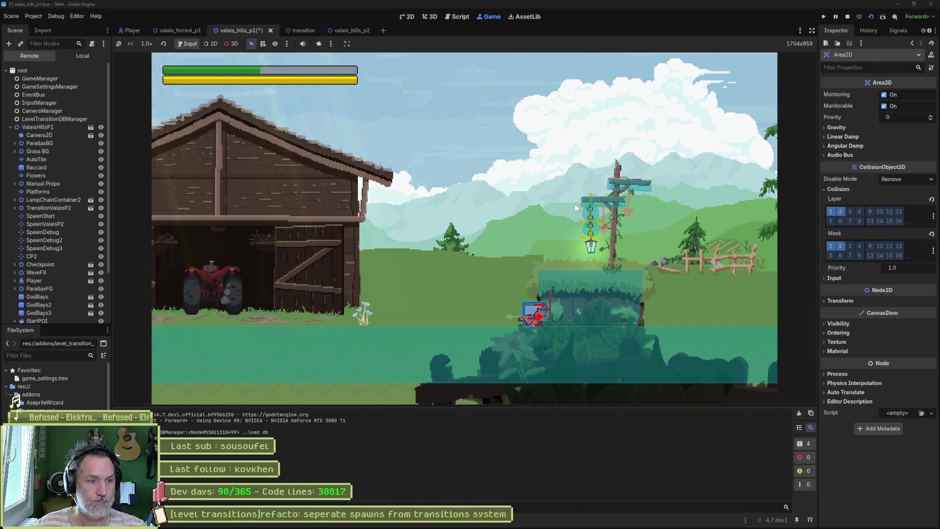
pyautogui.press('Left')
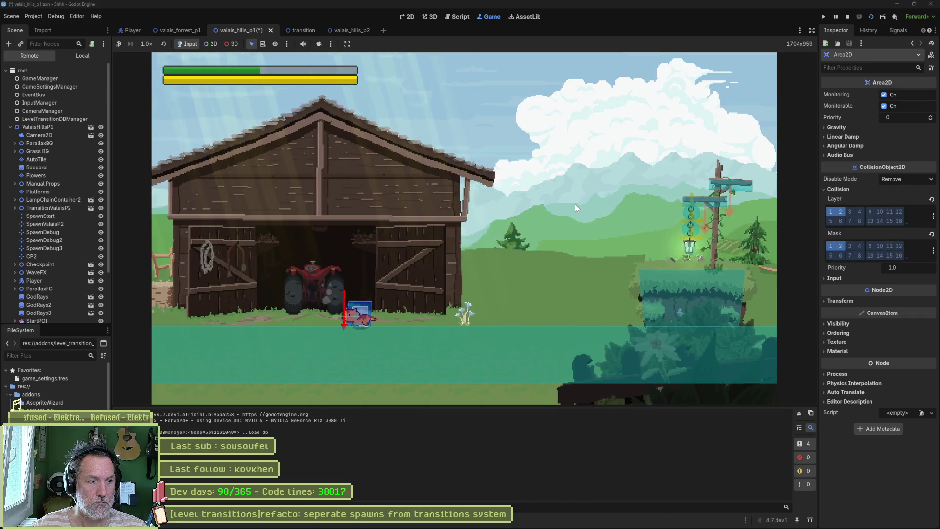
pyautogui.press('Left')
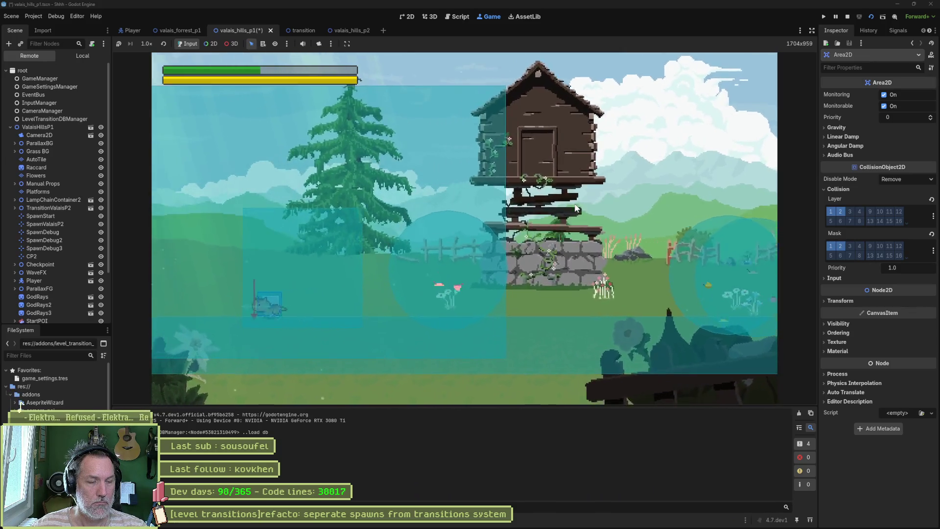
pyautogui.press('F8')
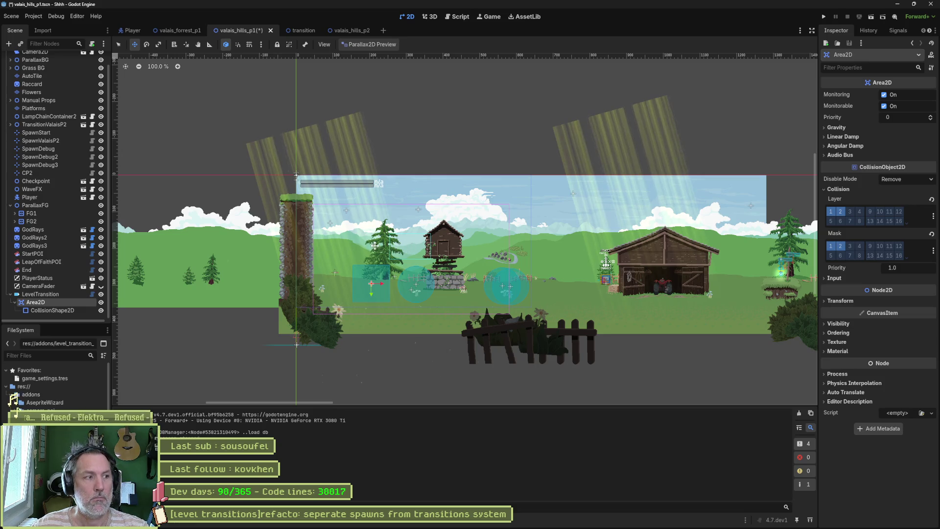
# Try the transition area next to the barn in a test run, then return it in front of the hut.
pyautogui.moveTo(374, 245); pyautogui.dragTo(567, 250)
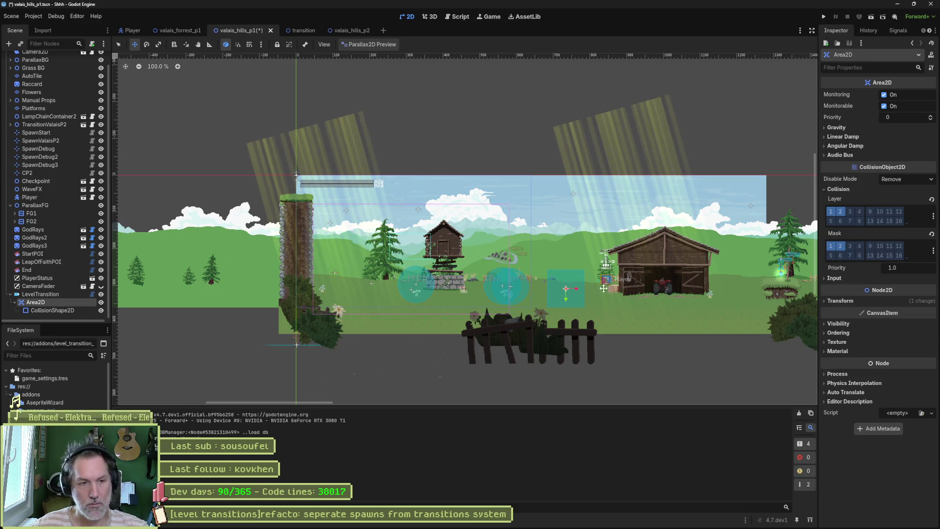
pyautogui.press('F6')
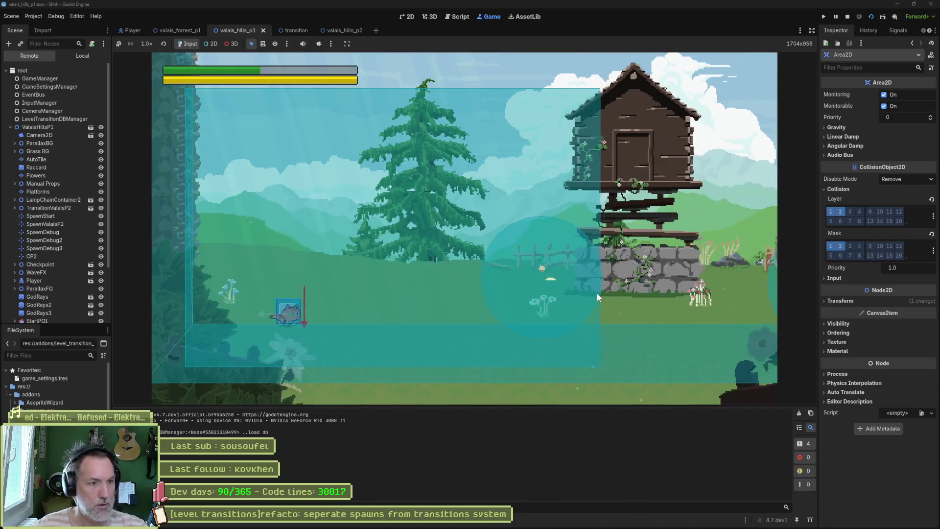
pyautogui.press('Right')
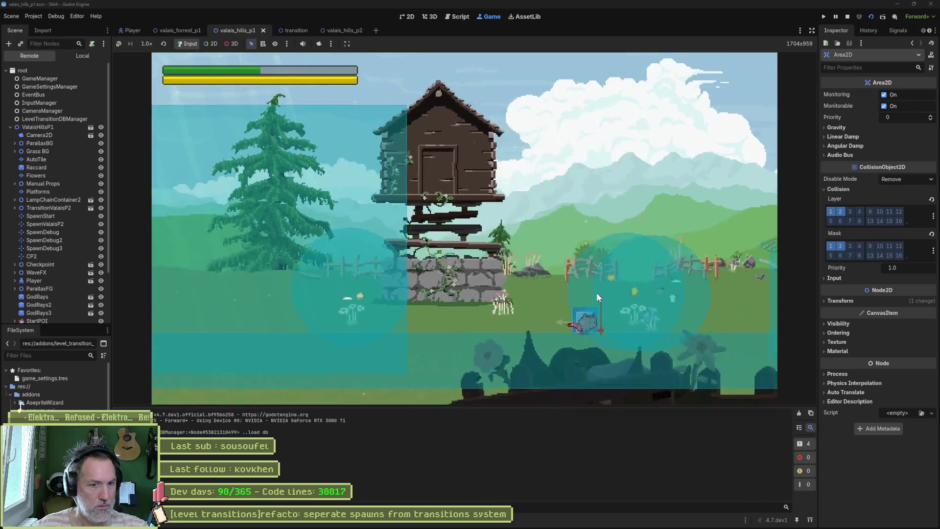
pyautogui.press('F8')
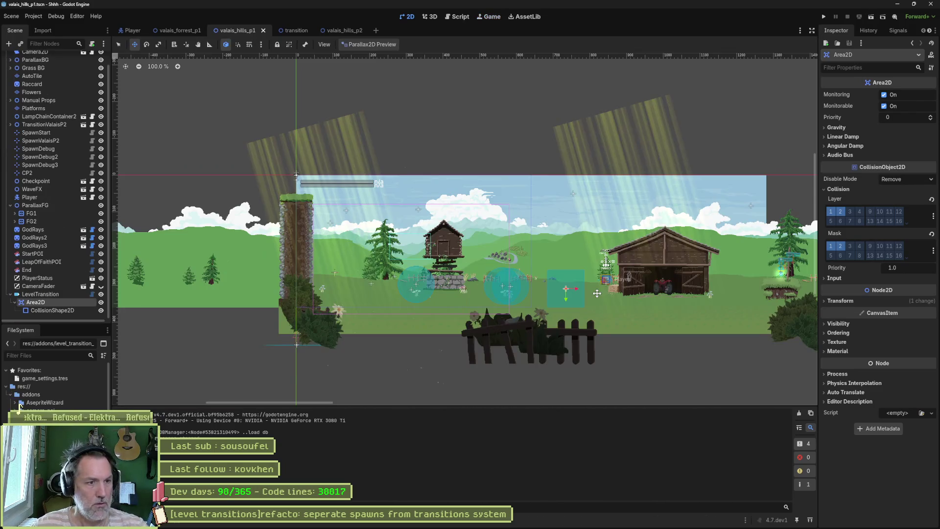
pyautogui.moveTo(529, 264); pyautogui.dragTo(423, 261)
# Move the SpawnStart marker from 105, 285 to 226, 290 and save the level.
pyautogui.click(337, 272)
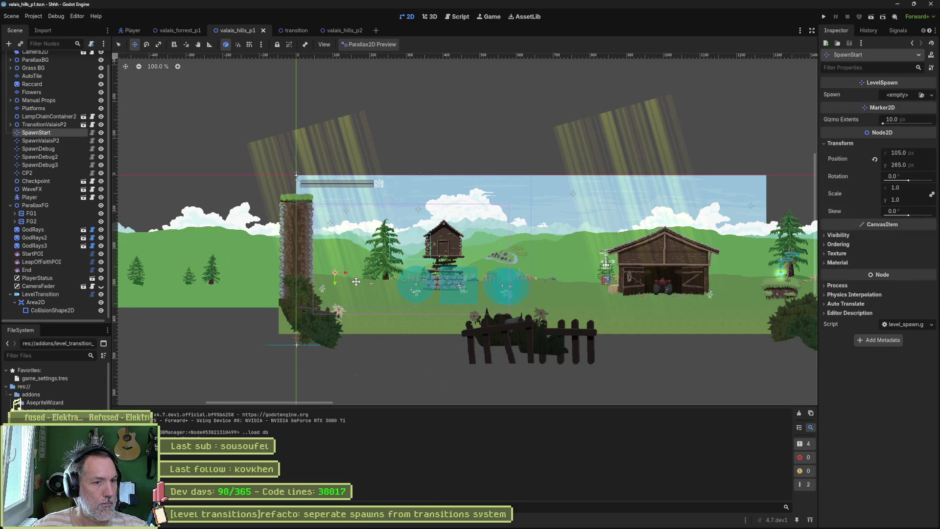
pyautogui.moveTo(356, 281); pyautogui.dragTo(401, 291)
pyautogui.hotkey('ctrl', 's')
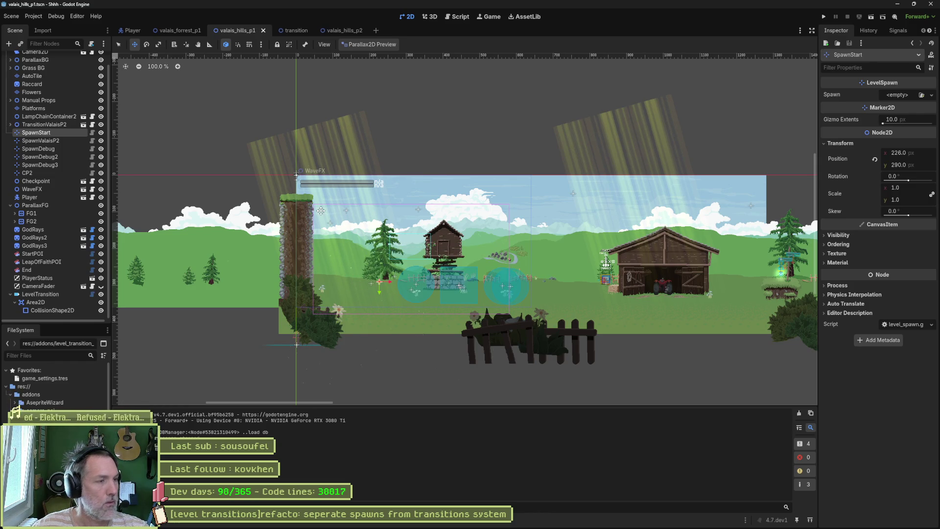
pyautogui.scroll(1, 54, 98)
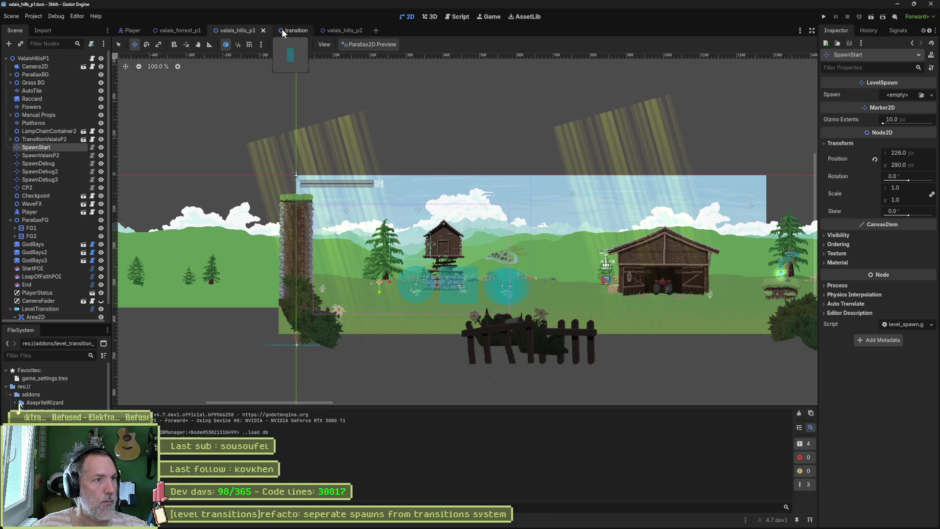
# In the Player scene, remove layer 1 from the CharacterBody2D collision mask and save.
pyautogui.moveTo(177, 35)
pyautogui.click(127, 32)
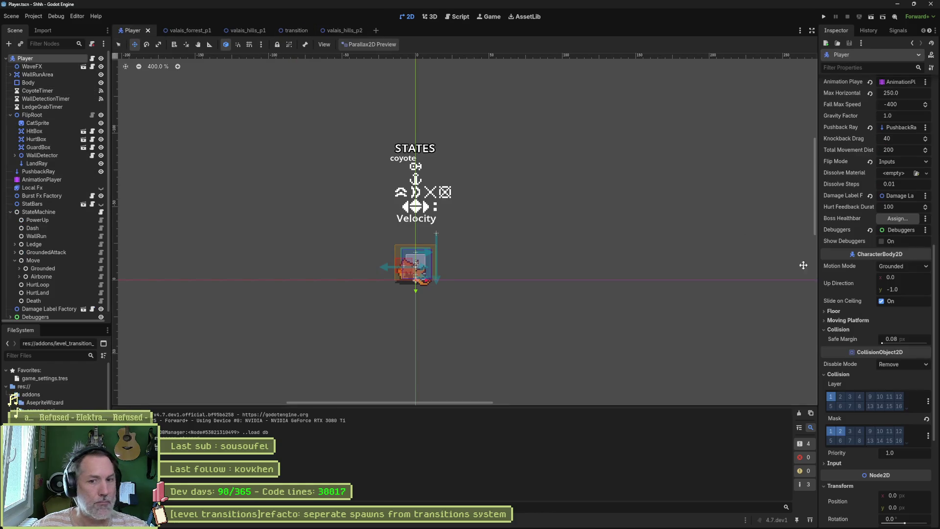
pyautogui.click(830, 431)
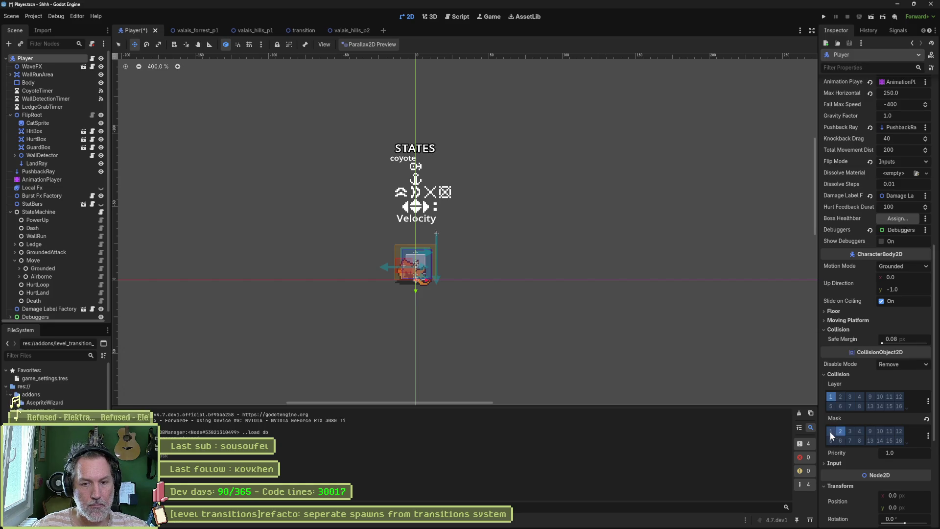
pyautogui.hotkey('ctrl', 's')
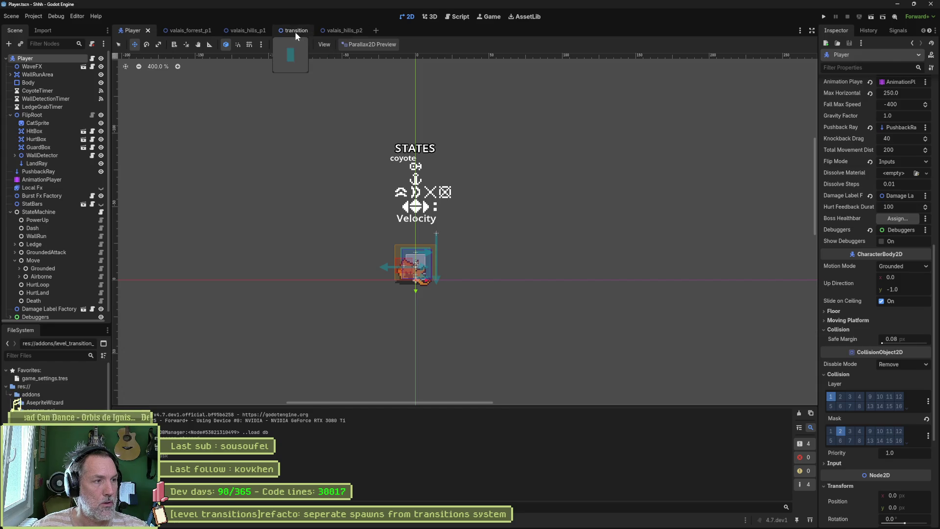
# Close valais_forrest_p1, clear the transition Area2D's collision layer bits keeping mask 1, and save.
pyautogui.middleClick(194, 30)
pyautogui.scroll(-1, 69, 264)
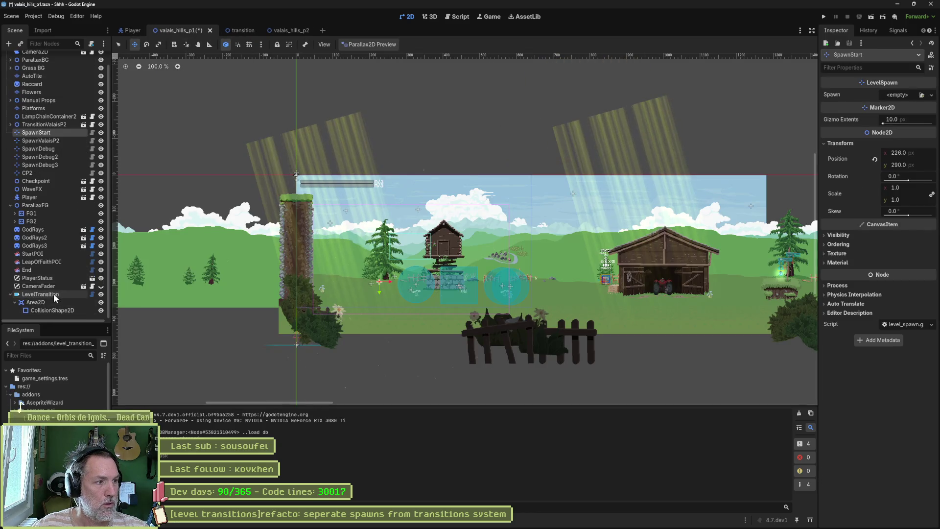
pyautogui.click(51, 301)
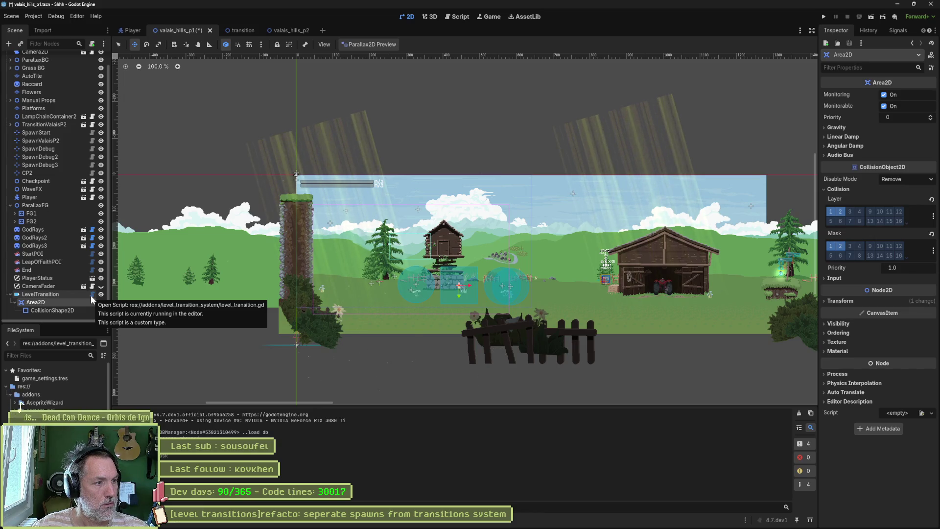
pyautogui.click(832, 213)
pyautogui.click(841, 211)
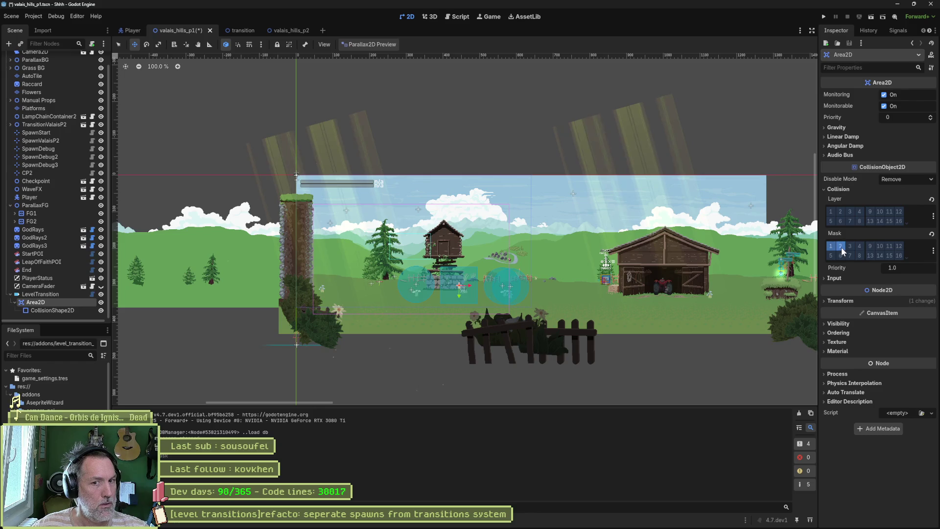
pyautogui.hotkey('ctrl', 's')
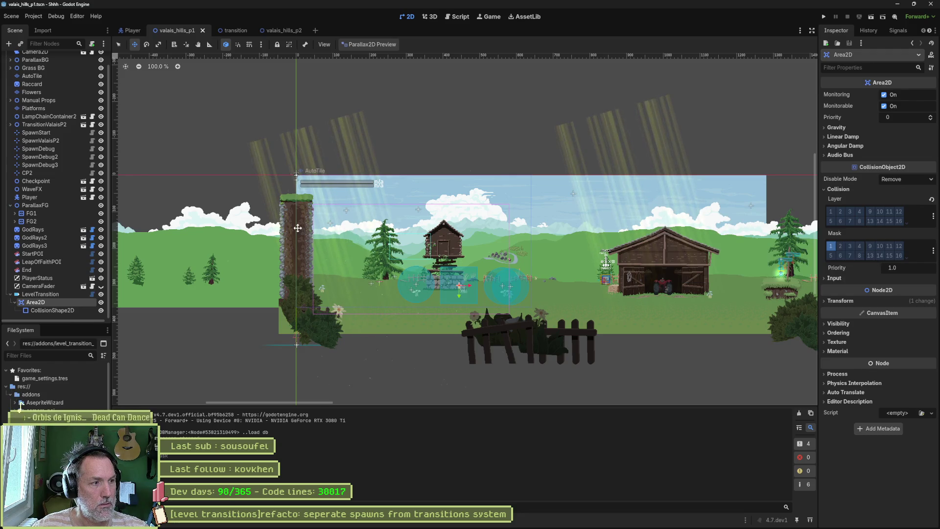
pyautogui.click(458, 17)
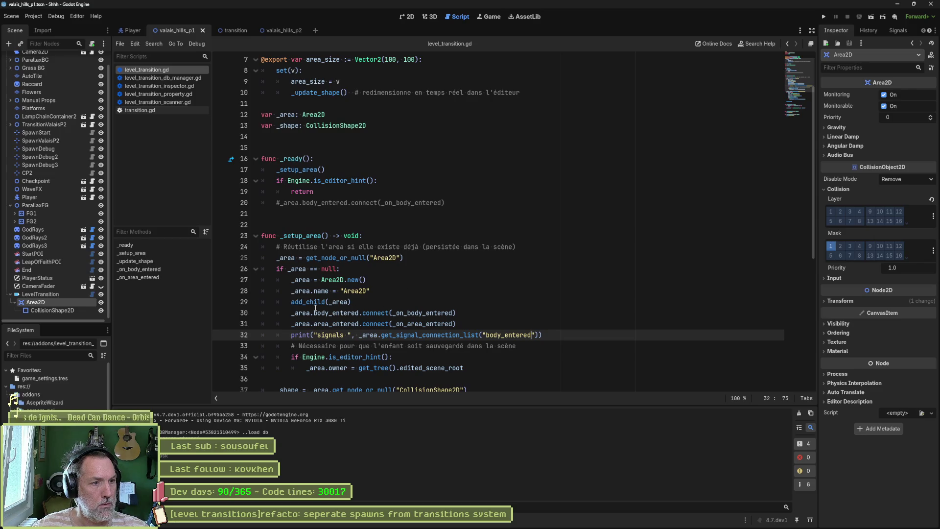
pyautogui.doubleClick(300, 280)
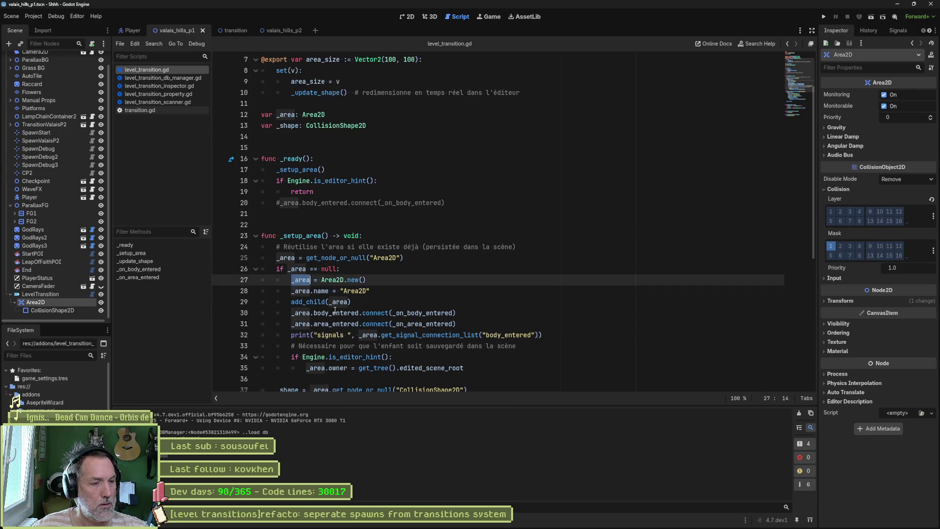
pyautogui.moveTo(342, 326)
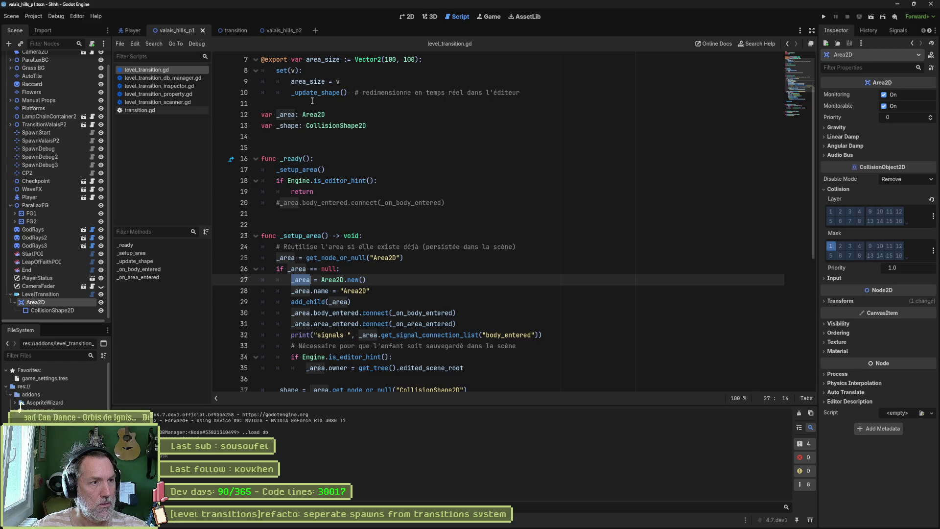
pyautogui.click(262, 115)
pyautogui.write('@')
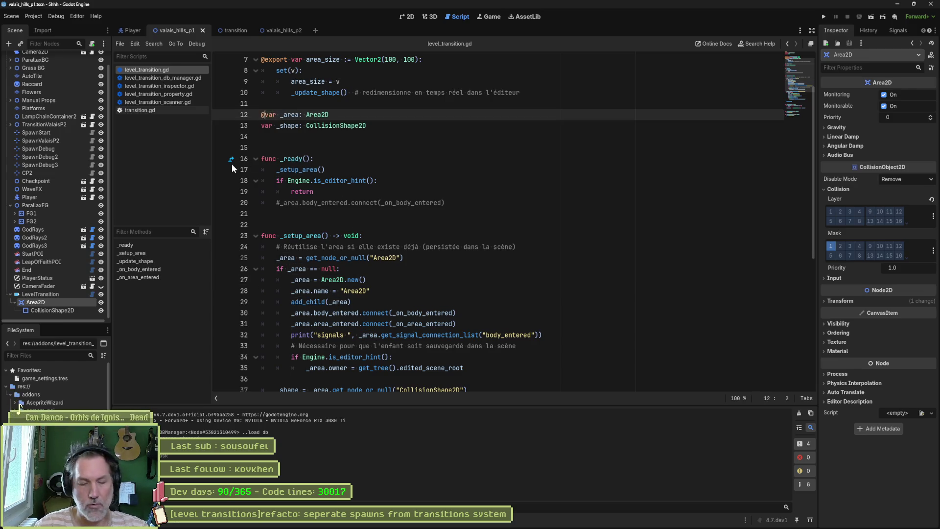
pyautogui.write('export')
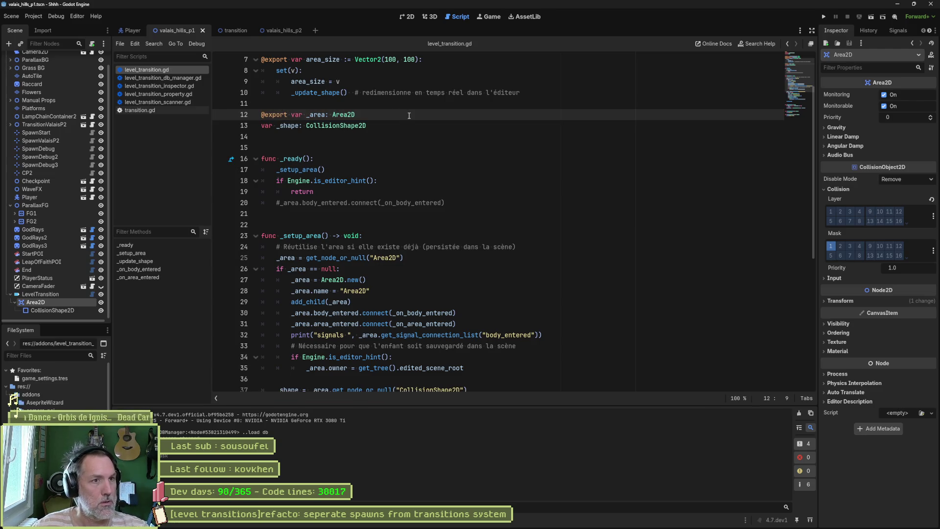
# Check the LevelTransition node's exported Area property in the Inspector, then run the level.
pyautogui.click(58, 293)
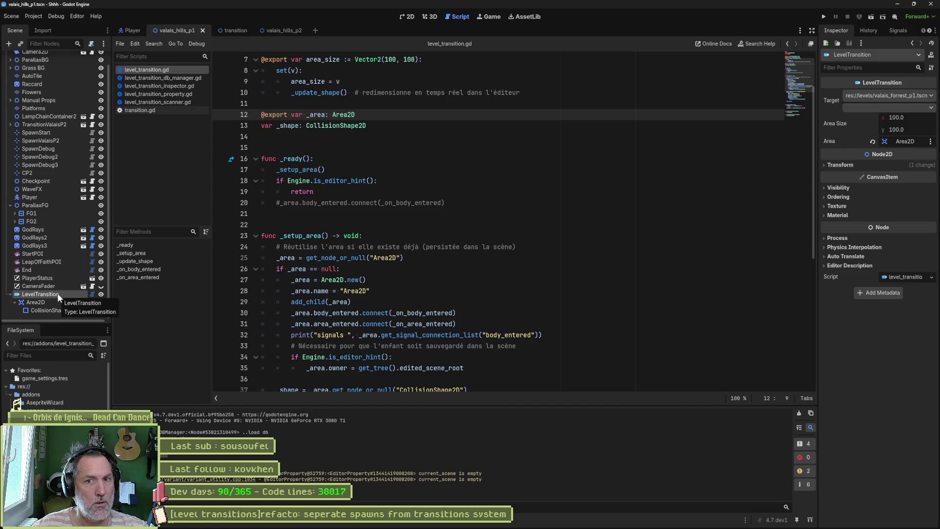
pyautogui.click(908, 141)
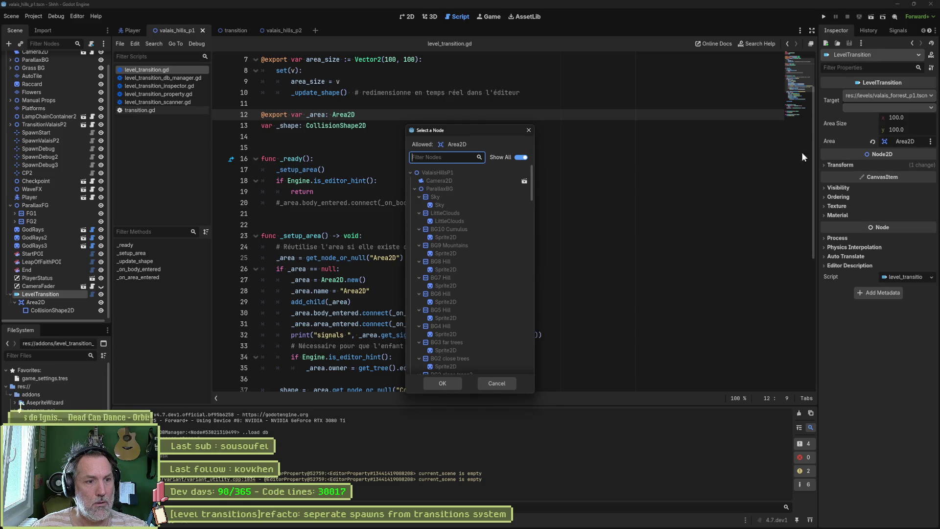
pyautogui.scroll(-5, 494, 274)
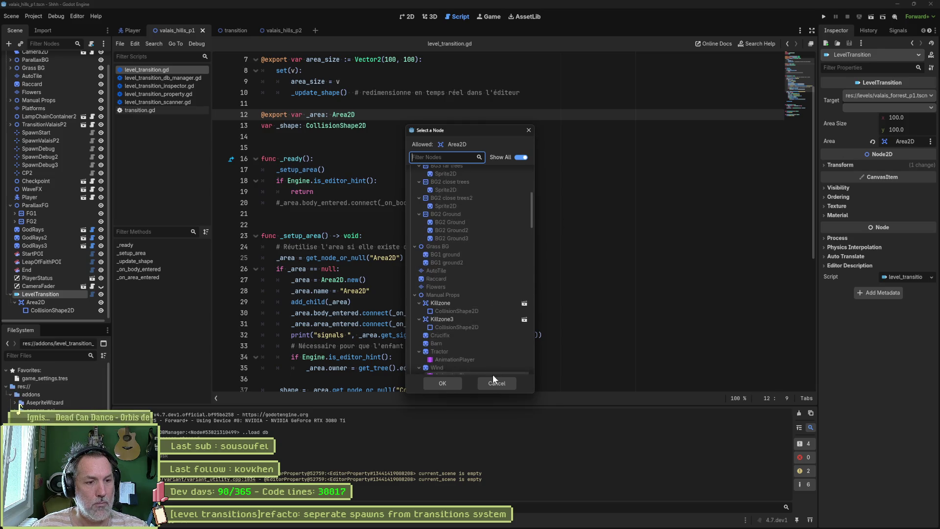
pyautogui.click(493, 382)
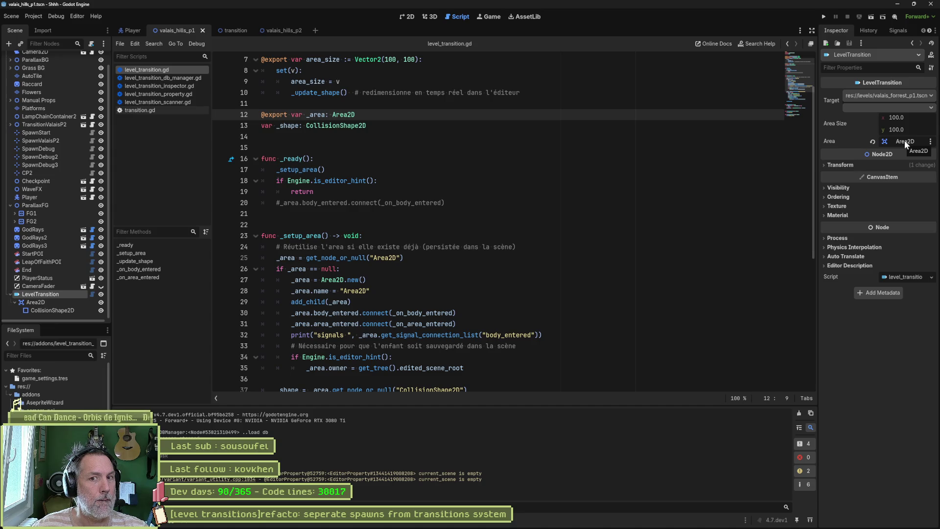
pyautogui.press('F6')
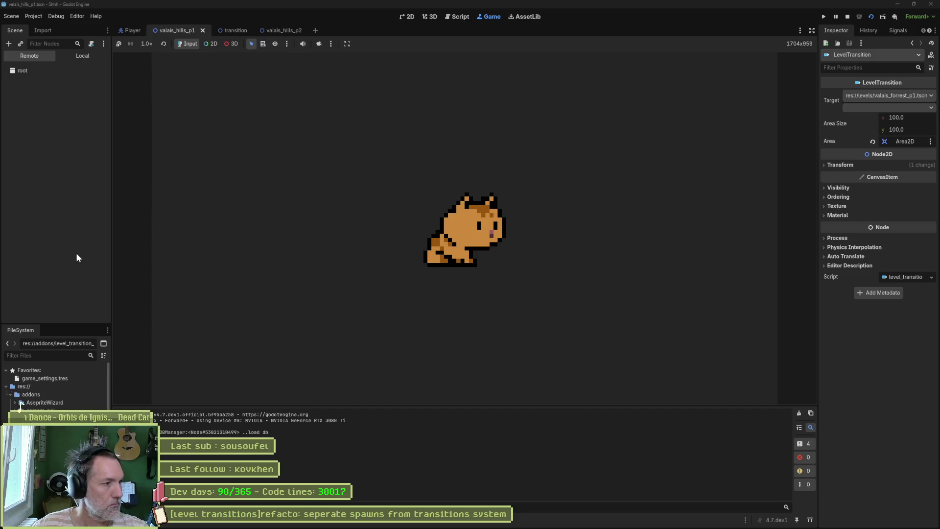
# Inspect the remote LevelTransition node, walk the player right, then examine its live CollisionShape2D.
pyautogui.scroll(-3, 54, 274)
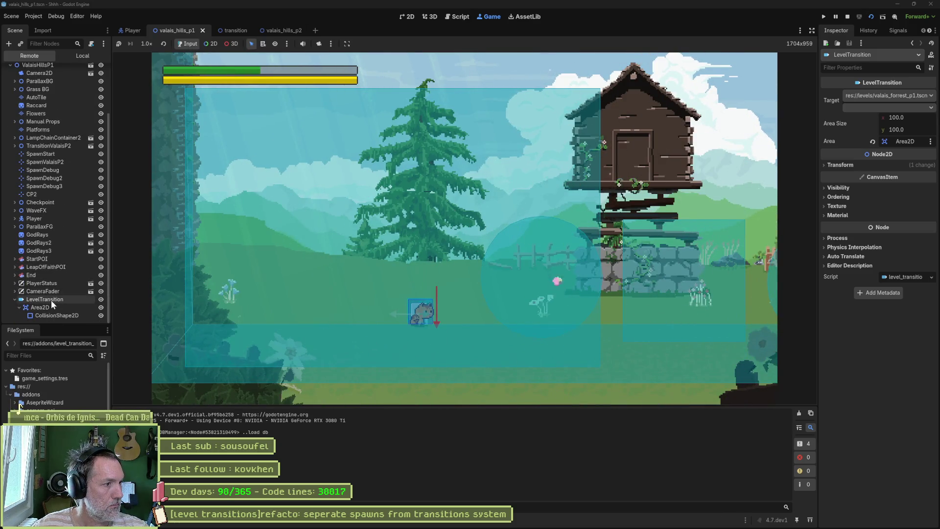
pyautogui.click(51, 300)
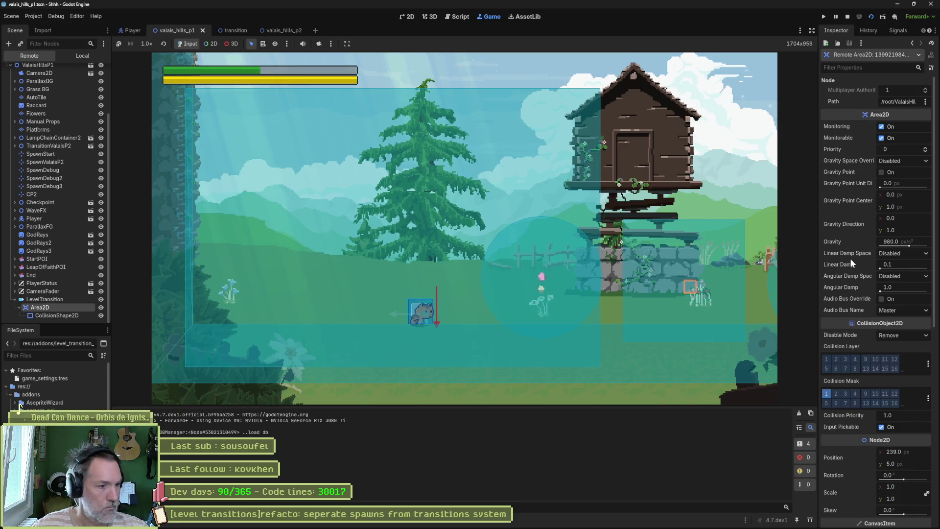
pyautogui.press('Right')
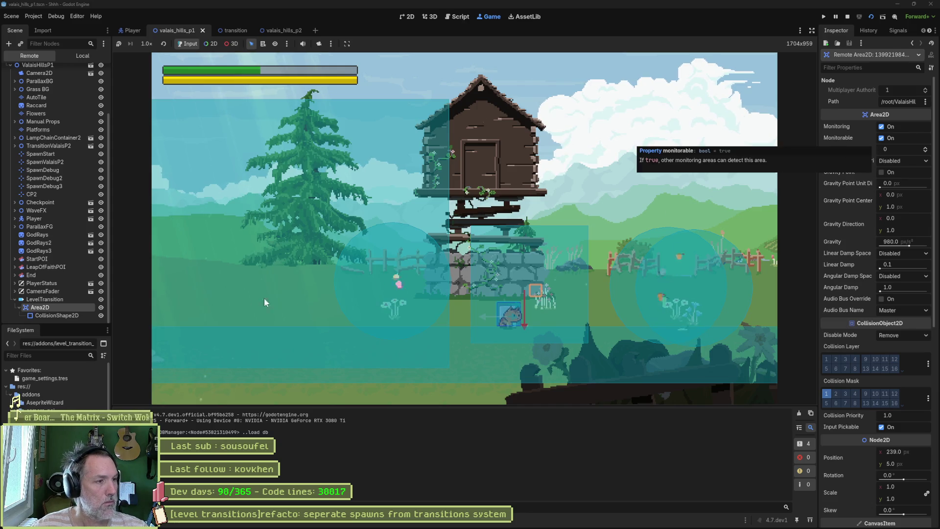
pyautogui.click(71, 316)
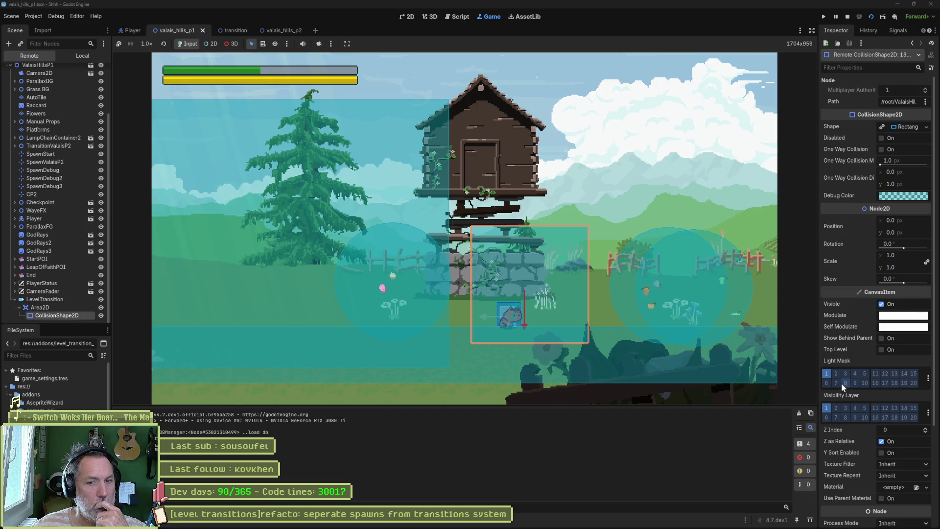
# On the running game's remote Area2D, enable every Collision Layer bit, including bit 13, and every Mask bit.
pyautogui.scroll(-5, 841, 383)
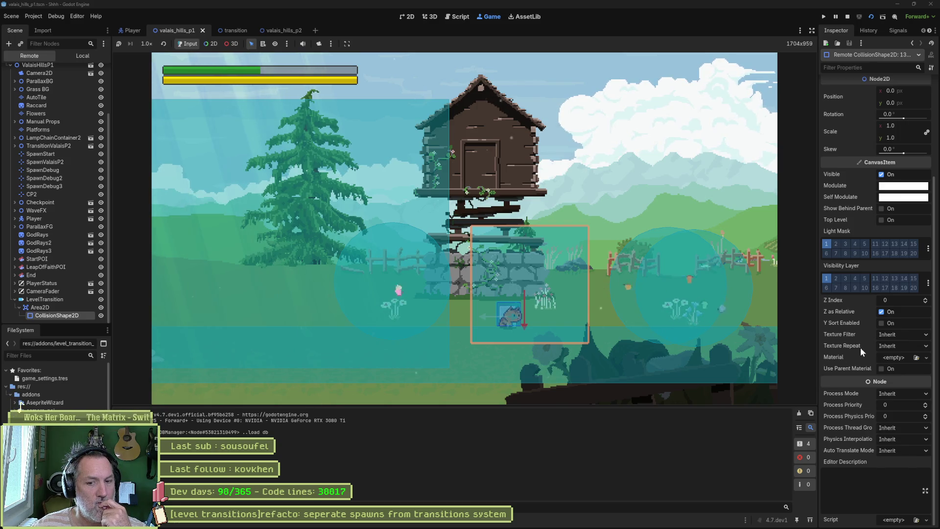
pyautogui.scroll(5, 860, 347)
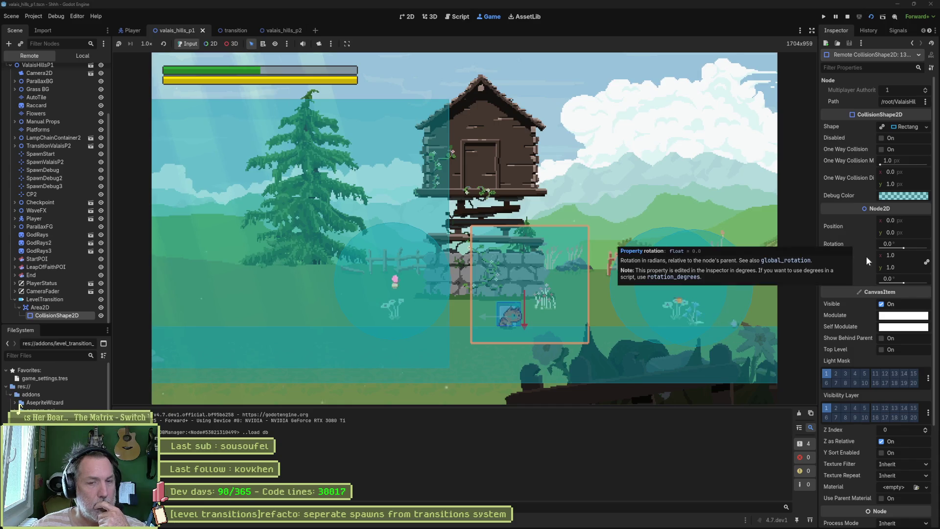
pyautogui.click(48, 305)
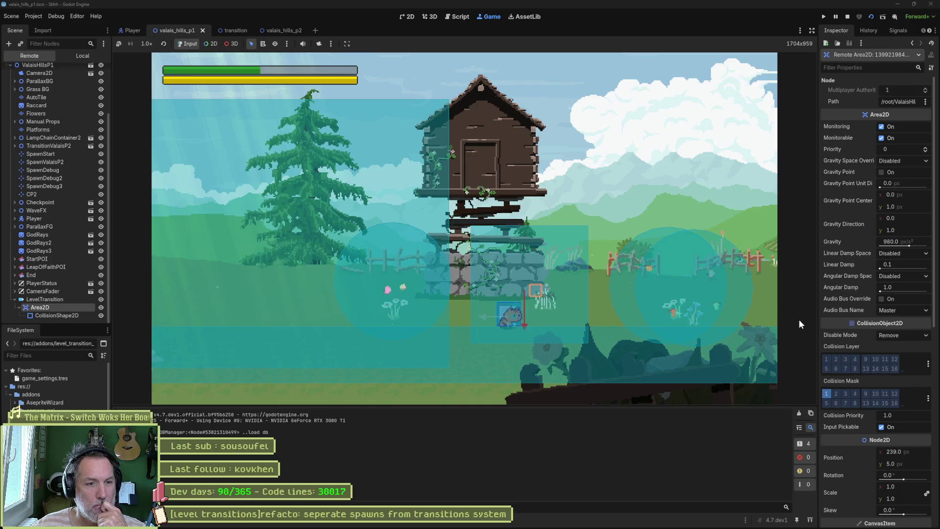
pyautogui.moveTo(827, 359)
pyautogui.mouseDown()
pyautogui.moveTo(895, 368)
pyautogui.moveTo(870, 366)
pyautogui.mouseUp()
pyautogui.click(866, 368)
pyautogui.moveTo(836, 393)
pyautogui.mouseDown()
pyautogui.moveTo(883, 392)
pyautogui.moveTo(869, 403)
pyautogui.moveTo(827, 405)
pyautogui.mouseUp()
# Walk the player right and left through the transition area, then stop the game.
pyautogui.click(591, 291)
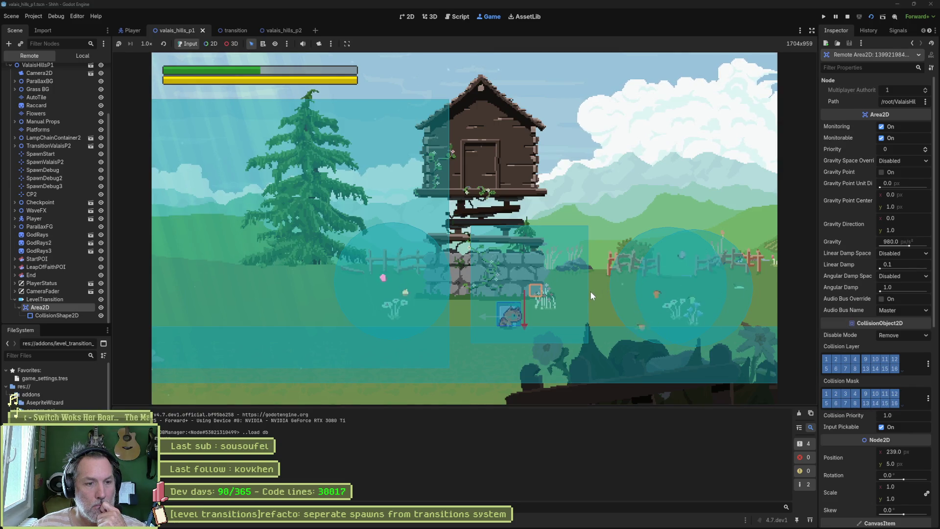
pyautogui.press('Right')
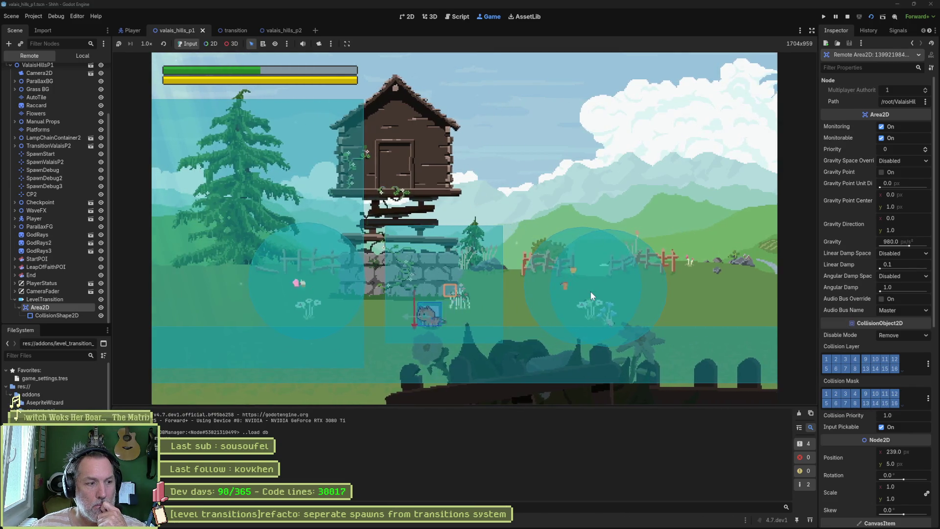
pyautogui.press('Left')
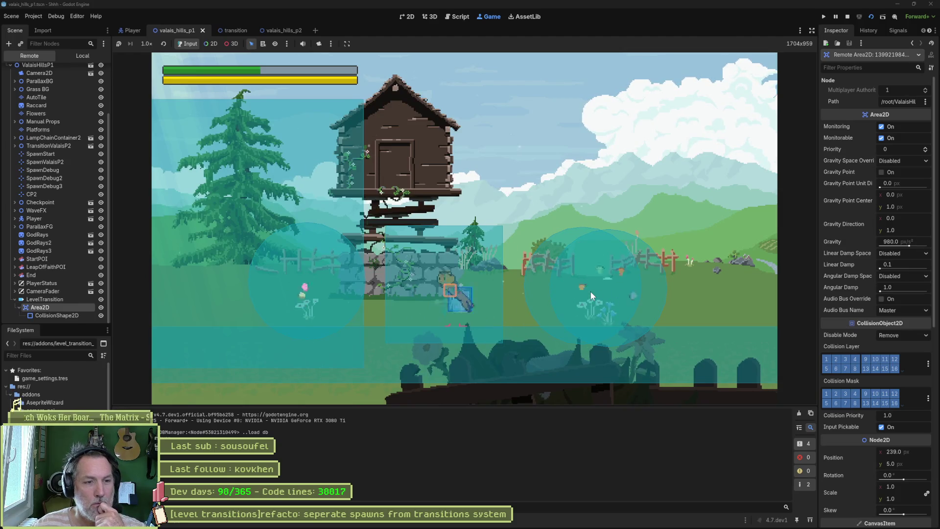
pyautogui.press('Left')
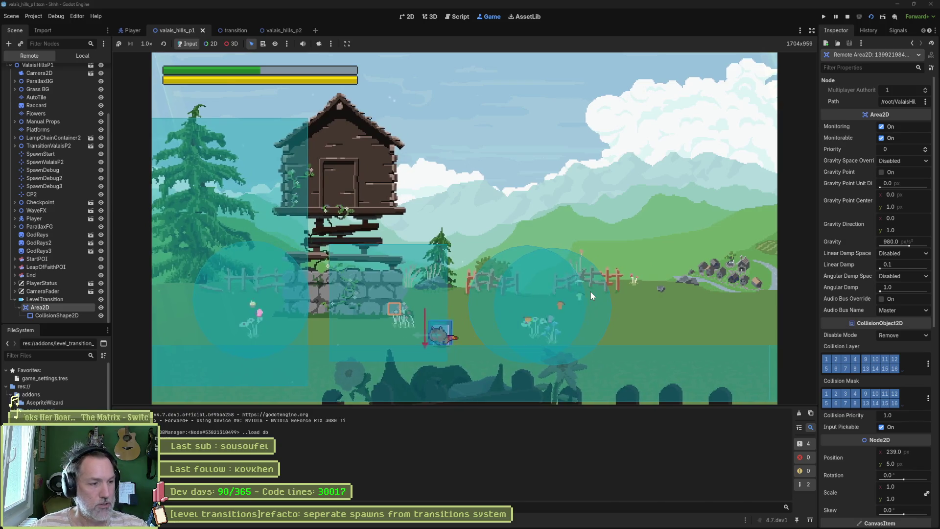
pyautogui.press('Right')
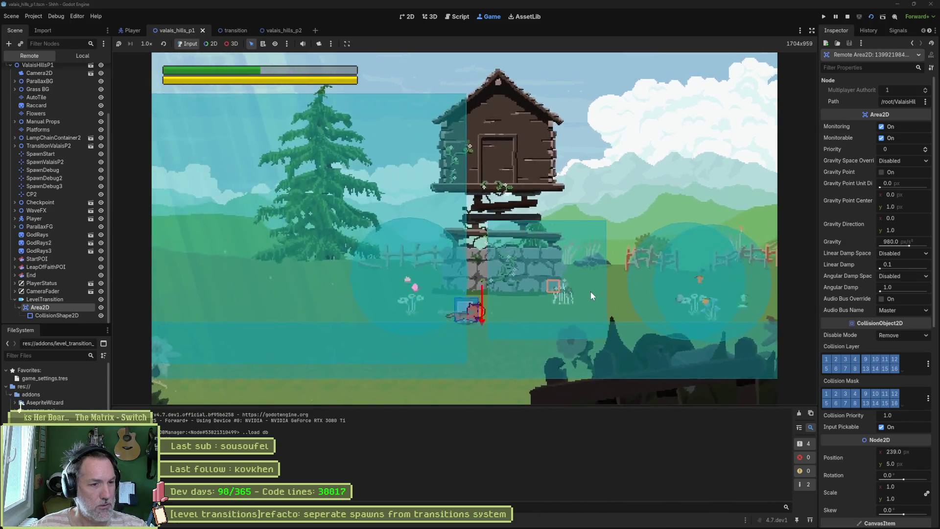
pyautogui.press('Left')
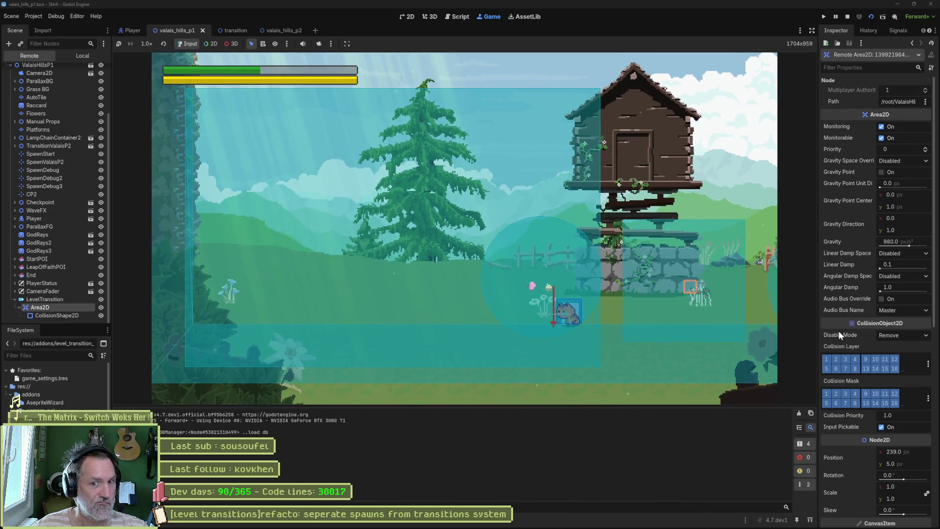
pyautogui.click(847, 17)
pyautogui.click(847, 17)
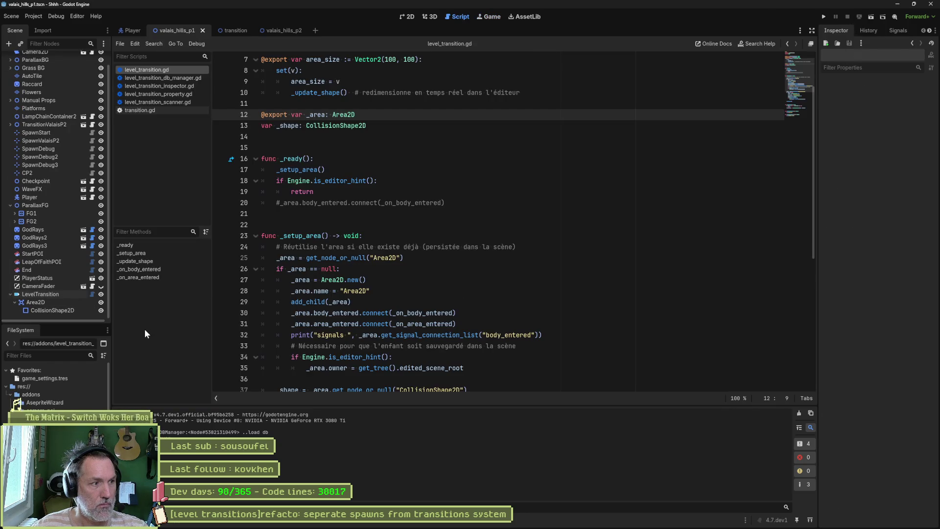
# Add a new line 31 calling _area.body_shape_entered.connect below the body_entered connection.
pyautogui.click(88, 302)
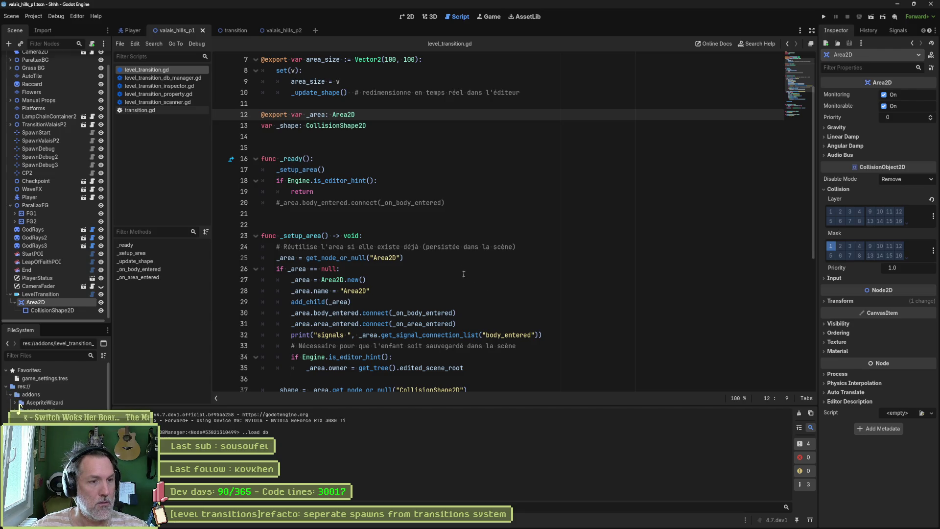
pyautogui.click(367, 312)
pyautogui.press('End')
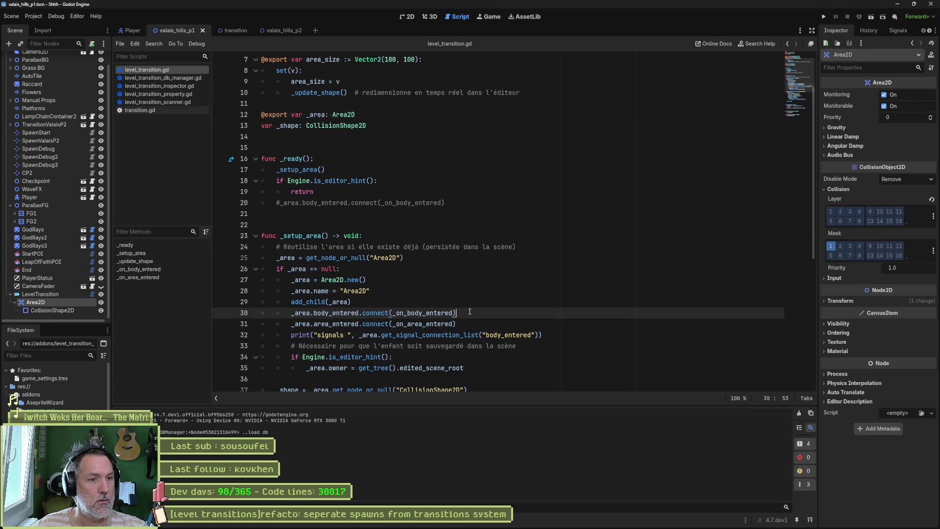
pyautogui.press('Return')
pyautogui.write('_area.bo')
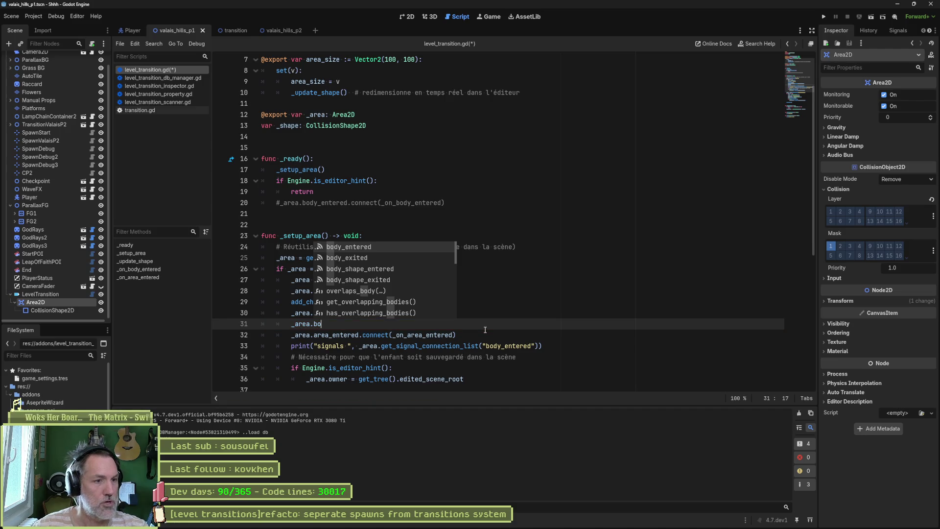
pyautogui.press('Down')
pyautogui.press('Down')
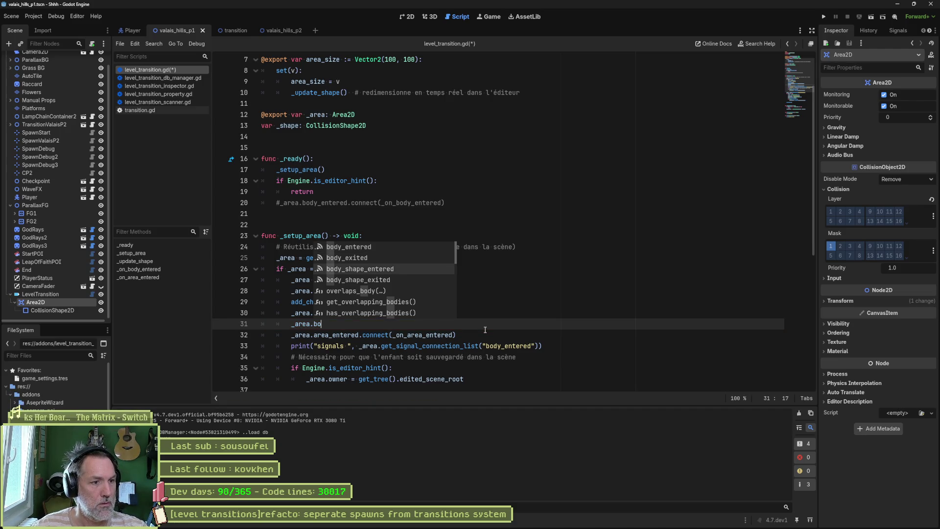
pyautogui.press('Return')
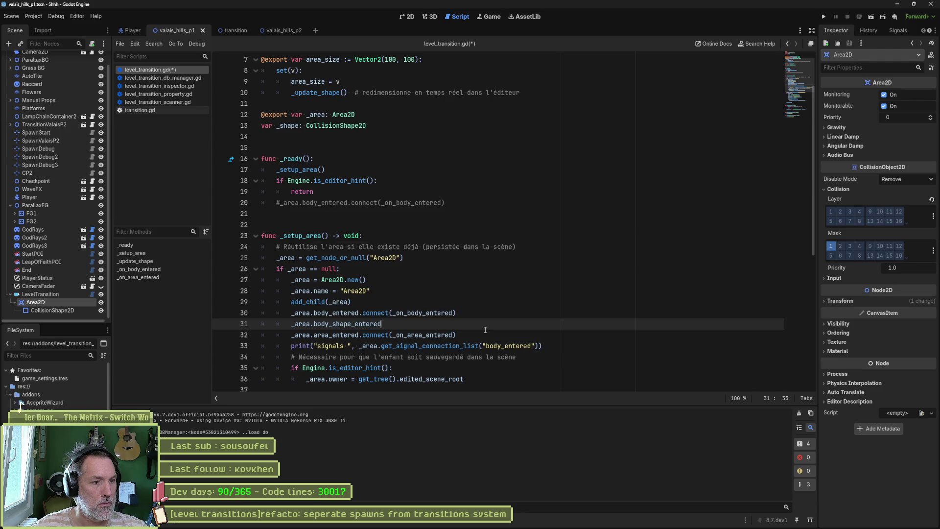
pyautogui.write('.cone')
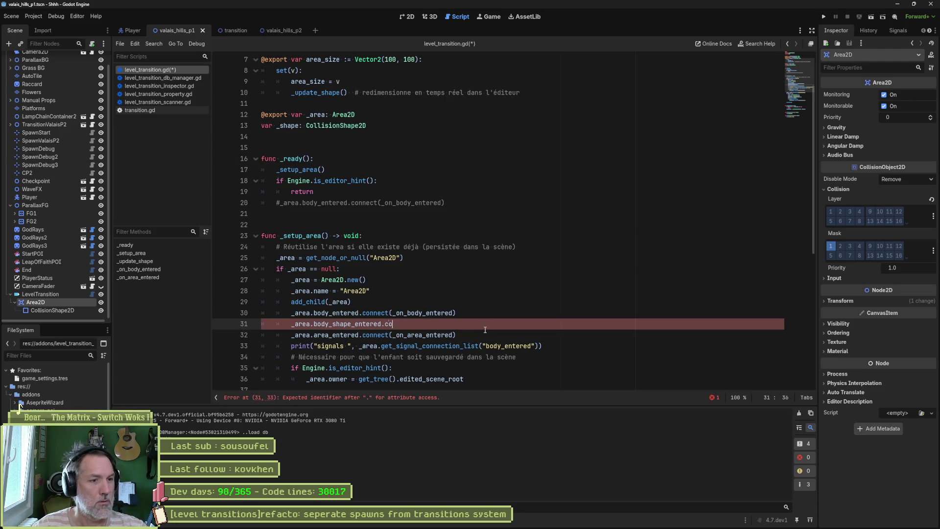
pyautogui.press('Return')
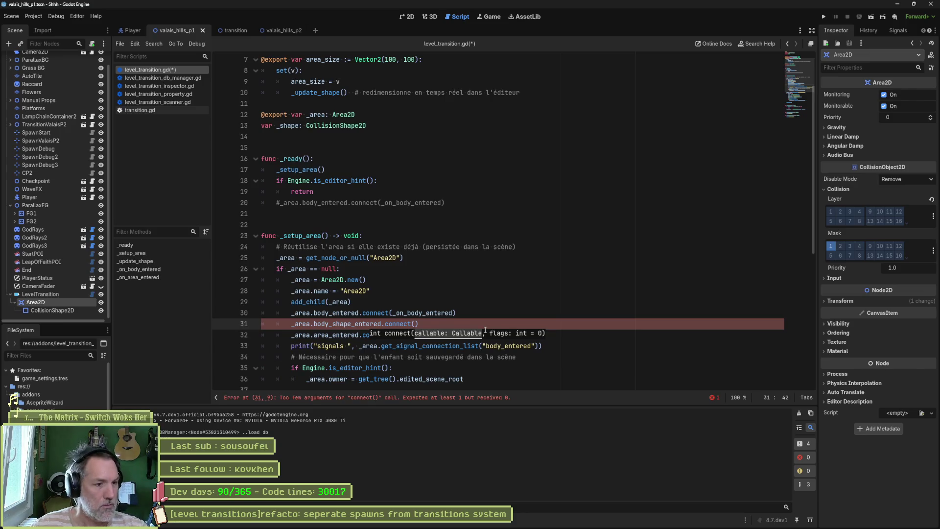
# Look up body_shape_entered in the Area2D help and copy its signature.
pyautogui.click(350, 324)
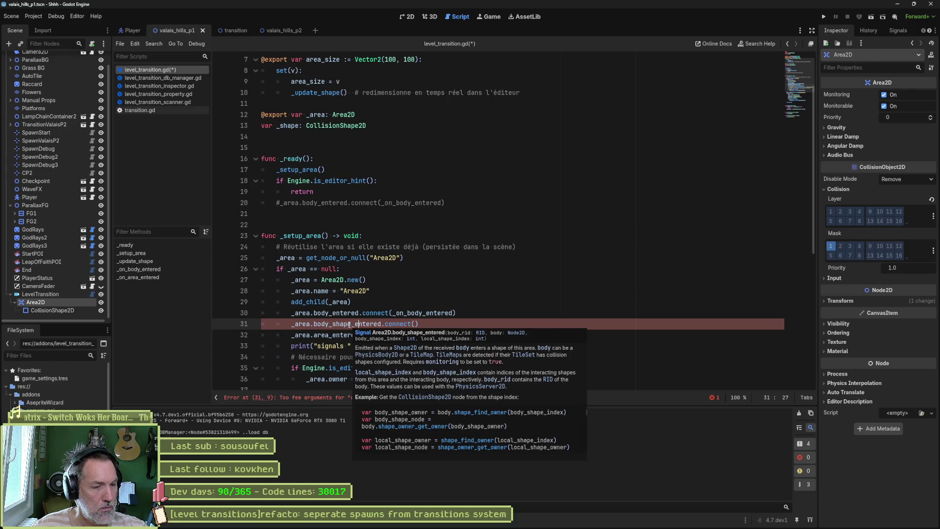
pyautogui.click(350, 324)
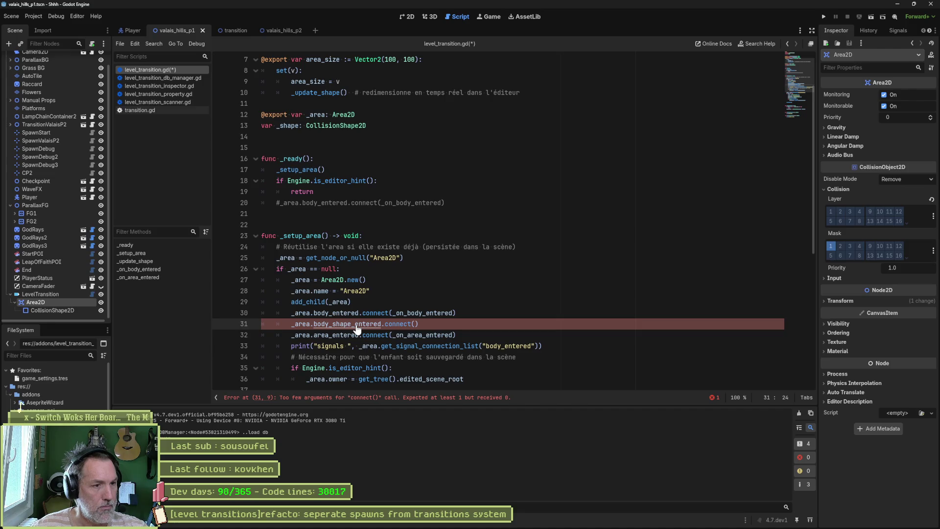
pyautogui.keyDown('ctrl'); pyautogui.click(356, 326); pyautogui.keyUp('ctrl')
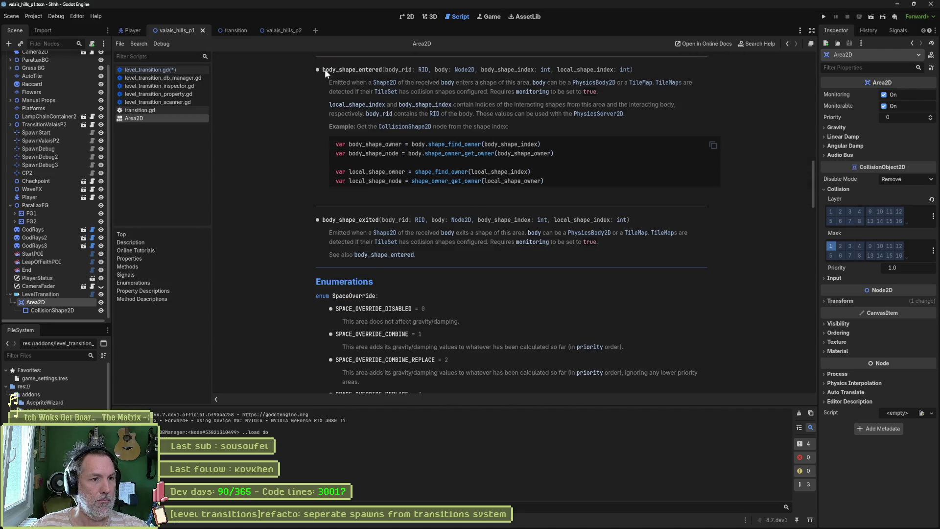
pyautogui.moveTo(324, 69); pyautogui.dragTo(633, 69)
pyautogui.hotkey('ctrl', 'c')
pyautogui.hotkey('ctrl', 'w')
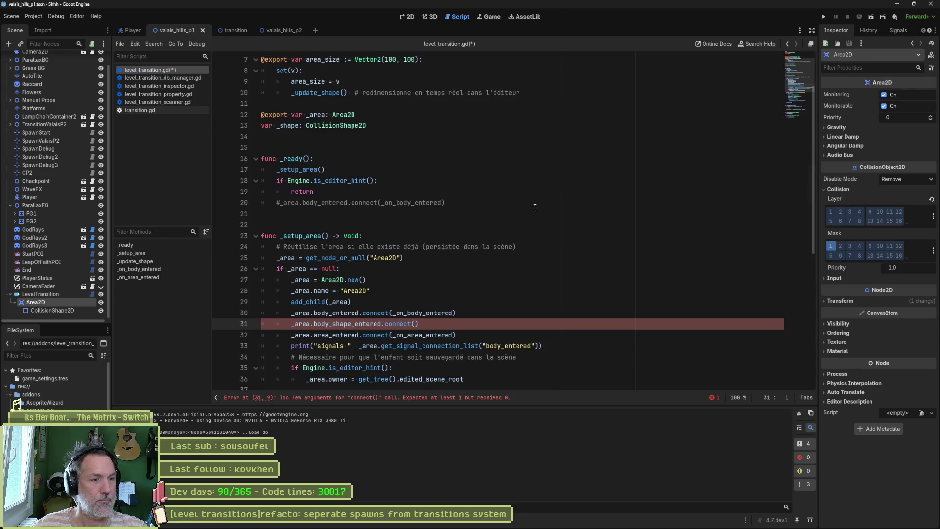
pyautogui.keyDown('ctrl'); pyautogui.click(364, 325); pyautogui.keyUp('ctrl')
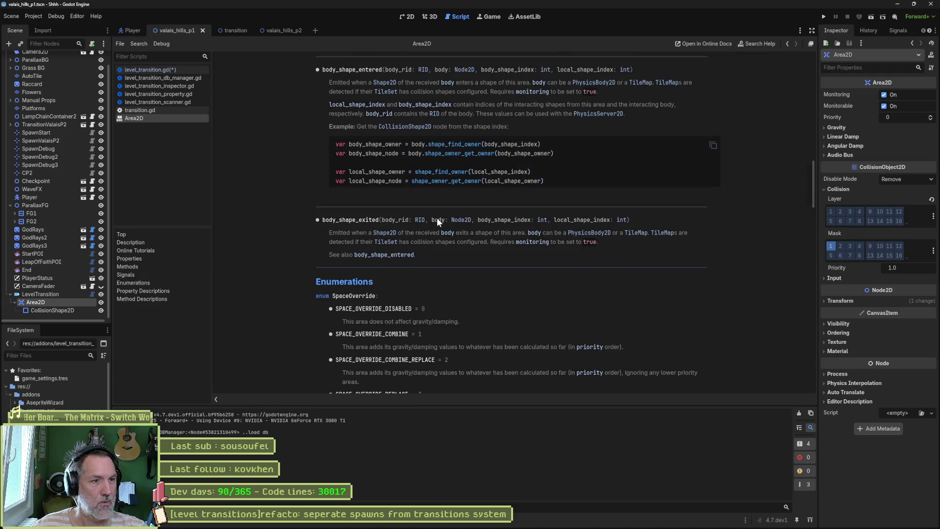
pyautogui.hotkey('ctrl', 'w')
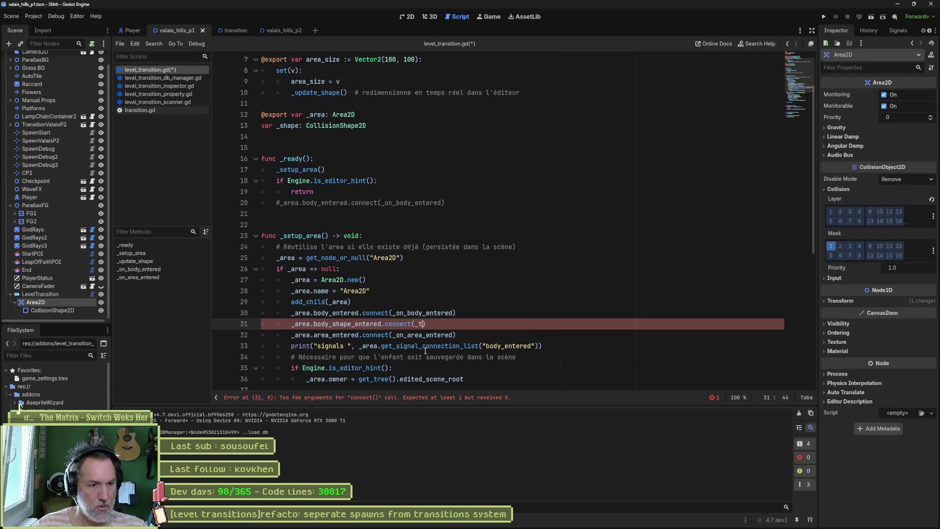
# Declare func _test below the setup code with the pasted body_shape_entered parameters.
pyautogui.scroll(-7, 425, 351)
pyautogui.click(311, 291)
pyautogui.write('func _test')
pyautogui.hotkey('ctrl', 'v')
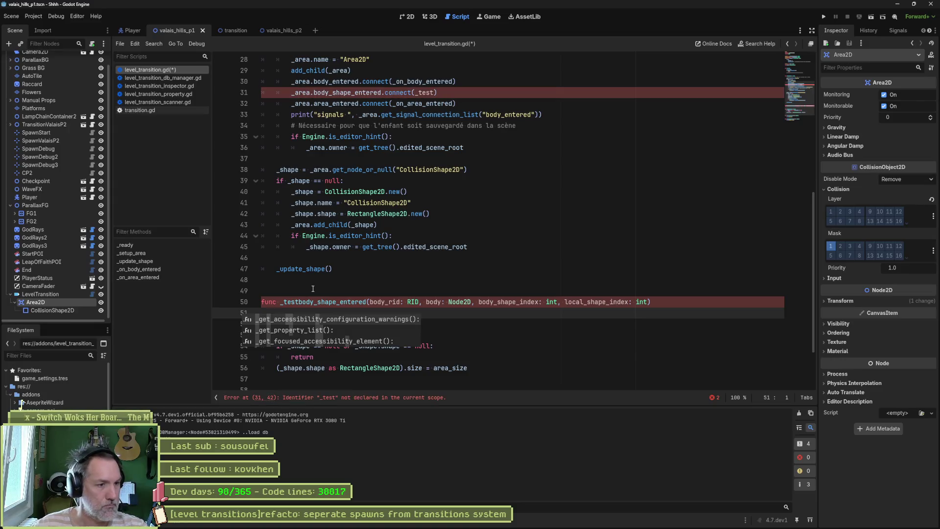
pyautogui.press('Return')
pyautogui.moveTo(299, 302); pyautogui.dragTo(369, 302)
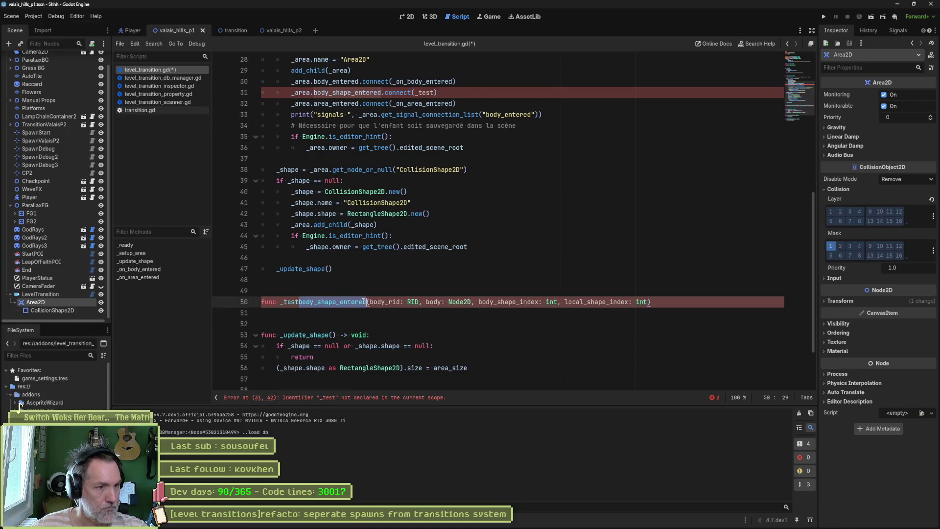
pyautogui.press('BackSpace')
# Finish _test with a colon and a print("oueche") body, then save the script.
pyautogui.click(601, 302)
pyautogui.write(':')
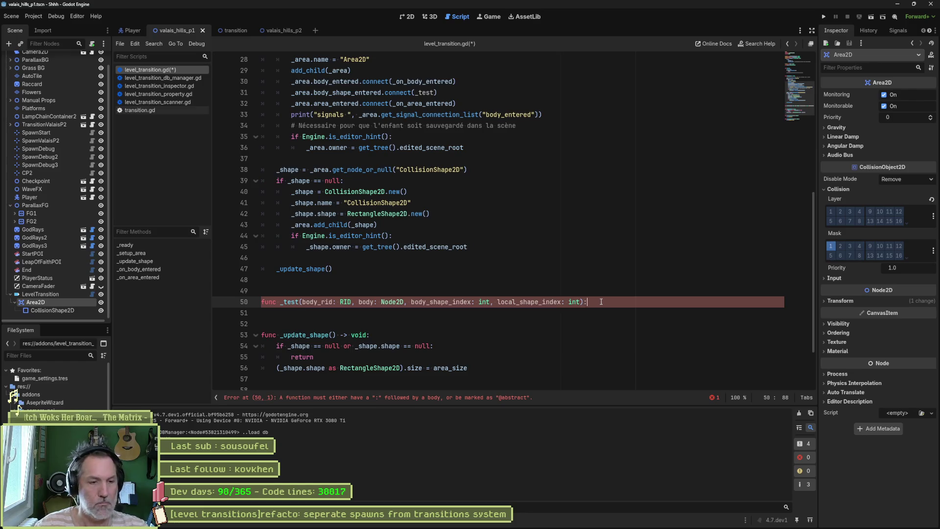
pyautogui.press('Return')
pyautogui.write('pri')
pyautogui.press('Return')
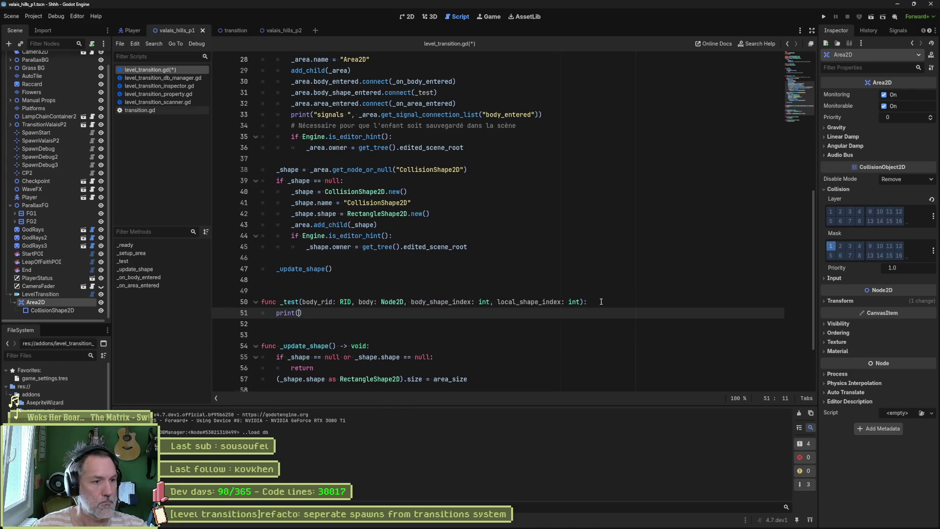
pyautogui.write('"oueche')
pyautogui.hotkey('ctrl', 's')
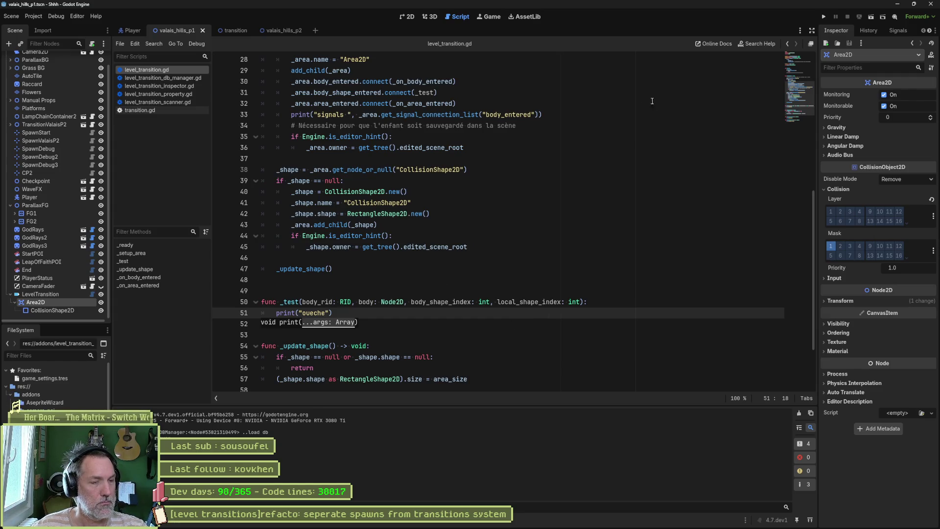
pyautogui.click(59, 296)
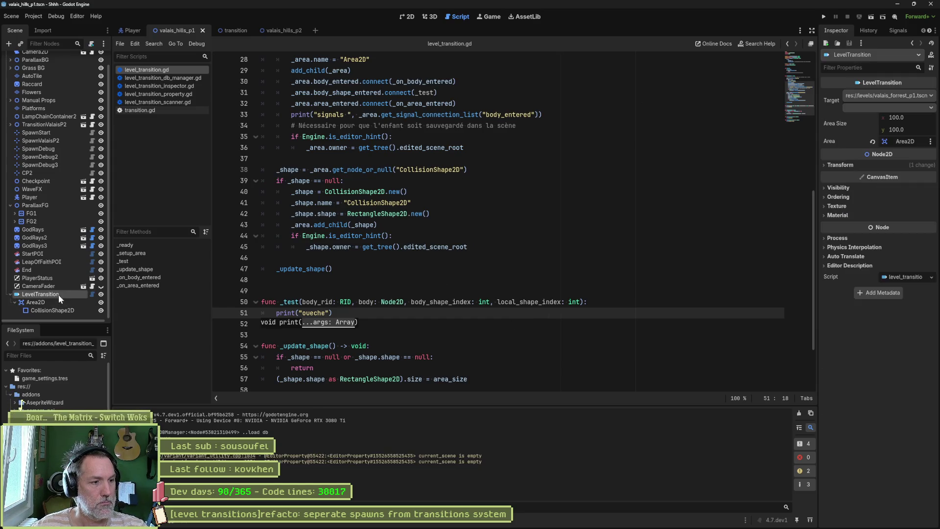
# Delete the old LevelTransition node and create a new LevelTransition node from the Add Node search.
pyautogui.press('Delete')
pyautogui.press('Return')
pyautogui.hotkey('ctrl', 'a')
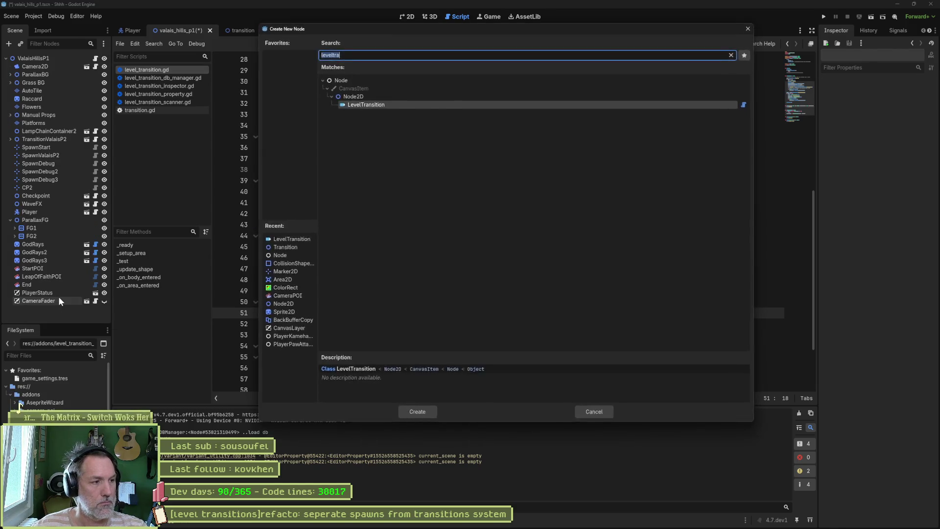
pyautogui.press('Return')
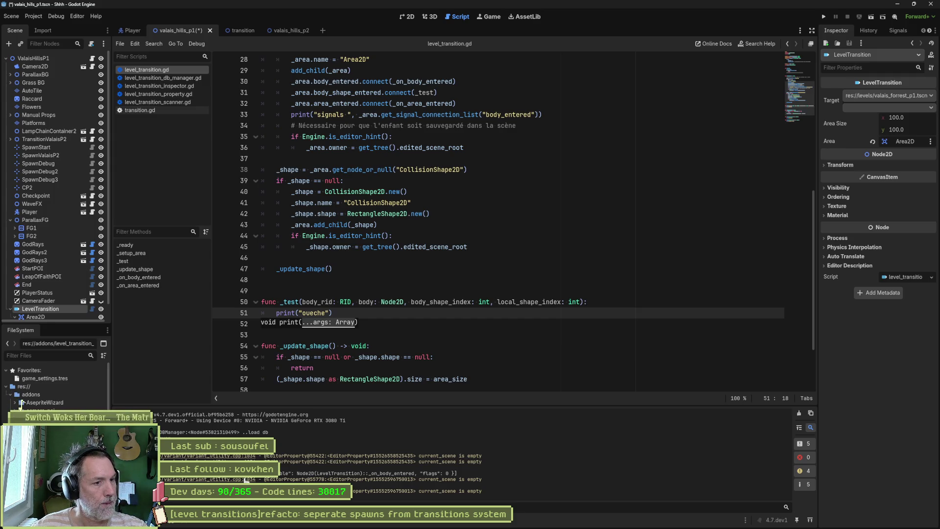
# Change _test to _on_body_shape_entered in line 31's connect call.
pyautogui.click(375, 301)
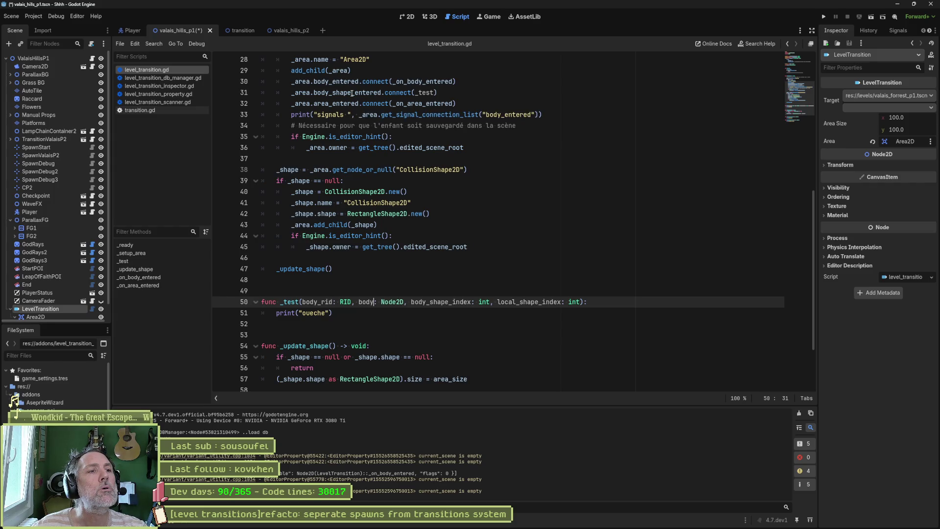
pyautogui.doubleClick(352, 93)
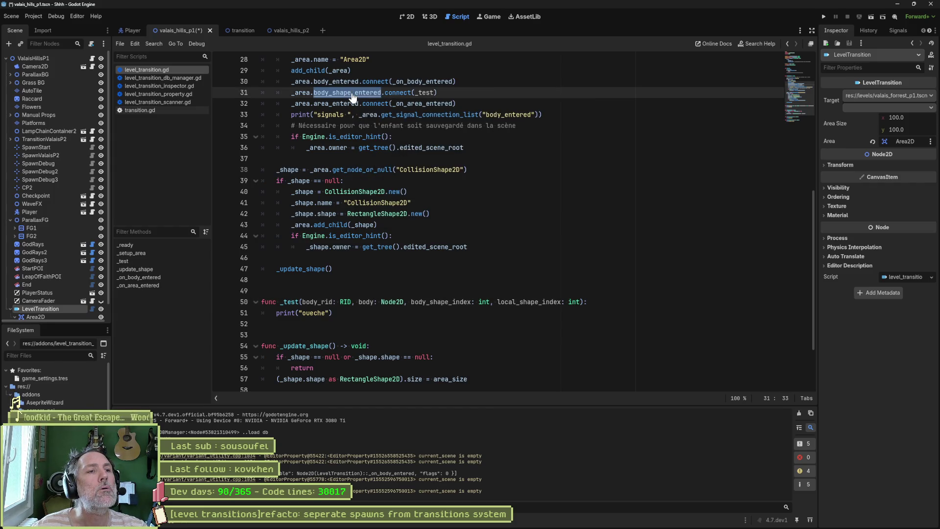
pyautogui.hotkey('ctrl', 'c')
pyautogui.doubleClick(426, 93)
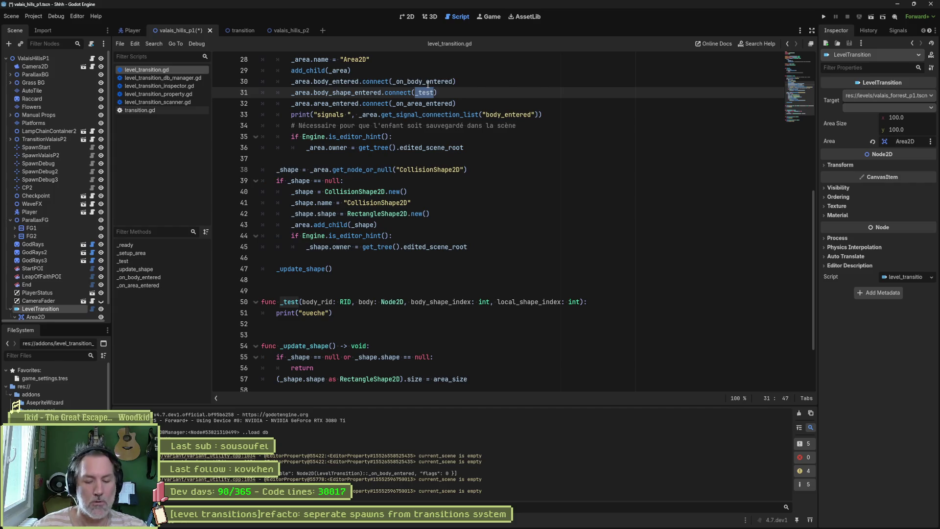
pyautogui.write('_on')
pyautogui.hotkey('ctrl', 'v')
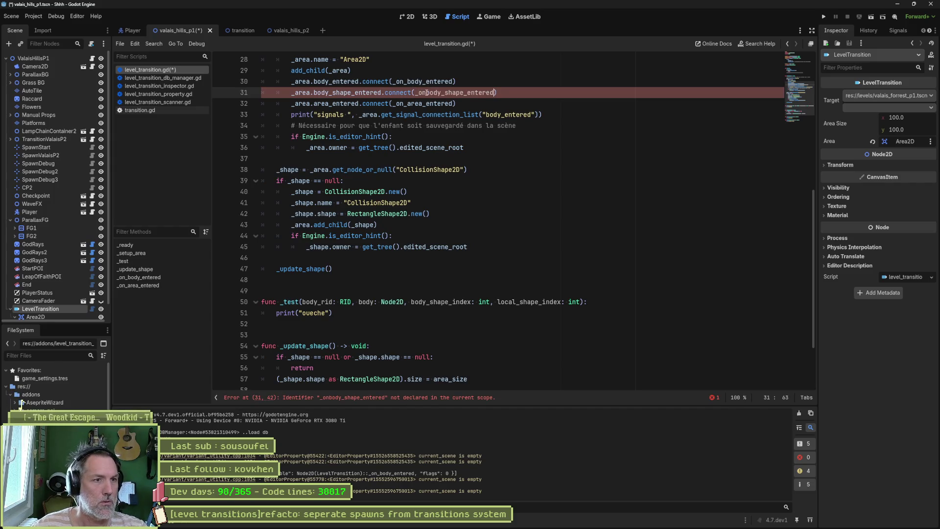
pyautogui.write('_')
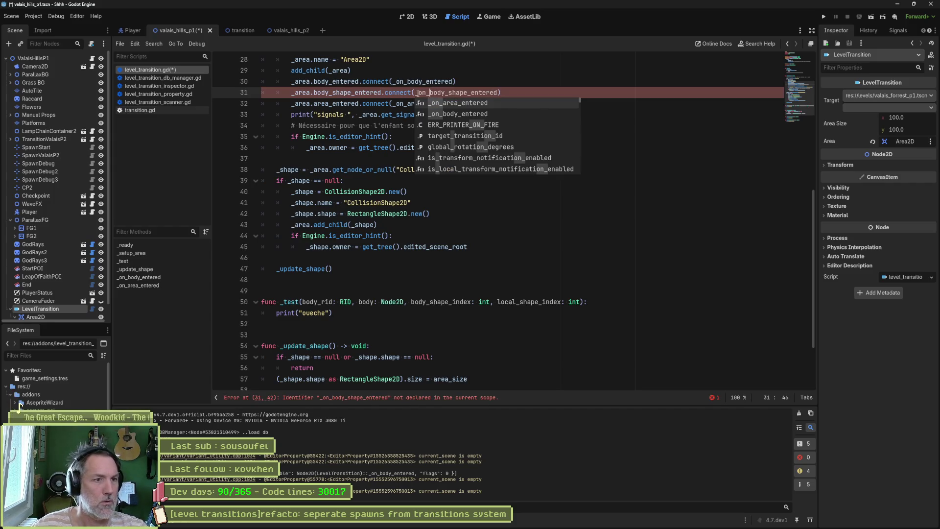
# Apply _on_body_shape_entered to the func declaration on line 50 and save the script.
pyautogui.doubleClick(417, 93)
pyautogui.hotkey('ctrl', 'c')
pyautogui.doubleClick(291, 301)
pyautogui.hotkey('ctrl', 'v')
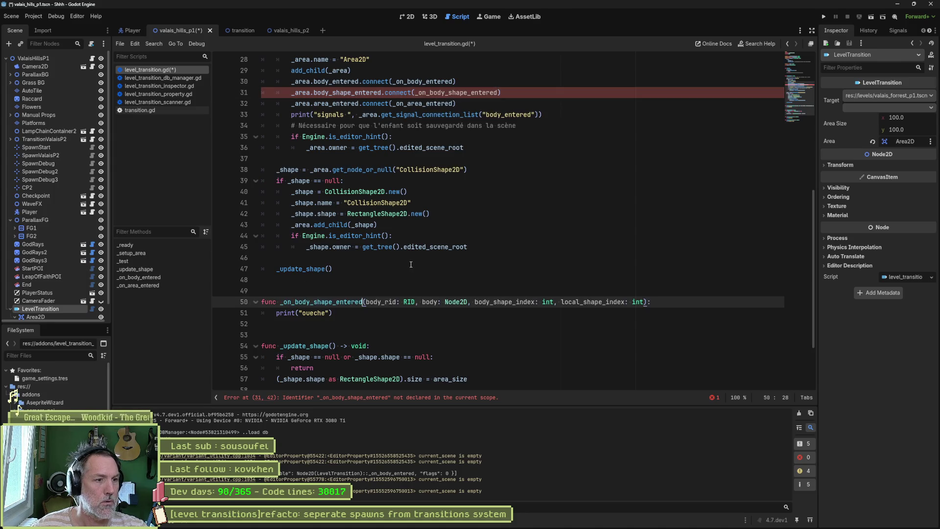
pyautogui.hotkey('ctrl', 's')
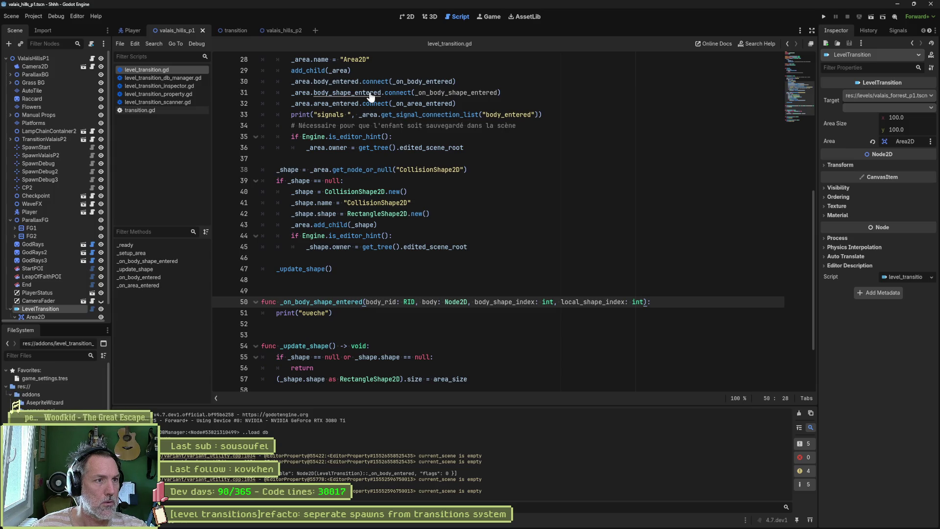
# Connect Area2D's body_shape_entered to LevelTransition through a new _on_area_2d_body_shape_entered2 method.
pyautogui.click(61, 315)
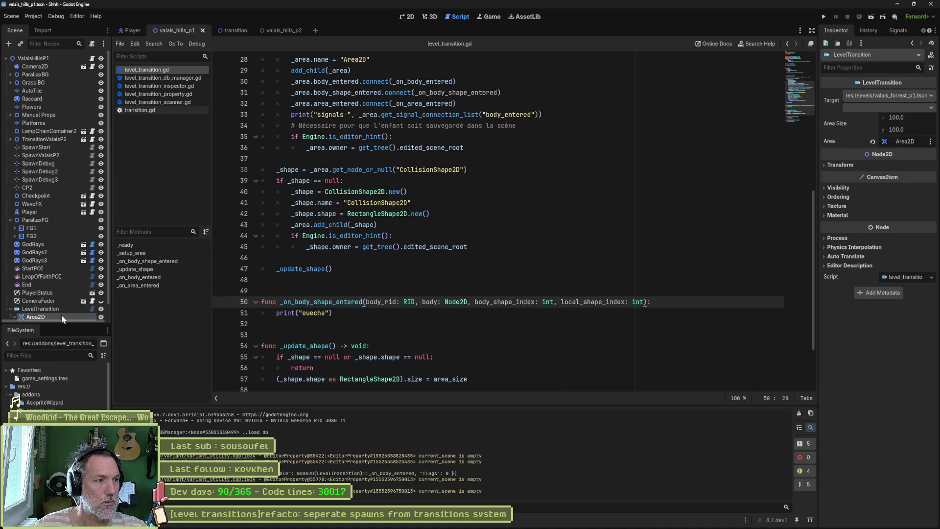
pyautogui.click(894, 32)
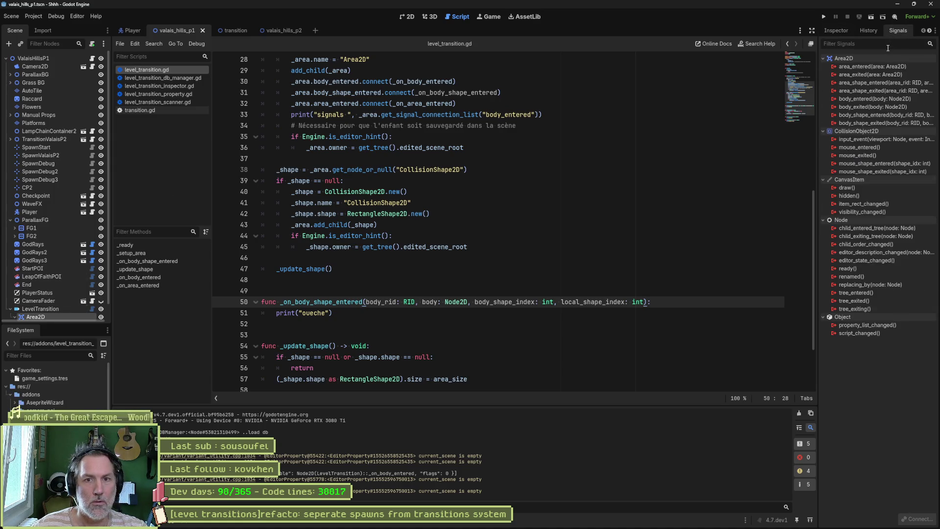
pyautogui.doubleClick(881, 115)
pyautogui.scroll(-3, 411, 267)
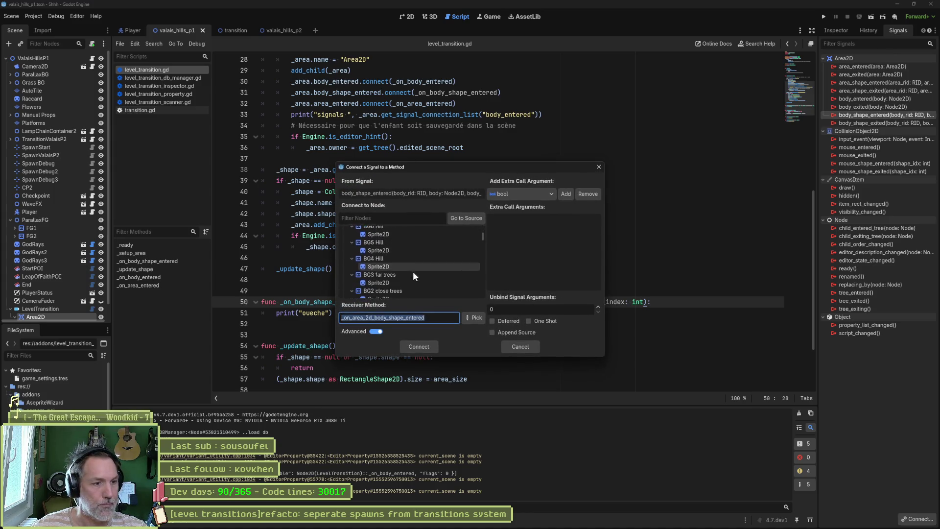
pyautogui.scroll(-3, 413, 271)
pyautogui.moveTo(482, 241); pyautogui.dragTo(478, 297)
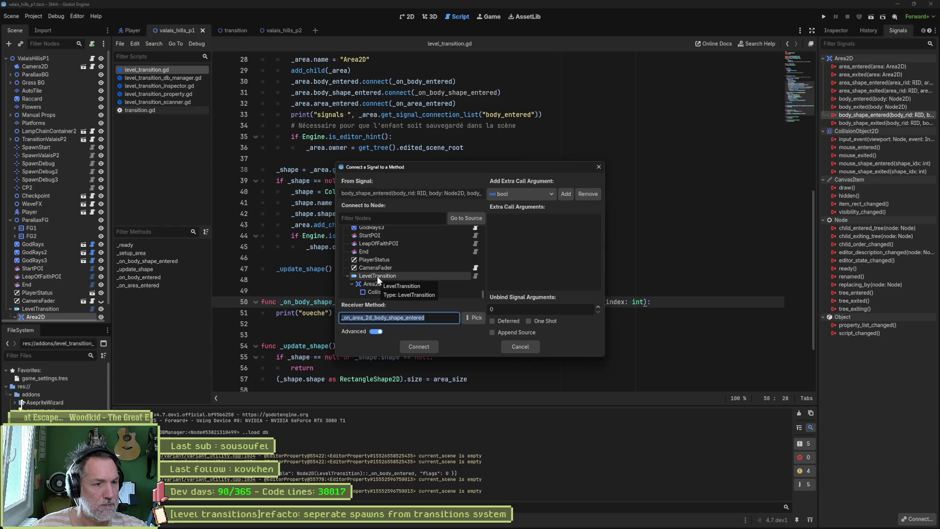
pyautogui.click(377, 277)
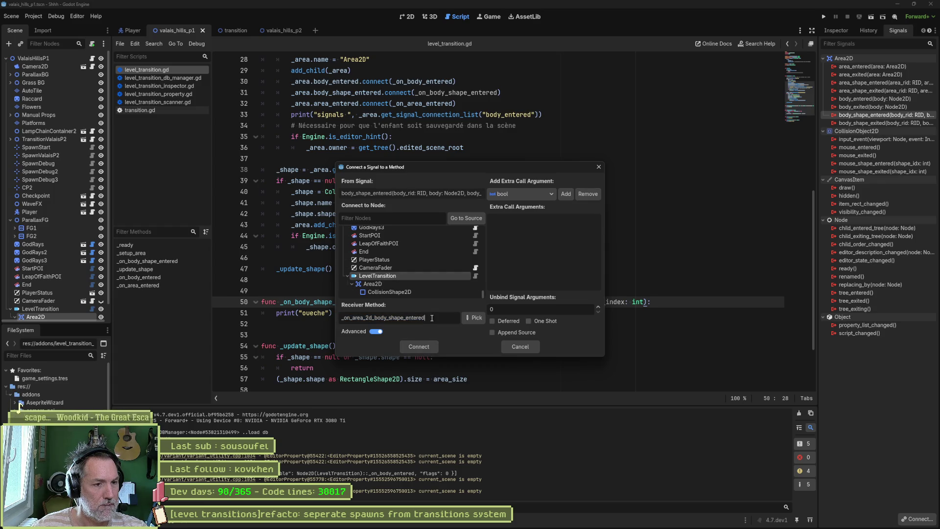
pyautogui.write('2')
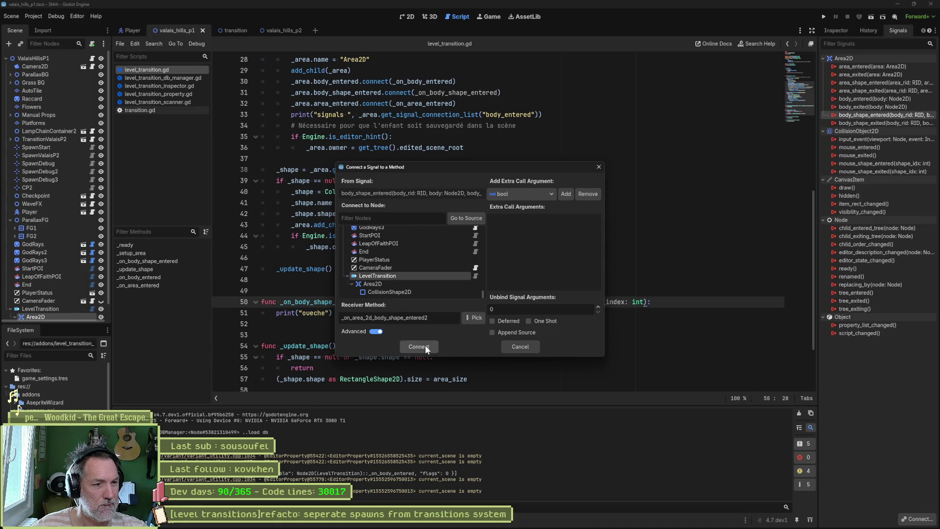
pyautogui.click(425, 345)
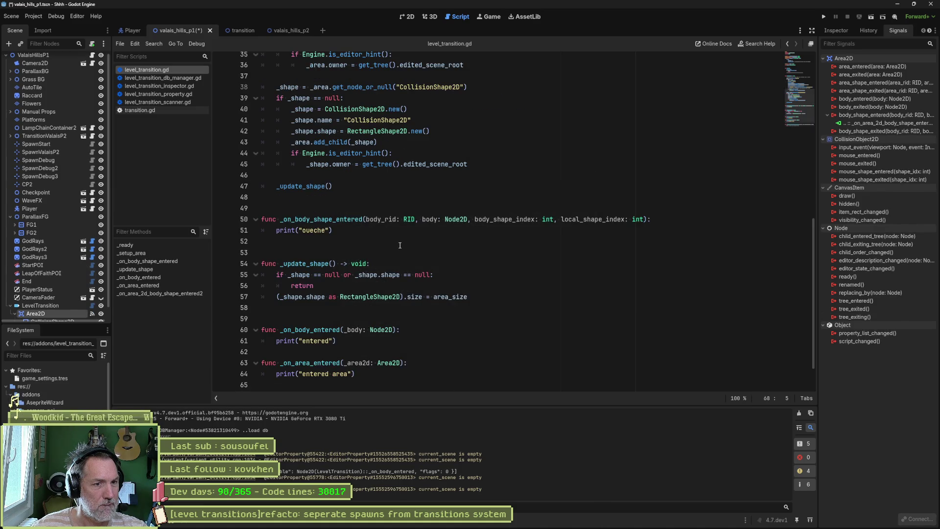
# Replace pass in _on_area_2d_body_shape_entered2 with the copied print("oueche"), save, and run the scene.
pyautogui.scroll(-1, 400, 264)
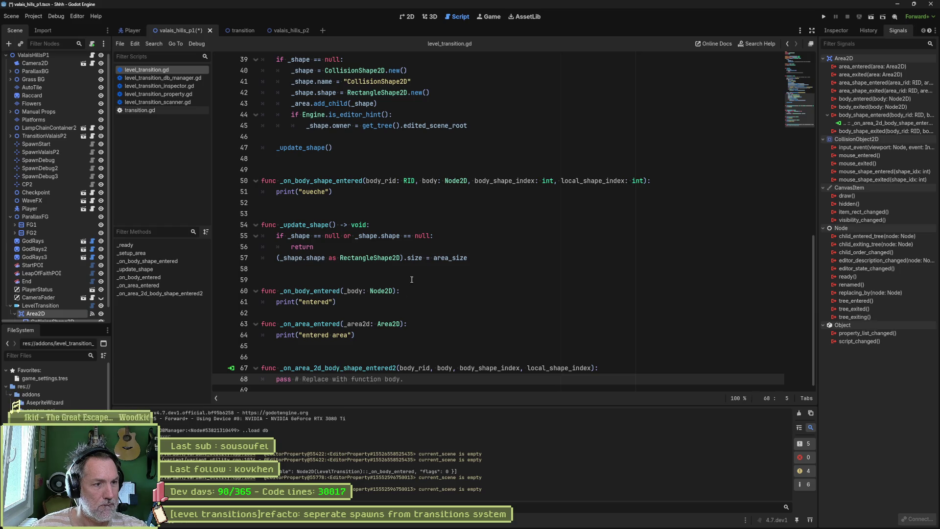
pyautogui.click(656, 184)
pyautogui.moveTo(661, 189); pyautogui.dragTo(667, 179)
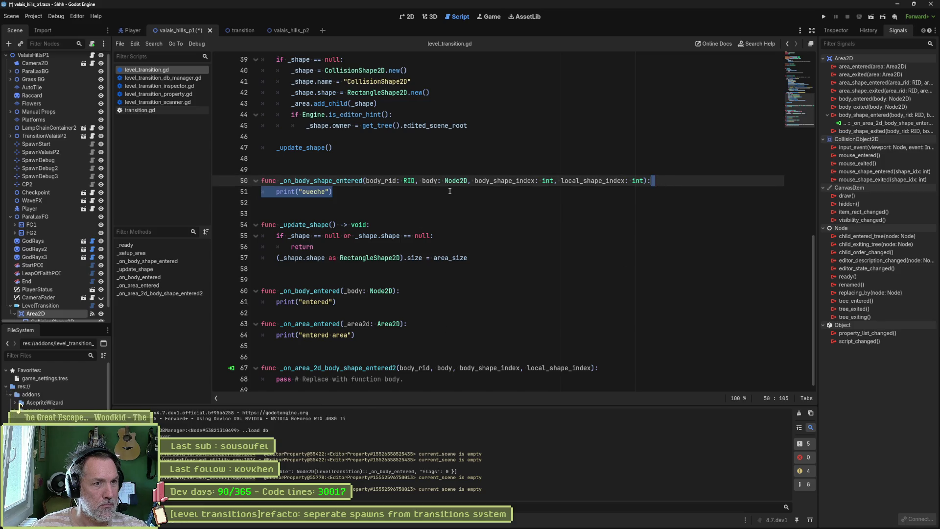
pyautogui.hotkey('ctrl', 'c')
pyautogui.tripleClick(609, 376)
pyautogui.hotkey('ctrl', 'v')
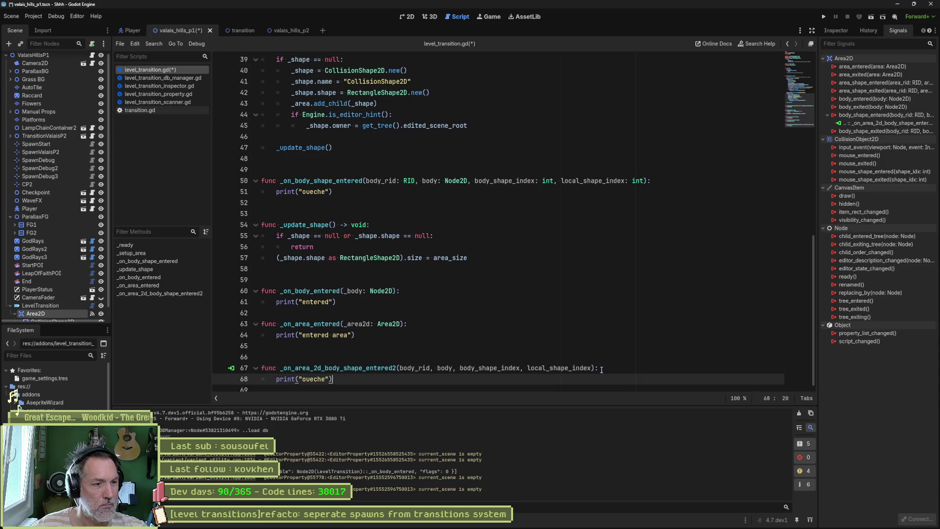
pyautogui.hotkey('ctrl', 's')
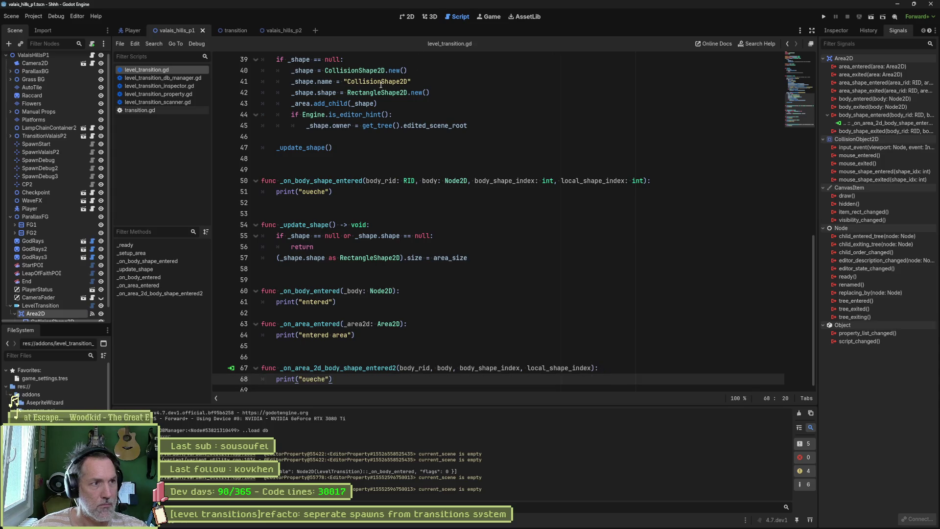
pyautogui.press('F6')
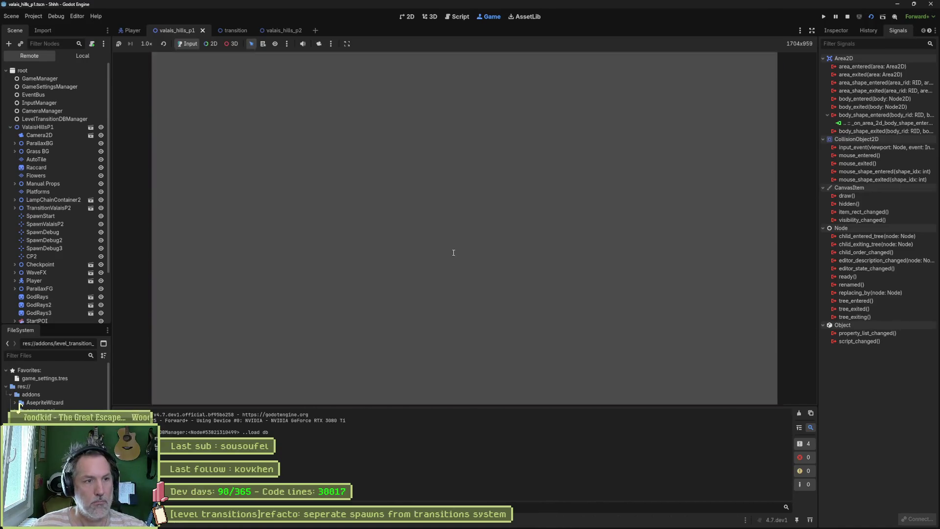
# Rerun the level, walk the raccoon right then left through the transition, and stop the game.
pyautogui.press('F8')
pyautogui.click(407, 16)
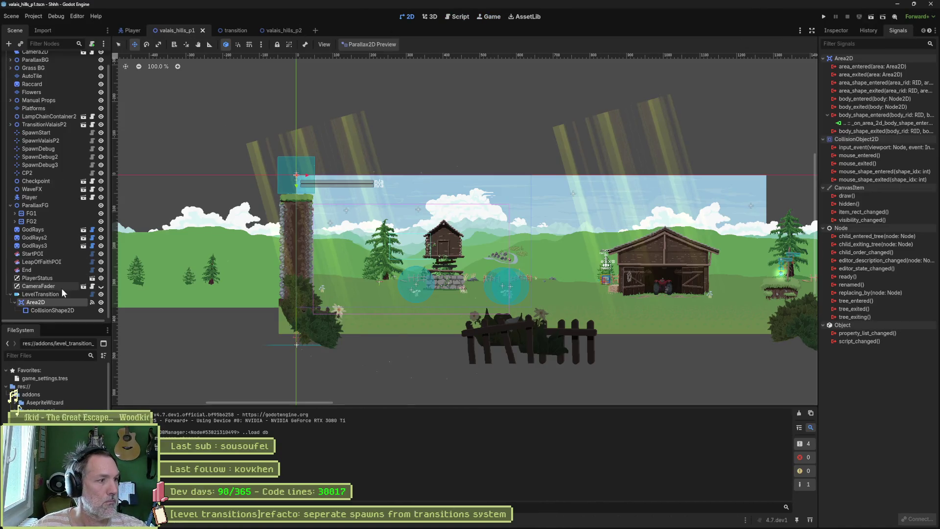
pyautogui.click(40, 294)
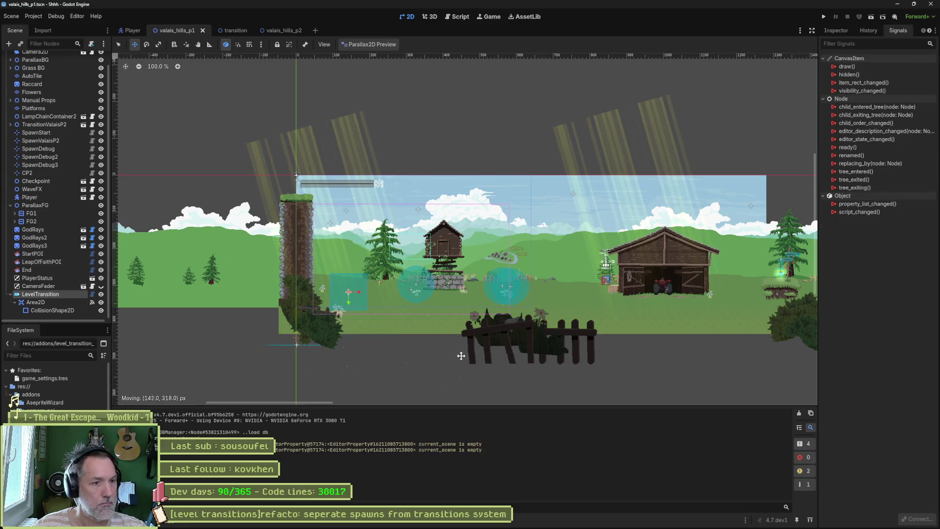
pyautogui.press('F6')
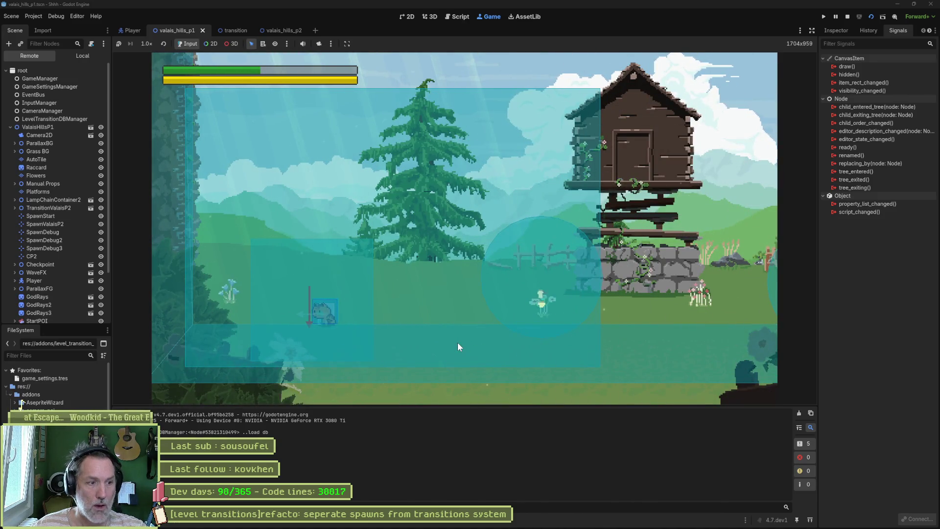
pyautogui.press('Right')
pyautogui.press('Left')
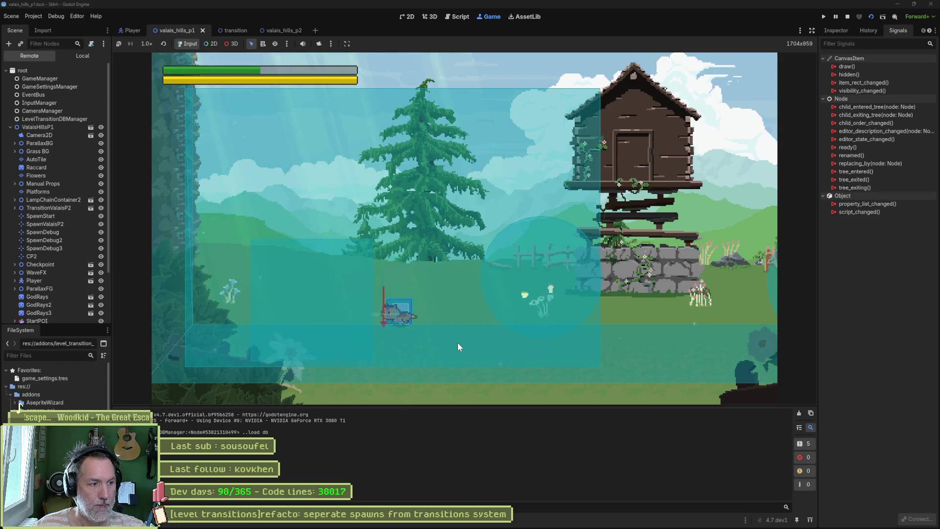
pyautogui.press('F8')
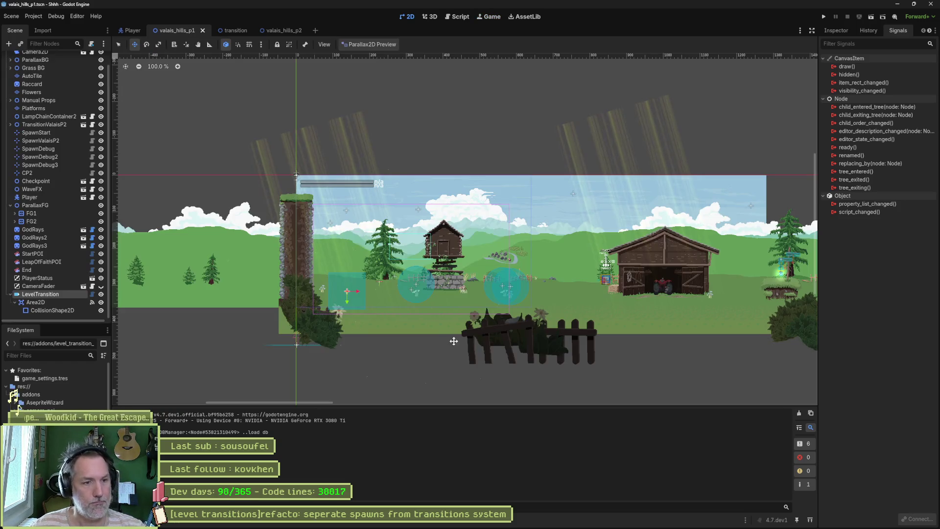
pyautogui.click(459, 20)
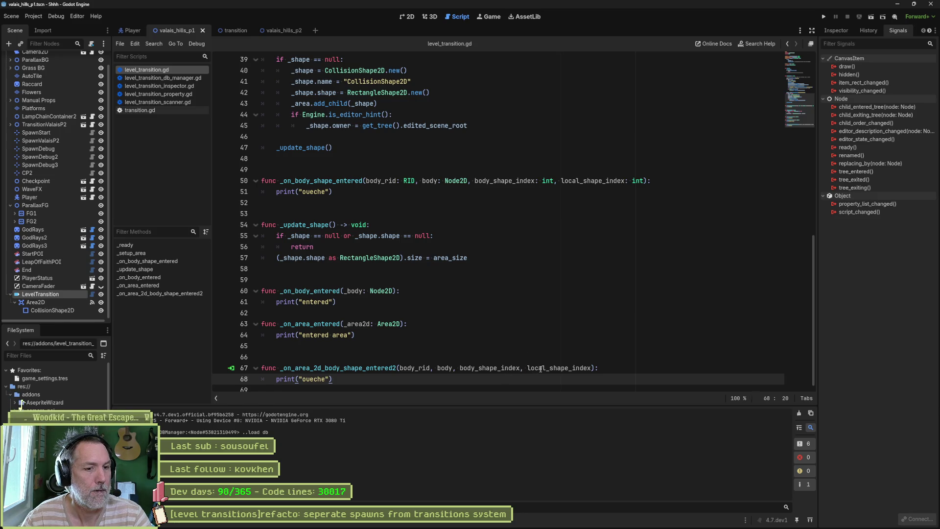
# Replace oueche in the print with "_on_area_2d_body_shape_entered2:".
pyautogui.doubleClick(421, 368)
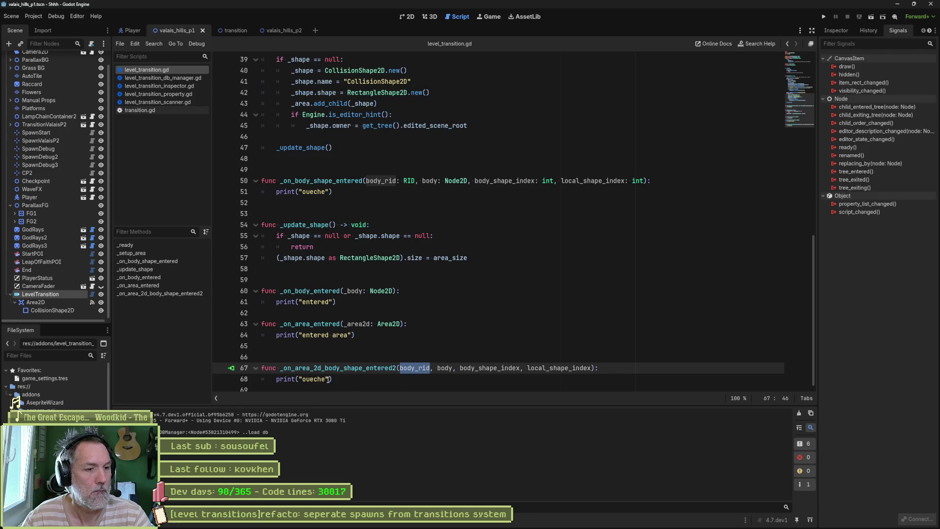
pyautogui.click(333, 369)
pyautogui.doubleClick(333, 368)
pyautogui.hotkey('ctrl', 'c')
pyautogui.doubleClick(315, 379)
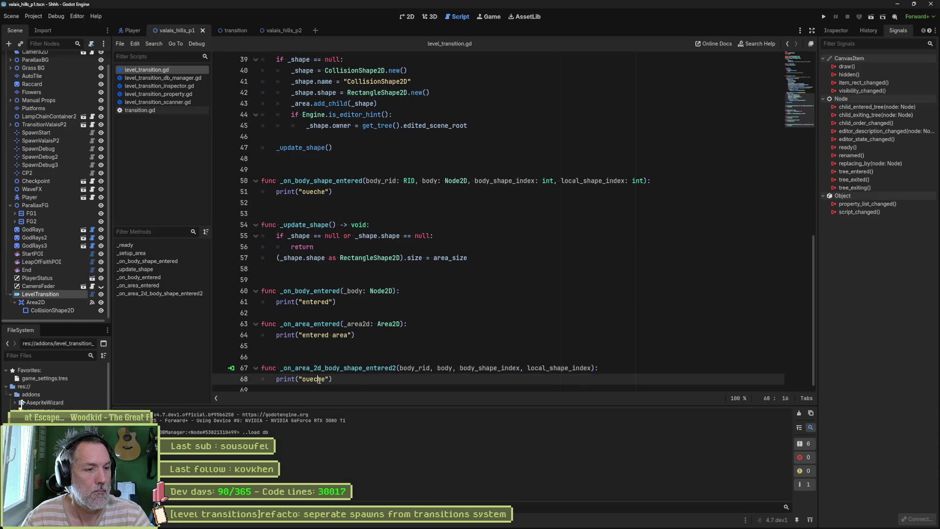
pyautogui.hotkey('ctrl', 'v')
pyautogui.write(':')
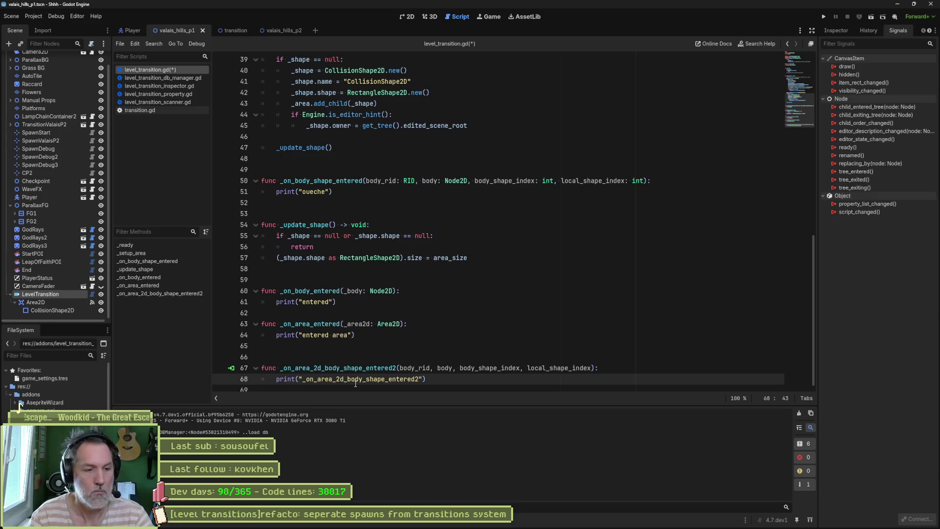
# Append body_rid and body to the print call, save, and run the game with F5.
pyautogui.doubleClick(414, 368)
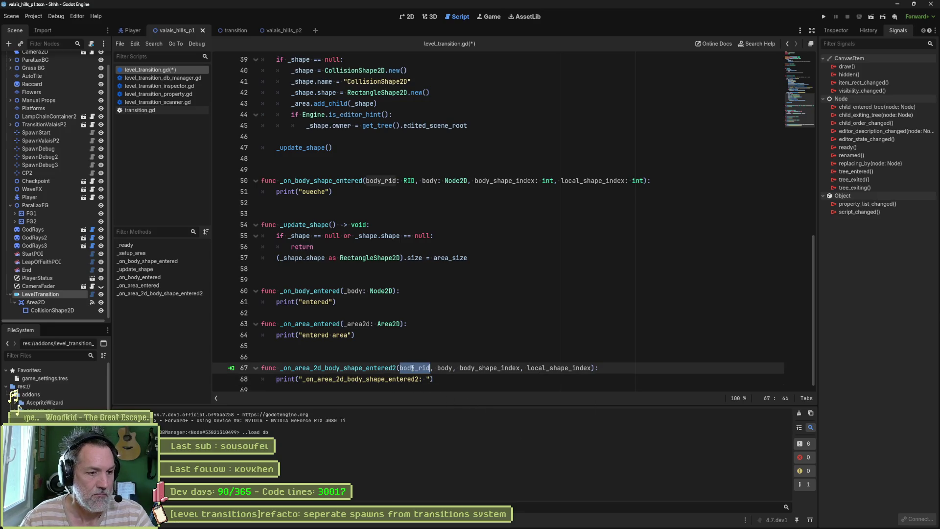
pyautogui.hotkey('ctrl', 'c')
pyautogui.click(431, 379)
pyautogui.write(',')
pyautogui.hotkey('ctrl', 'v')
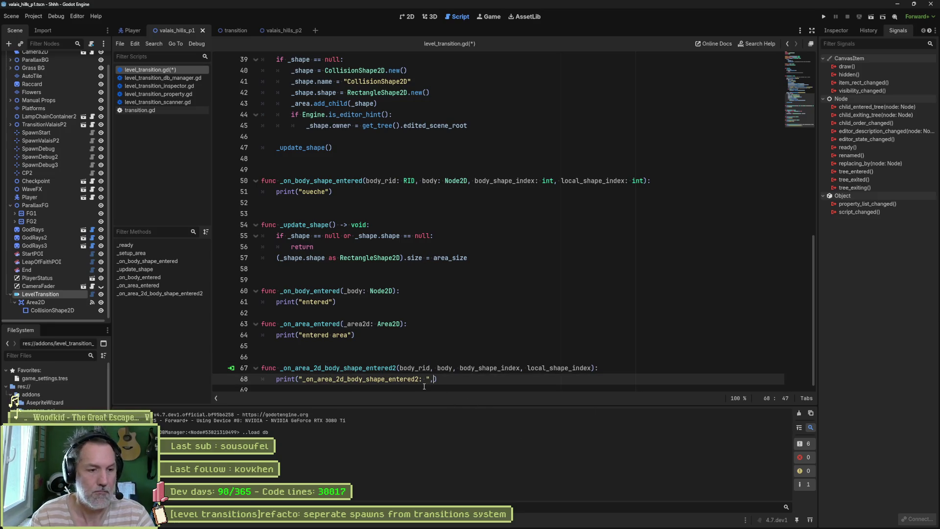
pyautogui.write('", bo')
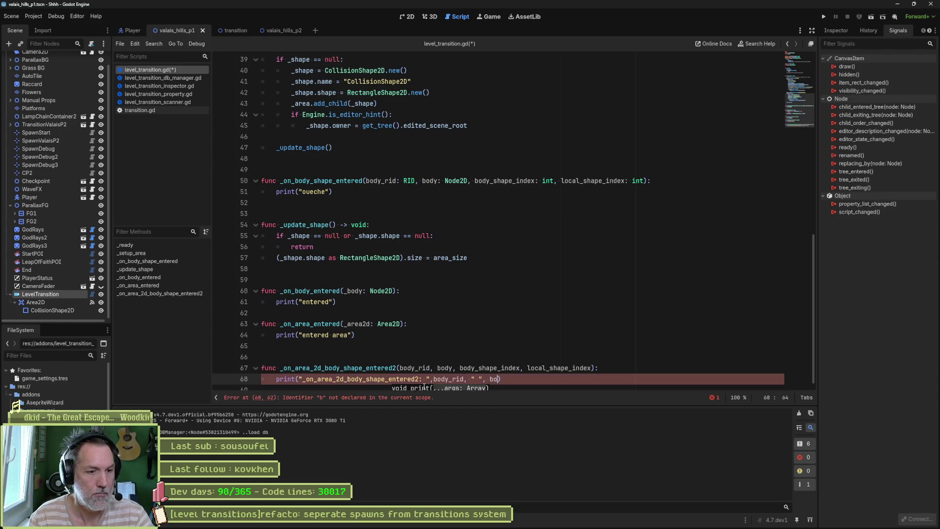
pyautogui.write('dy')
pyautogui.hotkey('ctrl', 's')
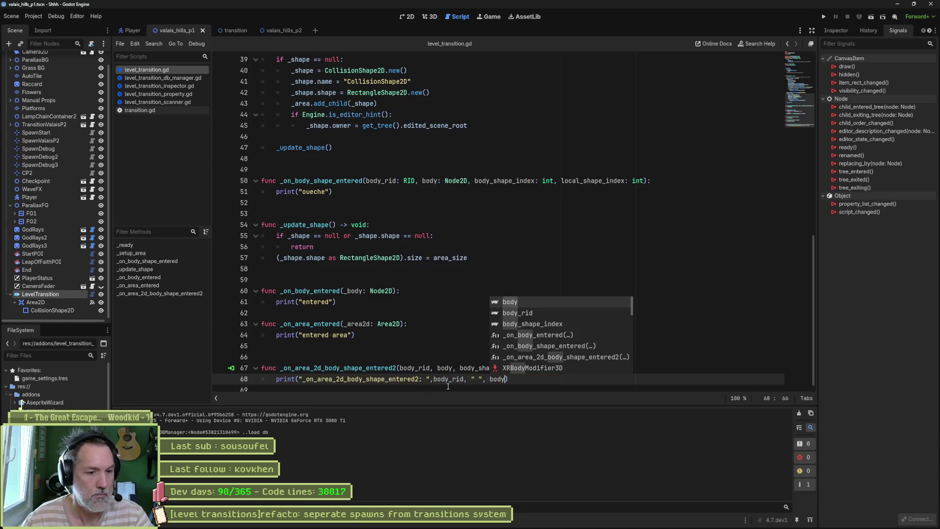
pyautogui.press('F5')
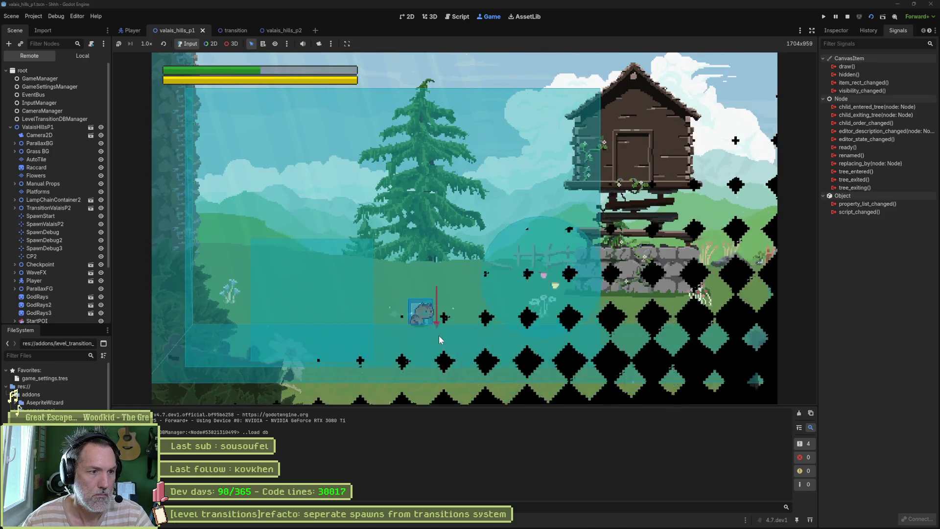
# Walk the cat left into the transition area, stop the game, and review the script's handlers.
pyautogui.press('Left')
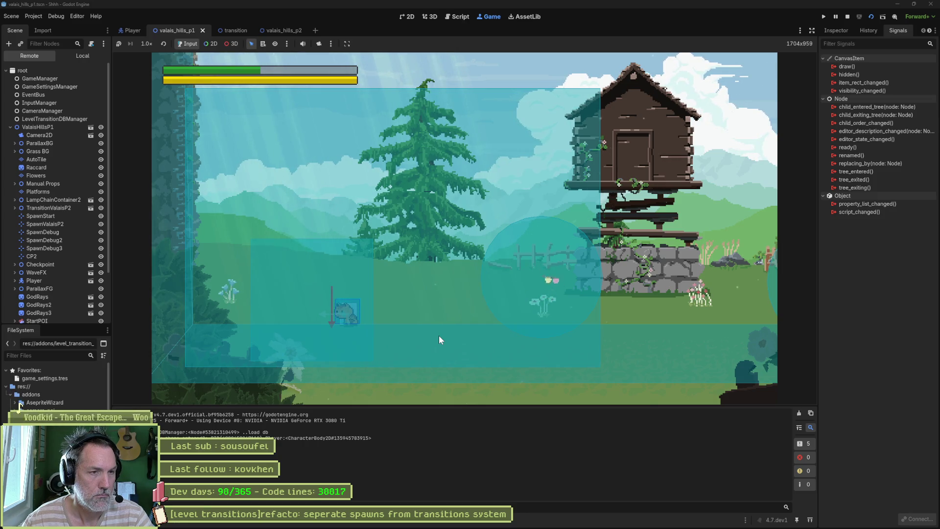
pyautogui.press('F8')
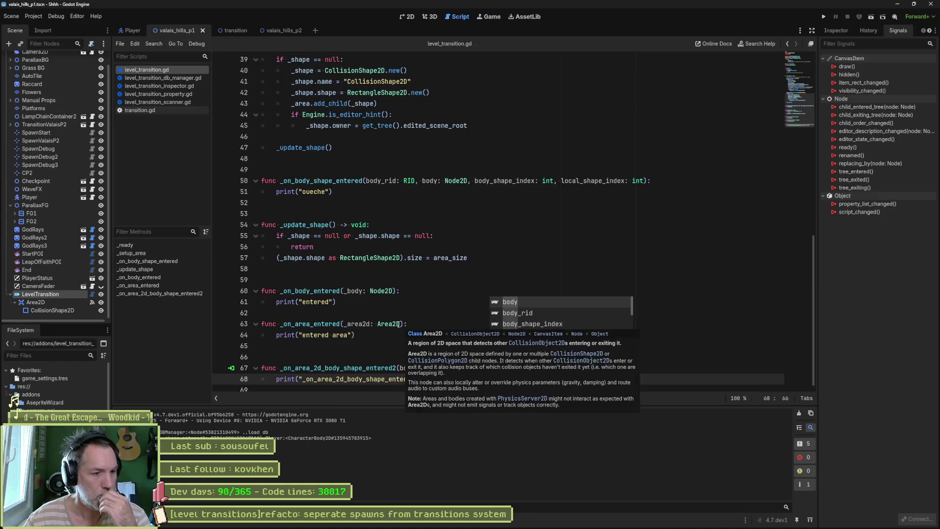
pyautogui.click(382, 368)
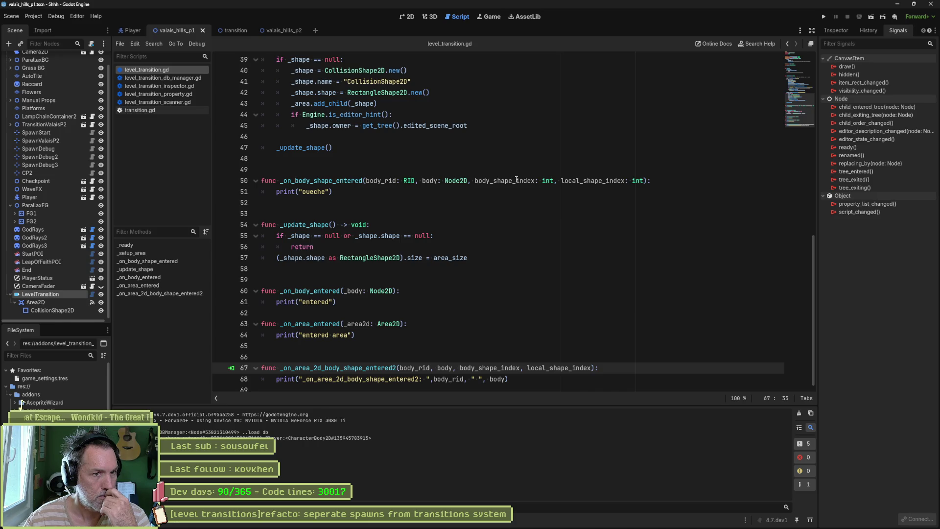
pyautogui.moveTo(456, 181)
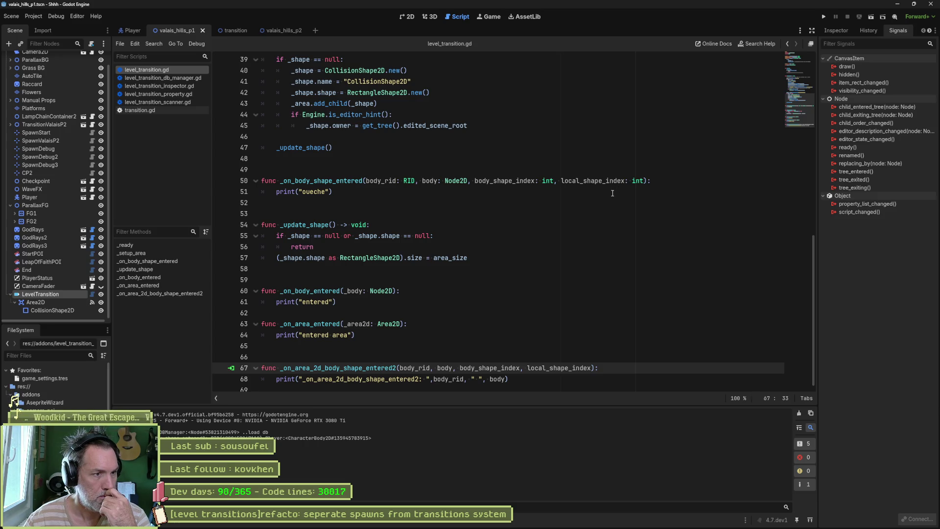
pyautogui.doubleClick(337, 186)
pyautogui.scroll(5, 488, 223)
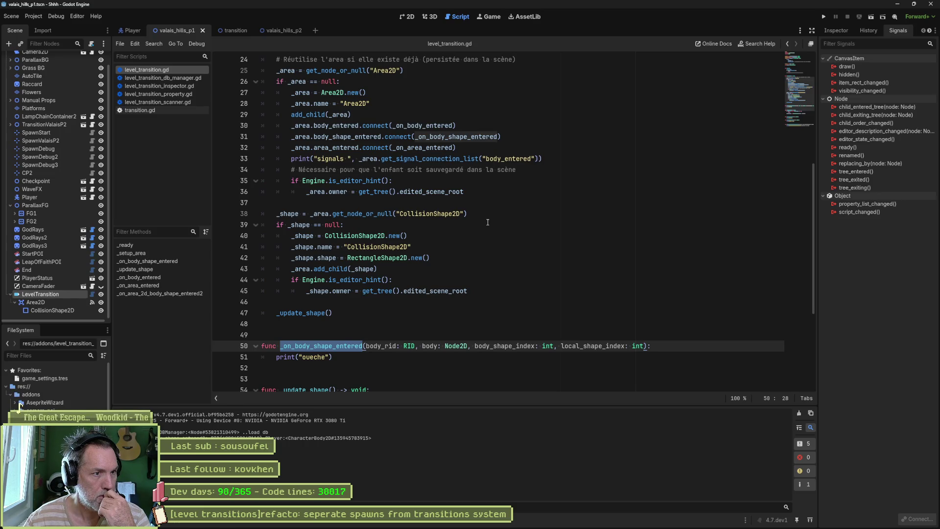
pyautogui.scroll(-5, 488, 223)
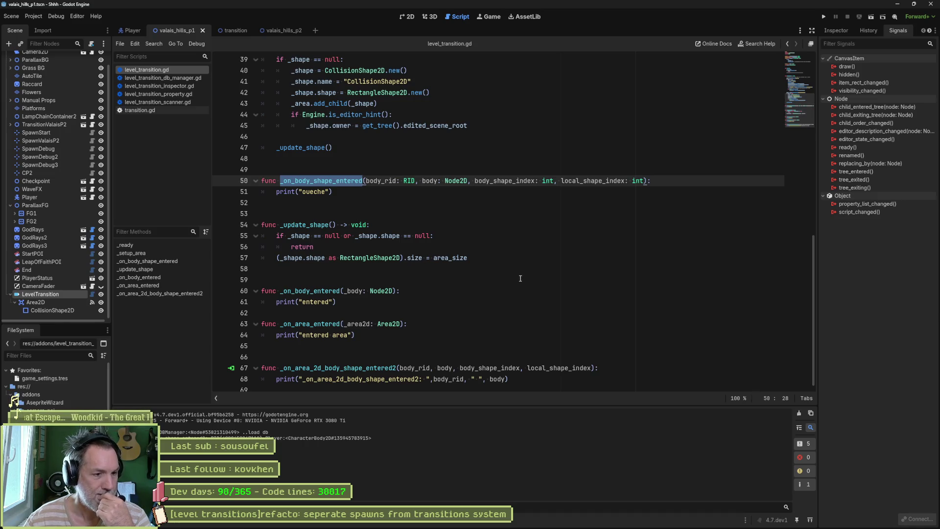
pyautogui.scroll(3, 442, 104)
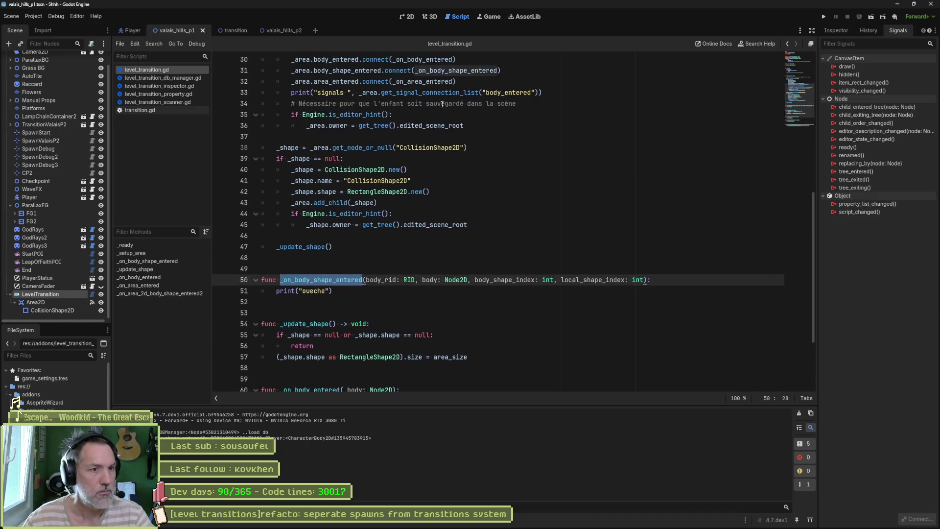
# Disconnect the editor-made body_shape_entered connection from Area2D and save.
pyautogui.click(54, 302)
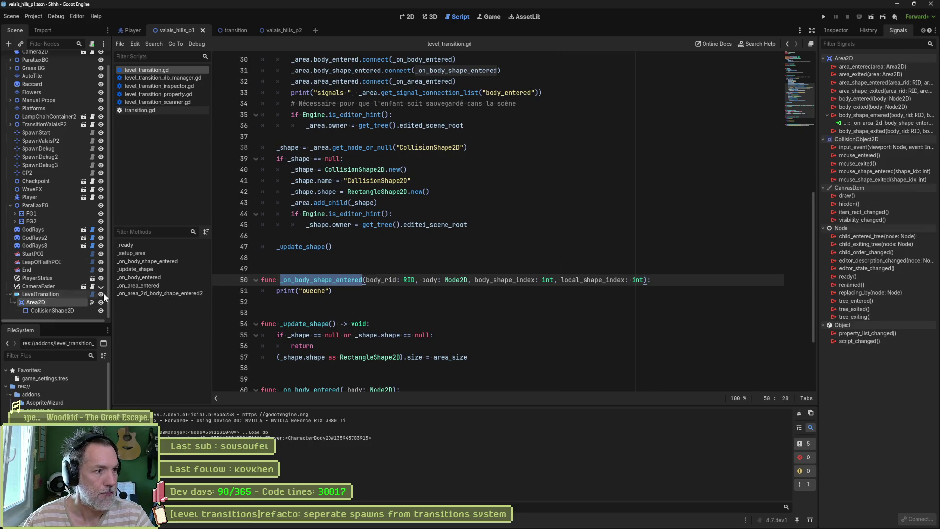
pyautogui.rightClick(863, 122)
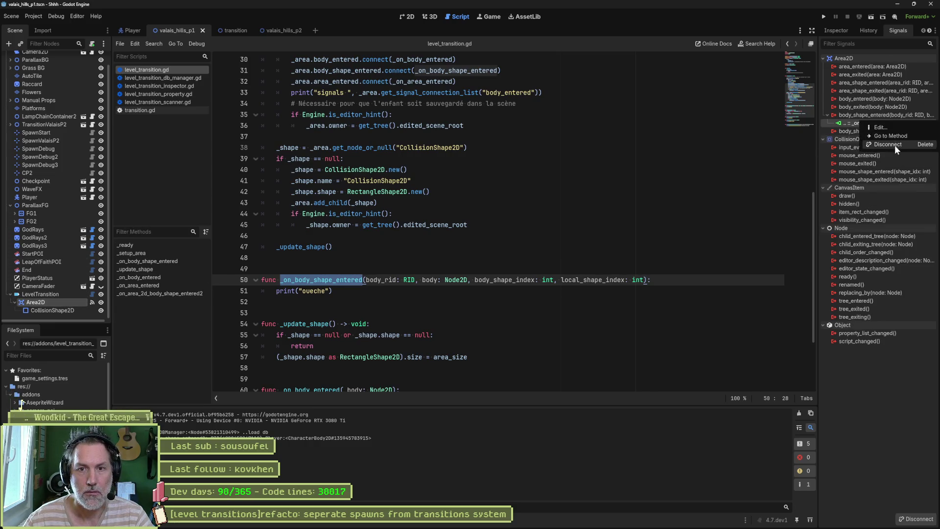
pyautogui.click(894, 143)
pyautogui.scroll(-1, 353, 302)
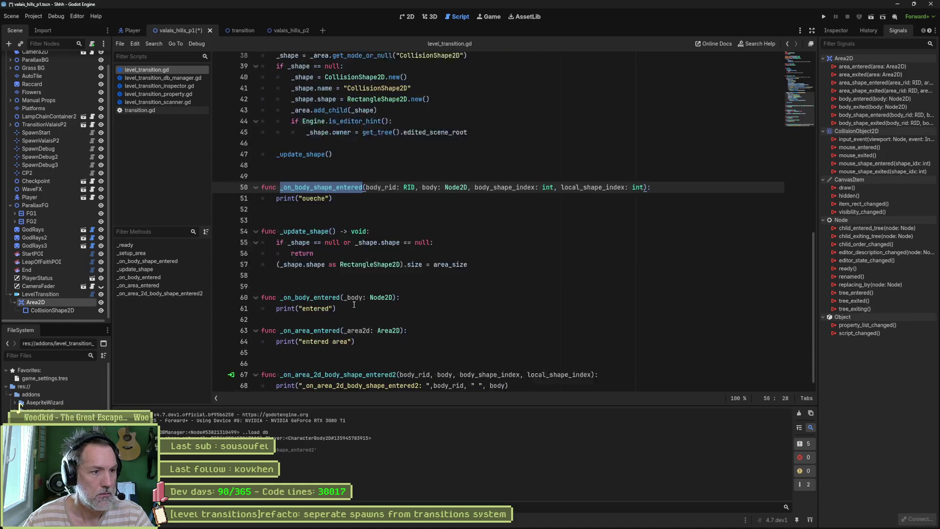
pyautogui.scroll(-2, 352, 301)
pyautogui.doubleClick(365, 367)
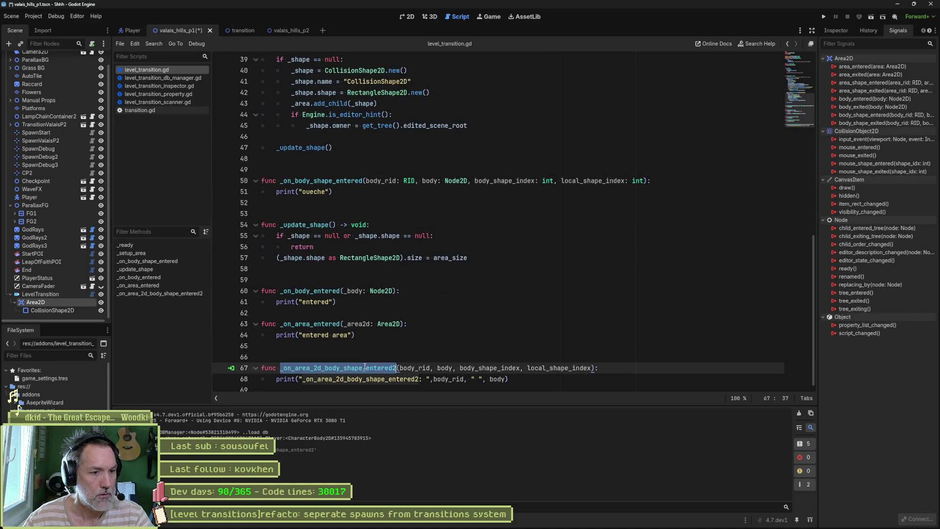
pyautogui.hotkey('ctrl', 's')
# Point line 31's connect call at _on_area_2d_body_shape_entered2, then run and walk the player left and right.
pyautogui.scroll(7, 424, 220)
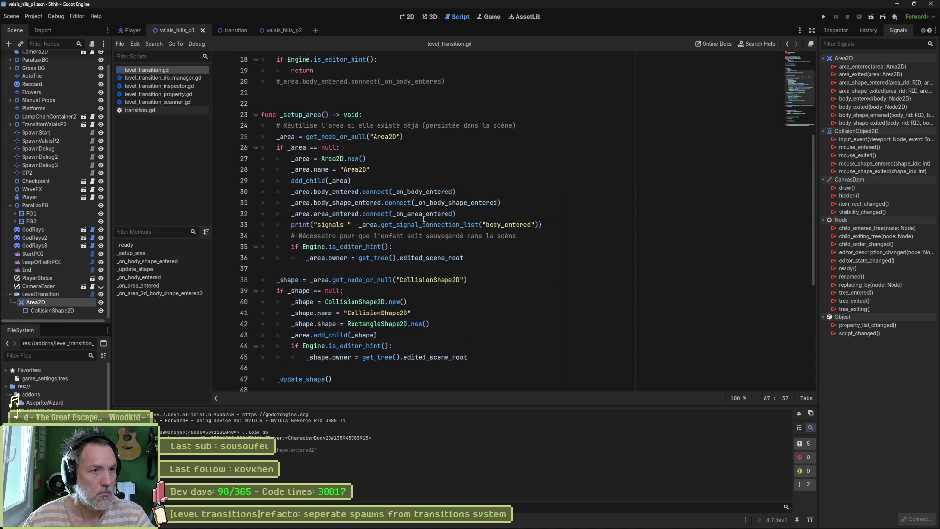
pyautogui.click(466, 205)
pyautogui.doubleClick(466, 205)
pyautogui.hotkey('ctrl', 'v')
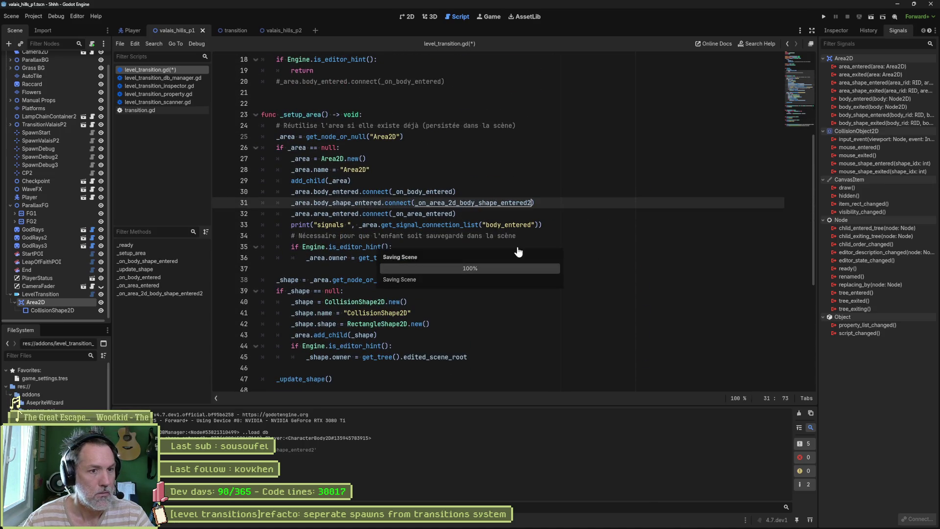
pyautogui.press('F6')
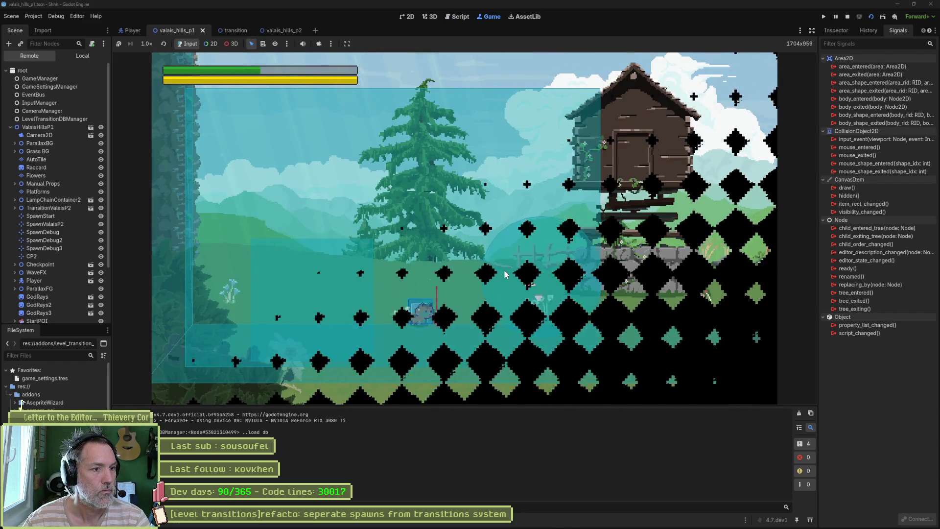
pyautogui.press('Left')
pyautogui.press('Right')
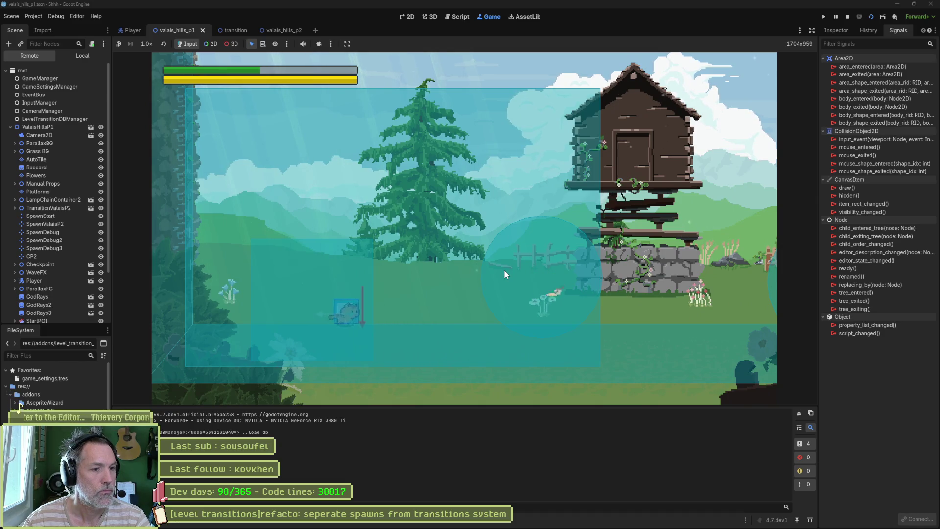
pyautogui.press('F8')
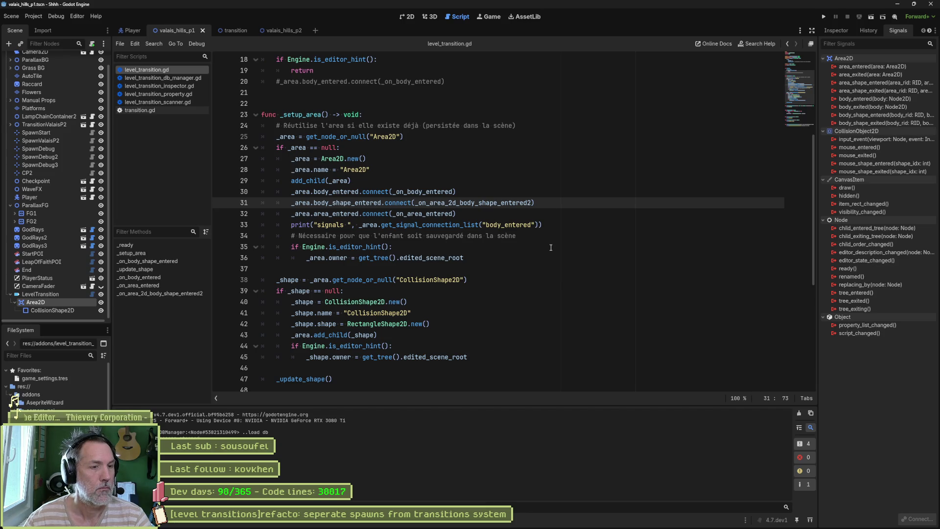
pyautogui.doubleClick(372, 202)
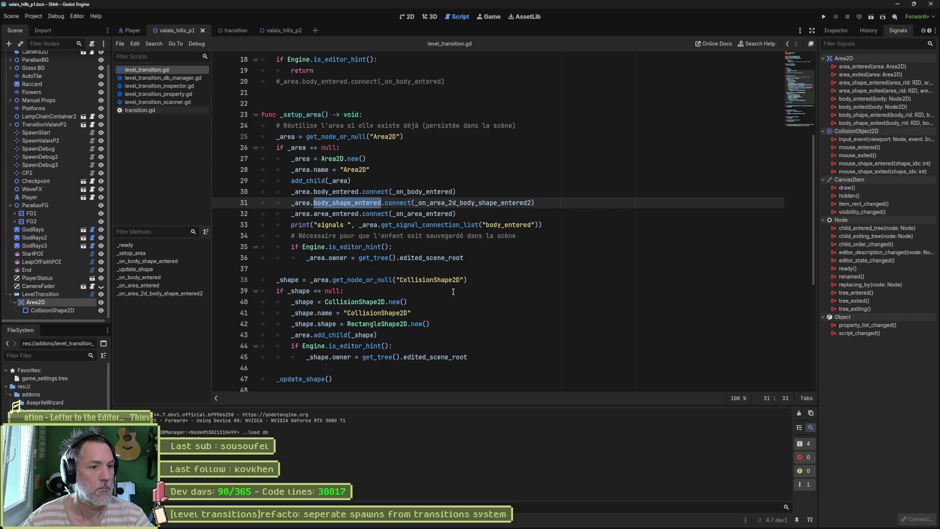
pyautogui.scroll(-1, 437, 315)
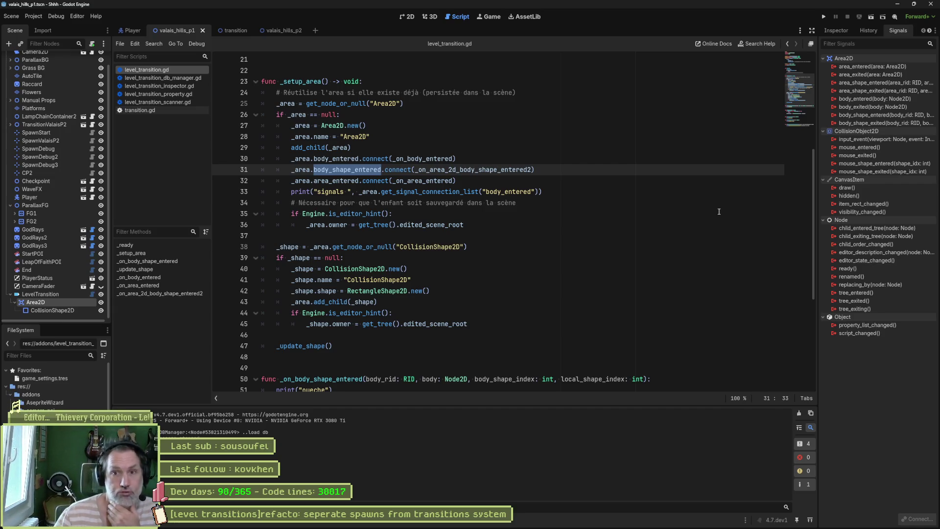
# Connect the Area2D's body_entered signal to LevelTransition with a new _on_area_2d_body_entered_inspector method.
pyautogui.doubleClick(872, 99)
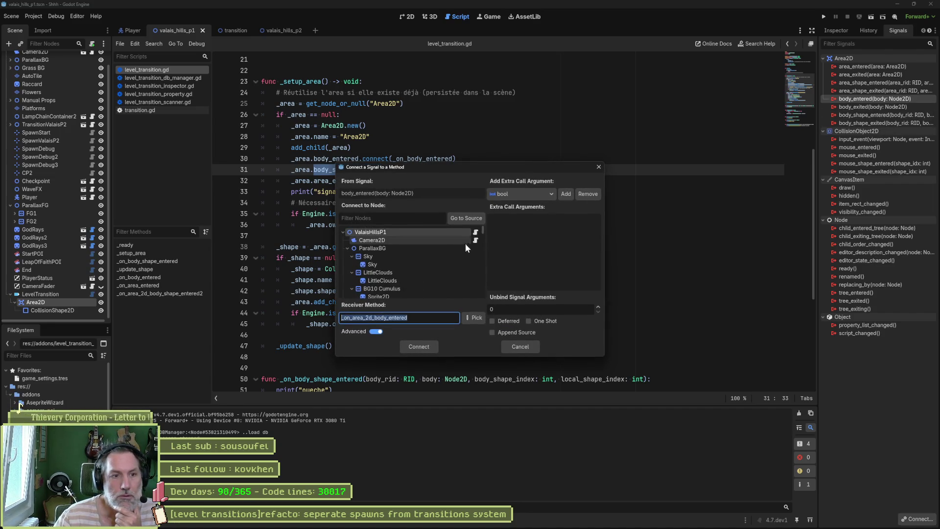
pyautogui.moveTo(484, 230); pyautogui.dragTo(478, 307)
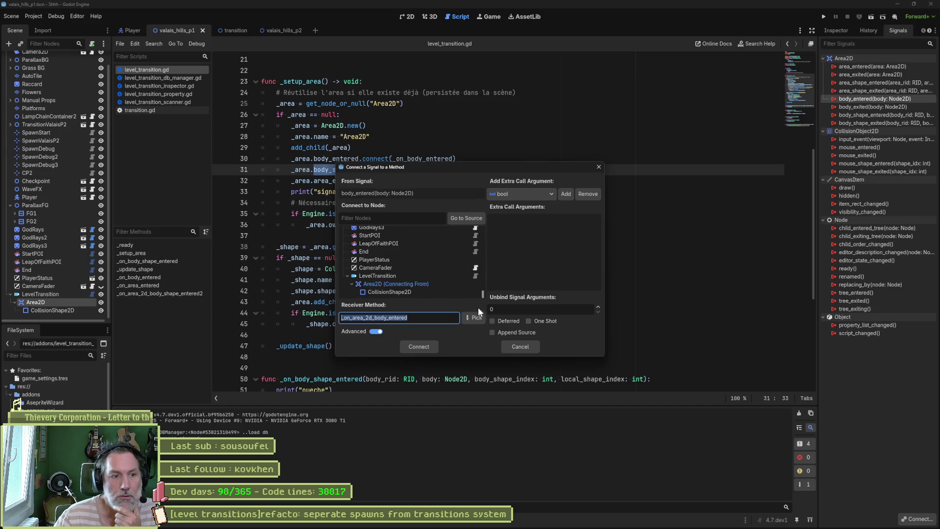
pyautogui.click(399, 276)
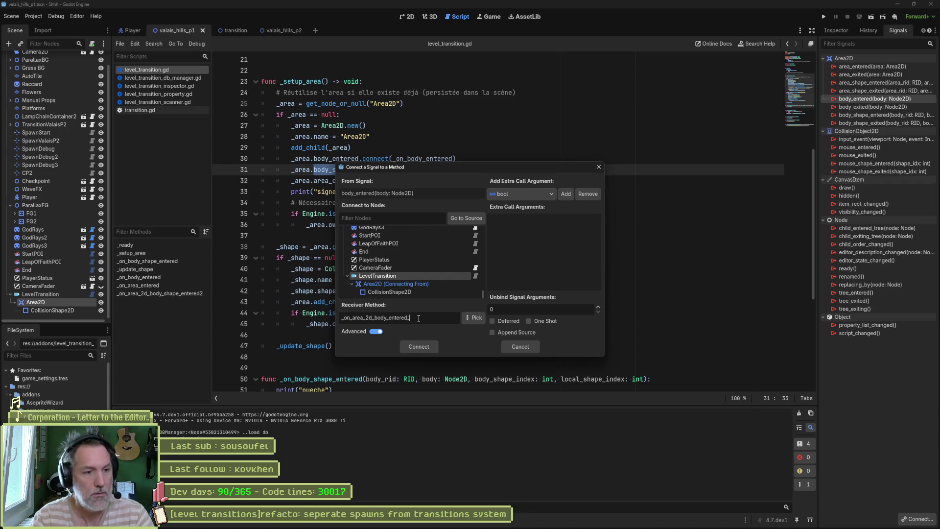
pyautogui.write('or')
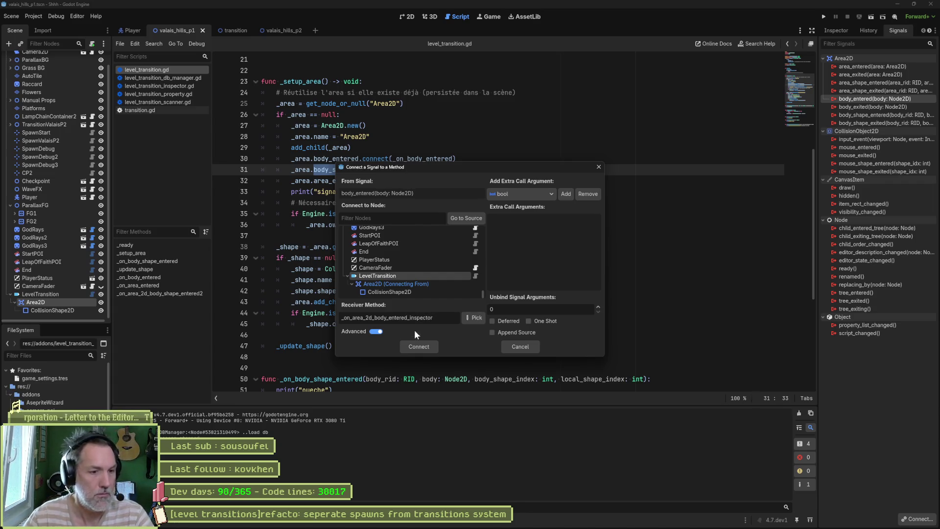
pyautogui.click(424, 345)
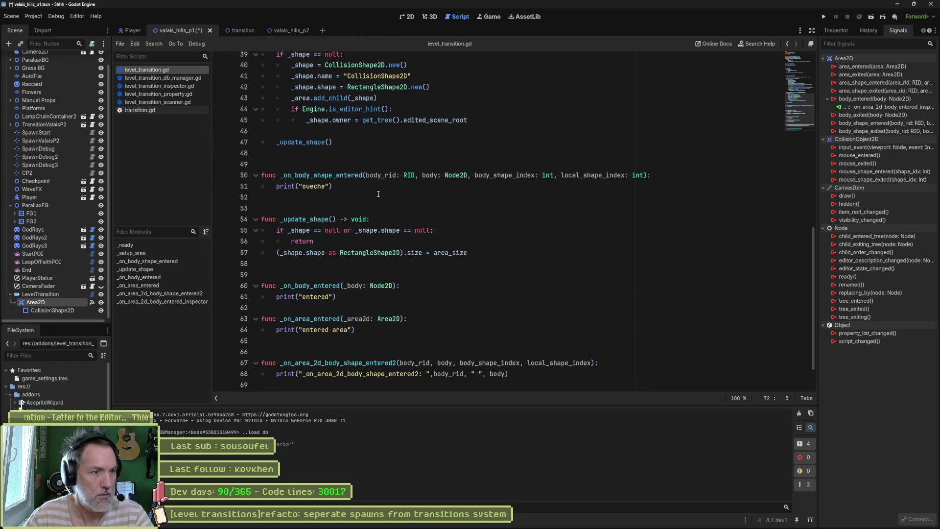
# Make _on_area_2d_body_entered_inspector print its own name, then run the scene to test.
pyautogui.click(659, 175)
pyautogui.hotkey('shift', 'Down')
pyautogui.hotkey('ctrl', 'c')
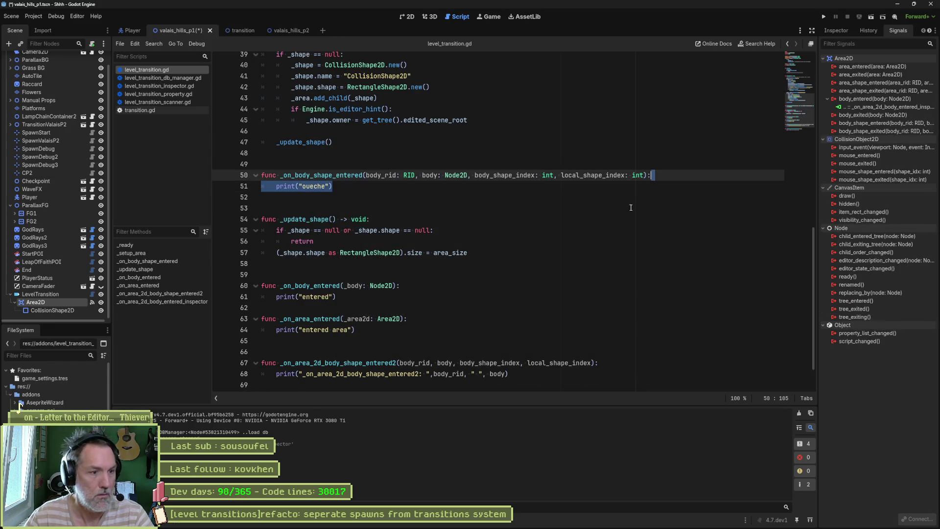
pyautogui.scroll(-2, 488, 372)
pyautogui.tripleClick(434, 378)
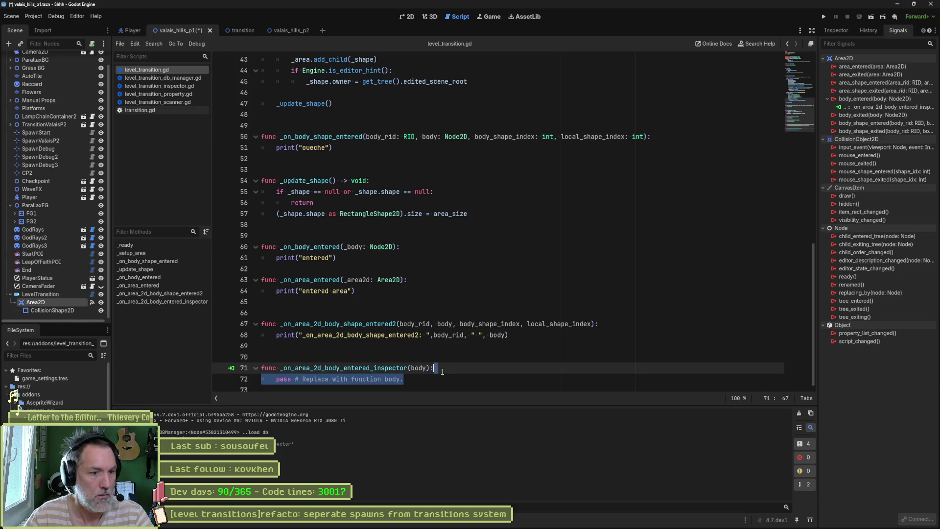
pyautogui.hotkey('ctrl', 'v')
pyautogui.doubleClick(313, 379)
pyautogui.write('_on_area_2d_body_entered_inspector')
pyautogui.press('F6')
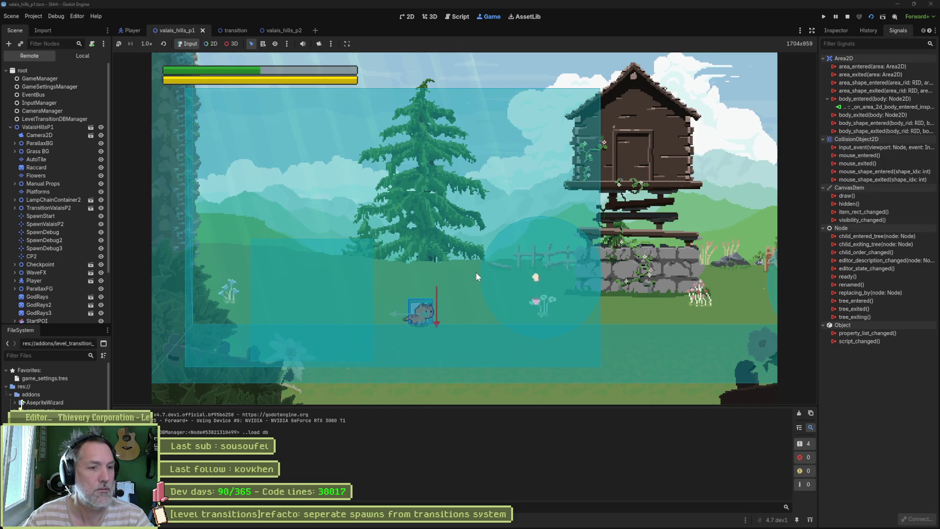
# Stop the game, disconnect the editor-made body_entered connection, and save the scene.
pyautogui.press('F8')
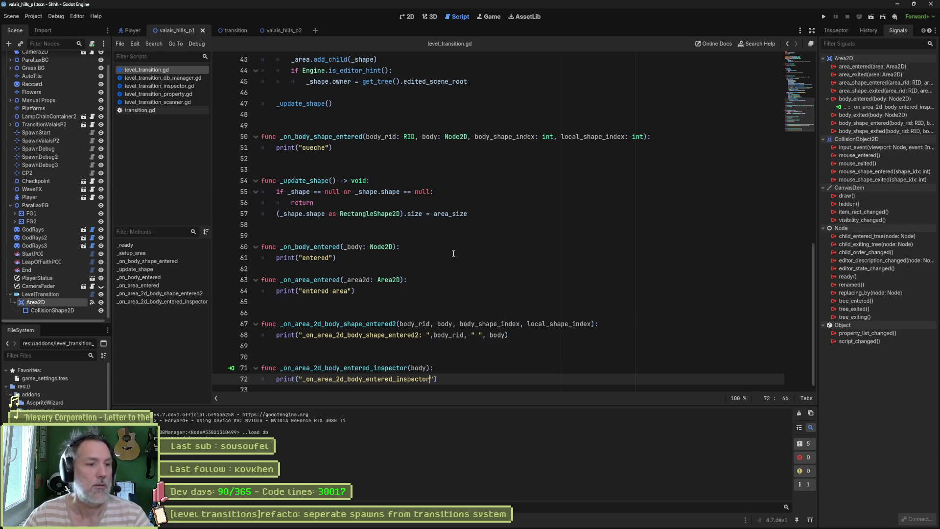
pyautogui.rightClick(879, 105)
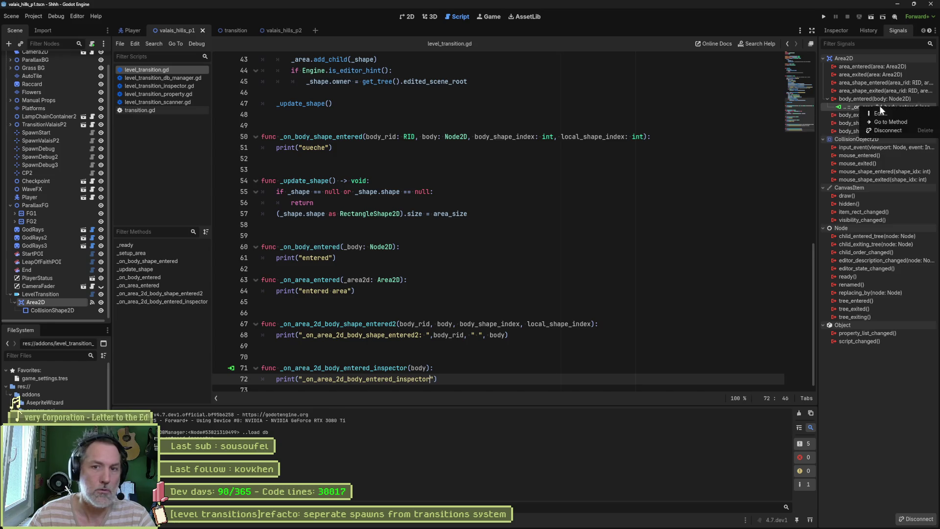
pyautogui.click(887, 128)
pyautogui.click(359, 324)
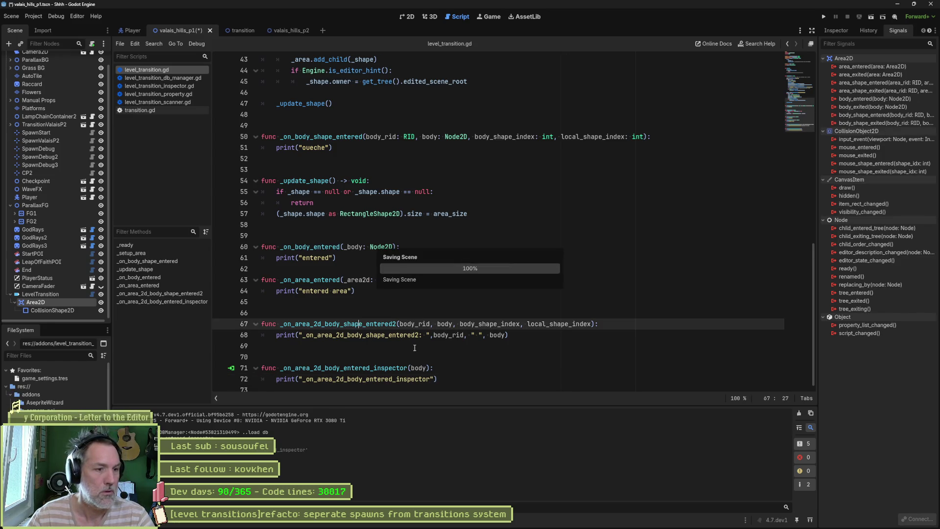
pyautogui.hotkey('ctrl', 's')
pyautogui.scroll(8, 417, 235)
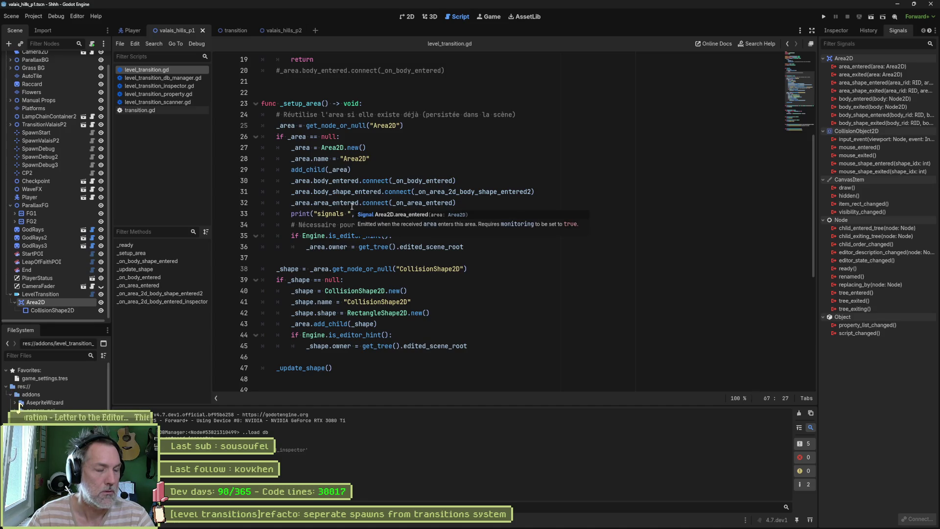
# Add _area.call_deferred("body_entered", [_on_body_entered]) on a new line after add_child(_area).
pyautogui.click(489, 173)
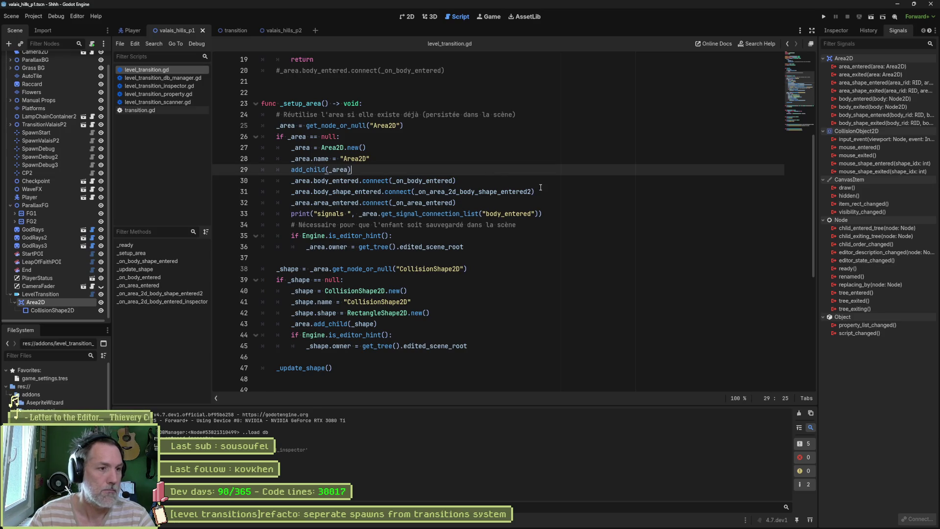
pyautogui.press('Return')
pyautogui.write('_area.c')
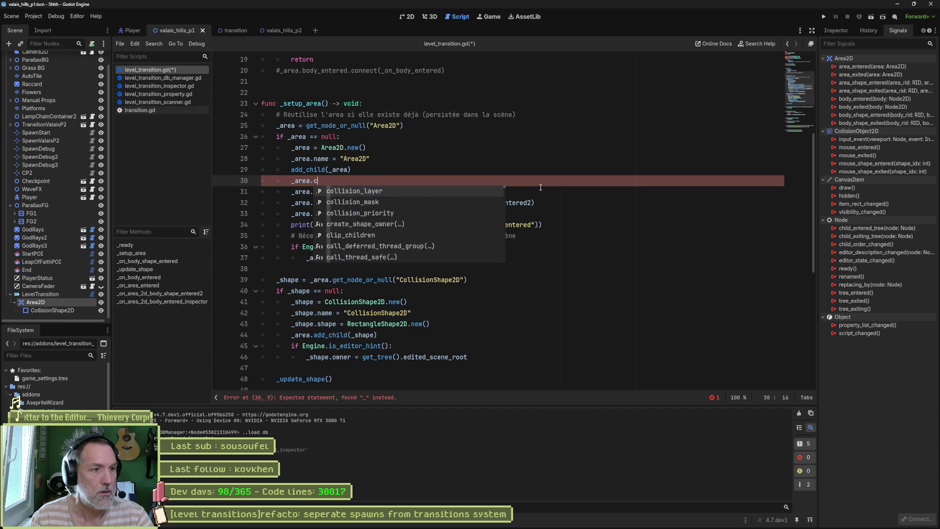
pyautogui.write('all')
pyautogui.press('Down')
pyautogui.press('Down')
pyautogui.press('Down')
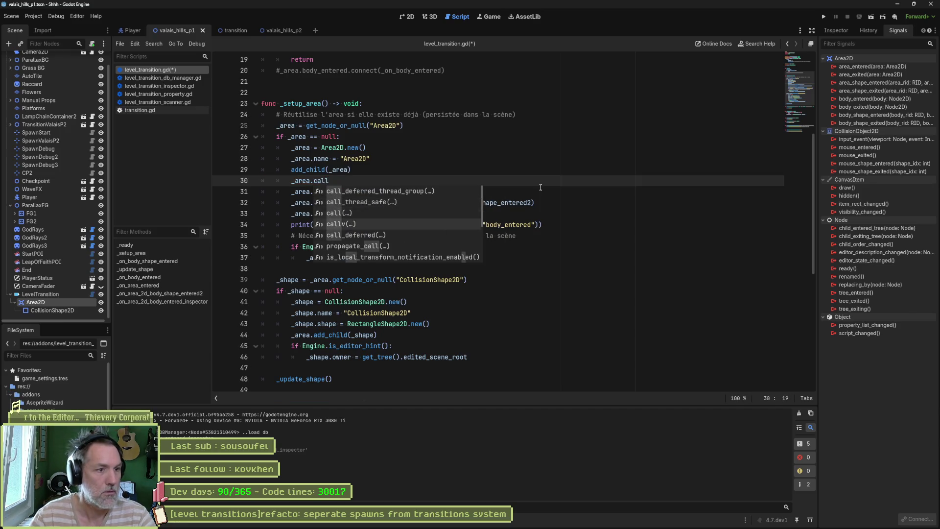
pyautogui.press('Down')
pyautogui.press('Return')
pyautogui.press('Escape')
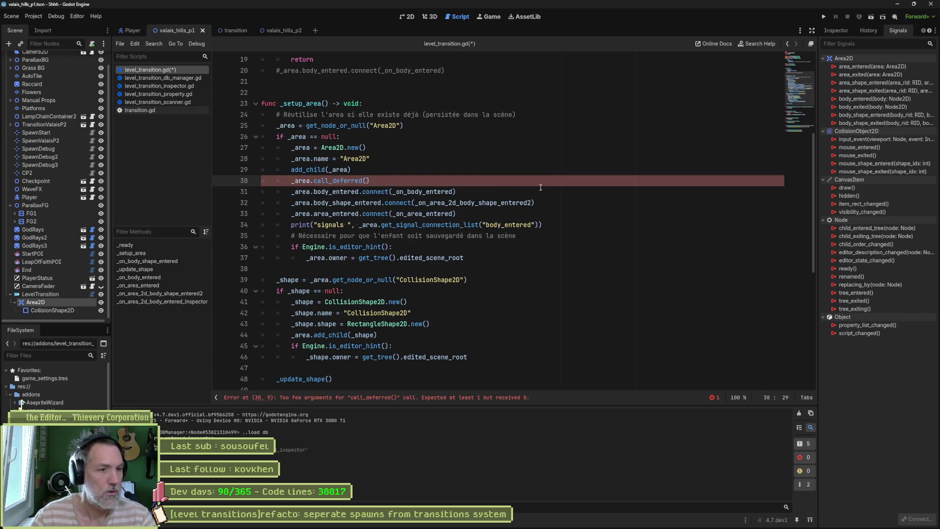
pyautogui.doubleClick(435, 193)
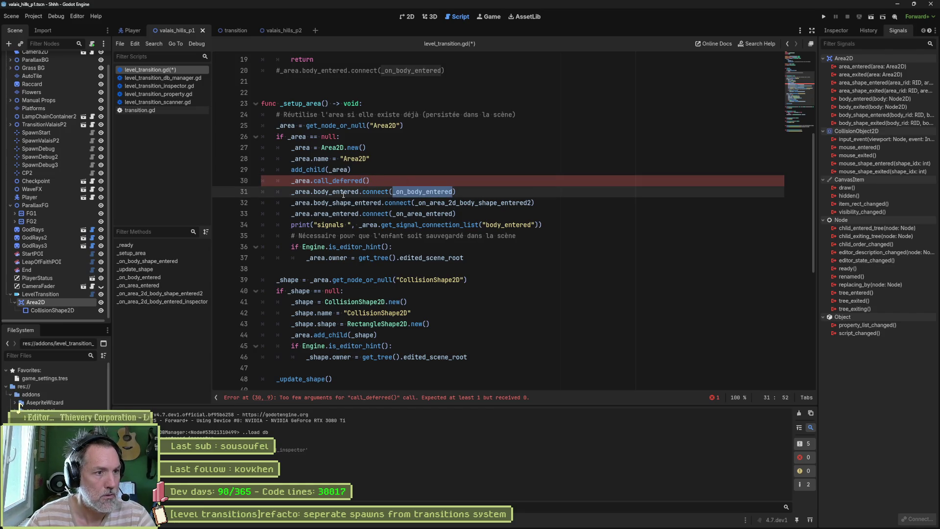
pyautogui.click(366, 181)
pyautogui.write('"body_entered",')
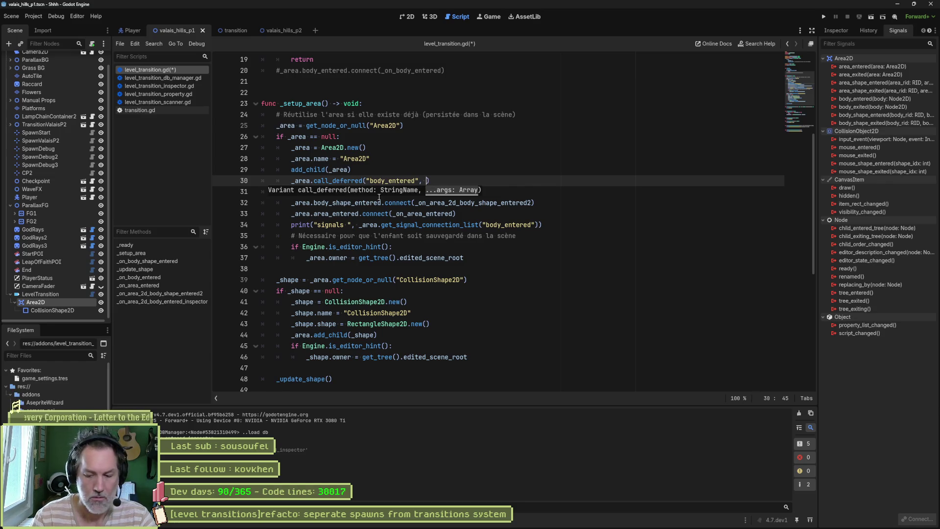
pyautogui.write('[')
pyautogui.doubleClick(436, 191)
pyautogui.hotkey('ctrl', 'c')
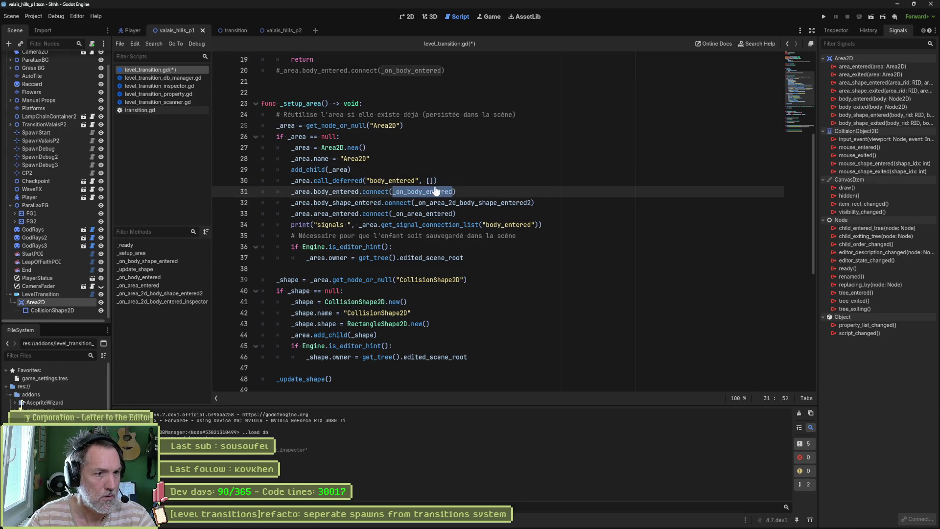
pyautogui.click(428, 180)
pyautogui.hotkey('ctrl', 'v')
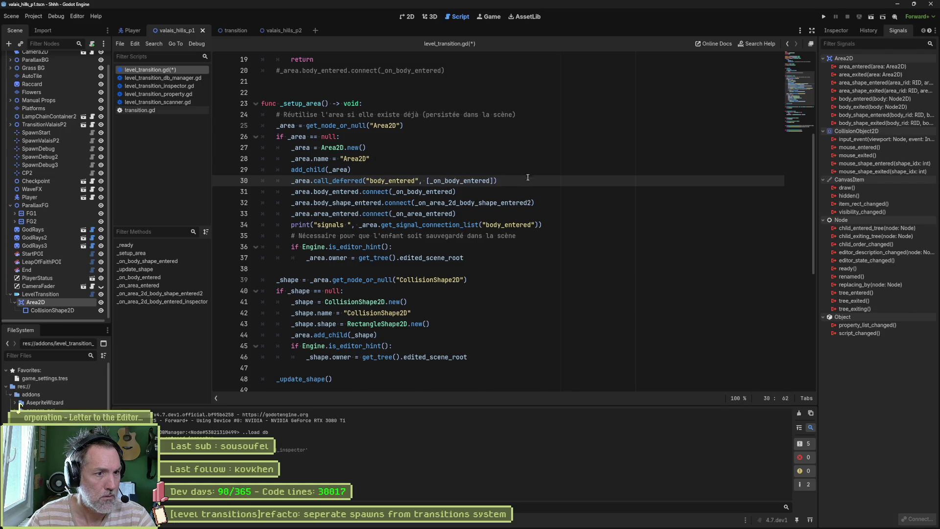
# Comment out the three connect lines 31–33, save, and test-run the game.
pyautogui.moveTo(297, 194); pyautogui.dragTo(341, 214)
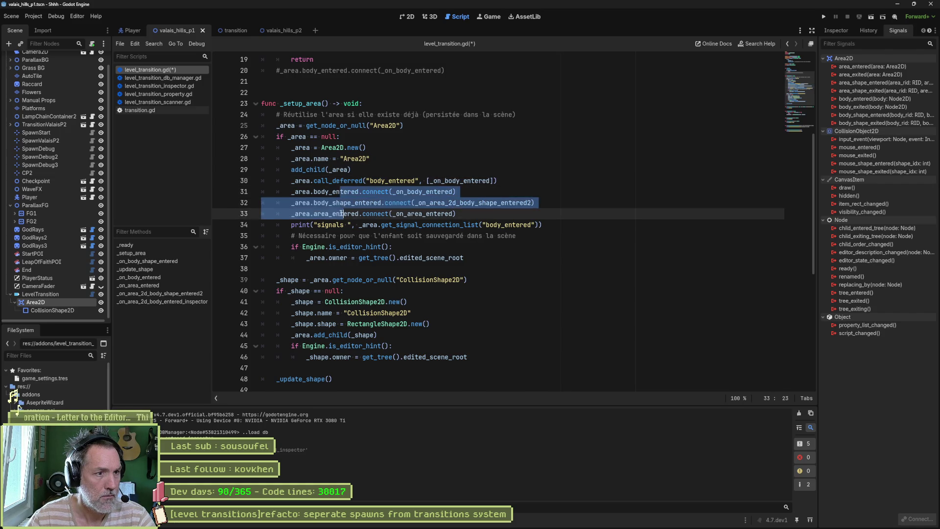
pyautogui.hotkey('ctrl', 'k')
pyautogui.hotkey('ctrl', 's')
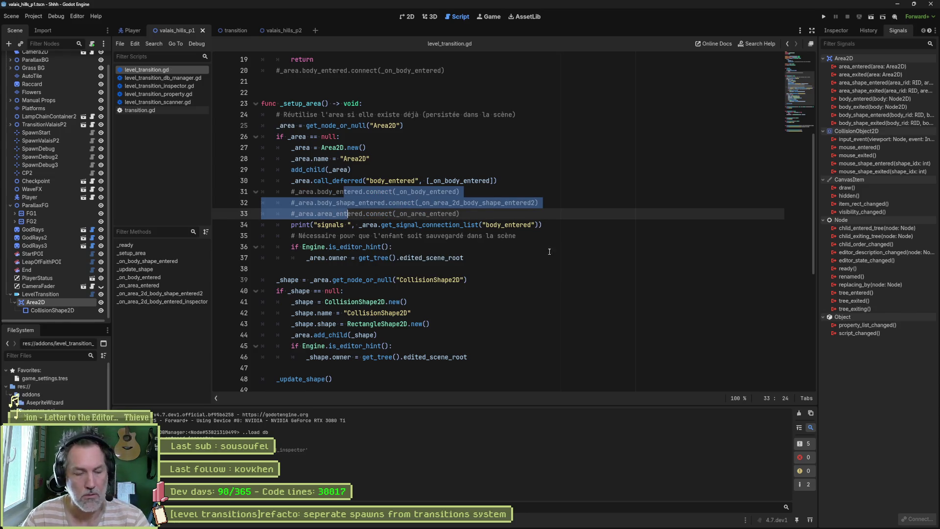
pyautogui.press('F5')
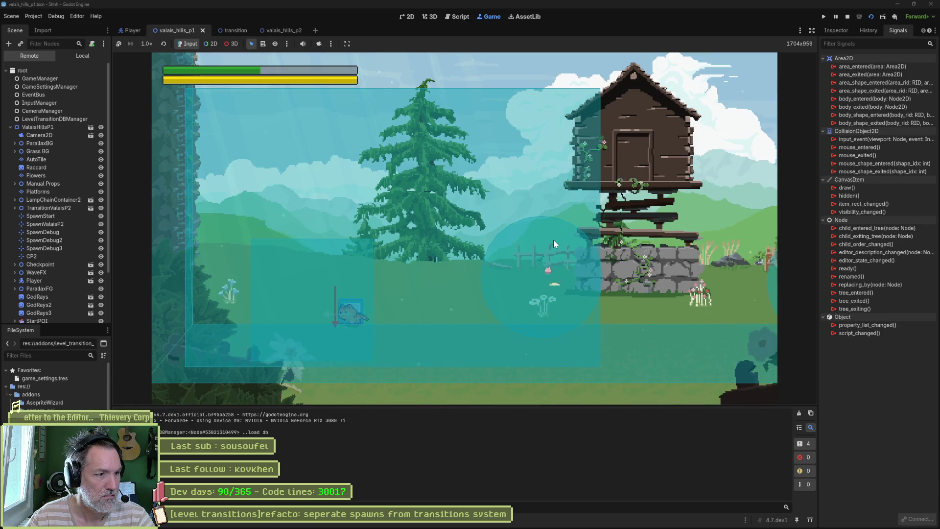
pyautogui.press('F8')
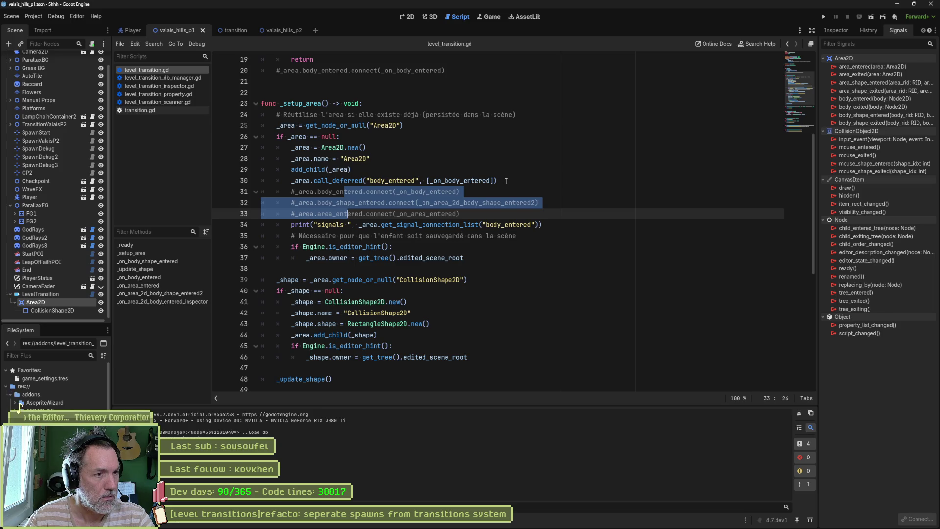
# Send Claude the call_deferred line with 'c'est juste ?', then ask 'cest quoi la bonne syntaxe'.
pyautogui.moveTo(506, 181); pyautogui.dragTo(262, 180)
pyautogui.click(575, 526)
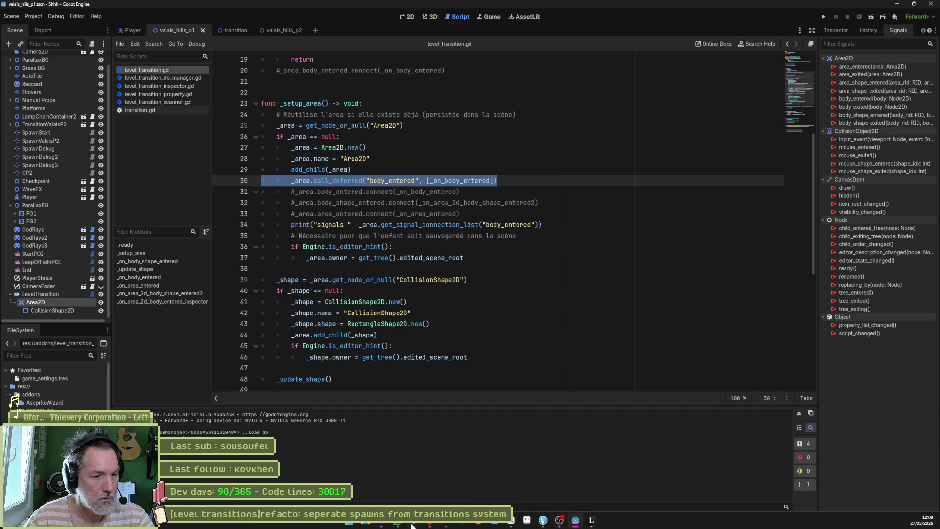
pyautogui.write("c'est juste ?")
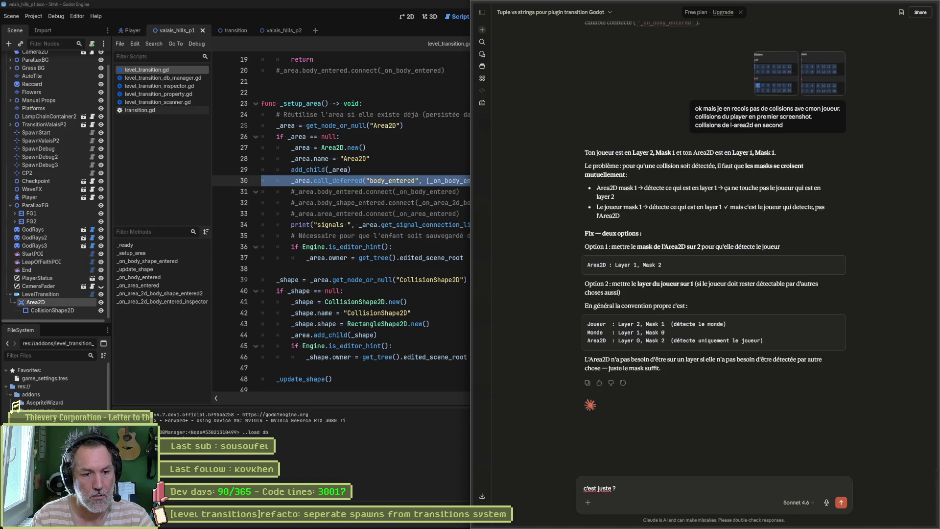
pyautogui.hotkey('shift', 'Return')
pyautogui.hotkey('ctrl', 'v')
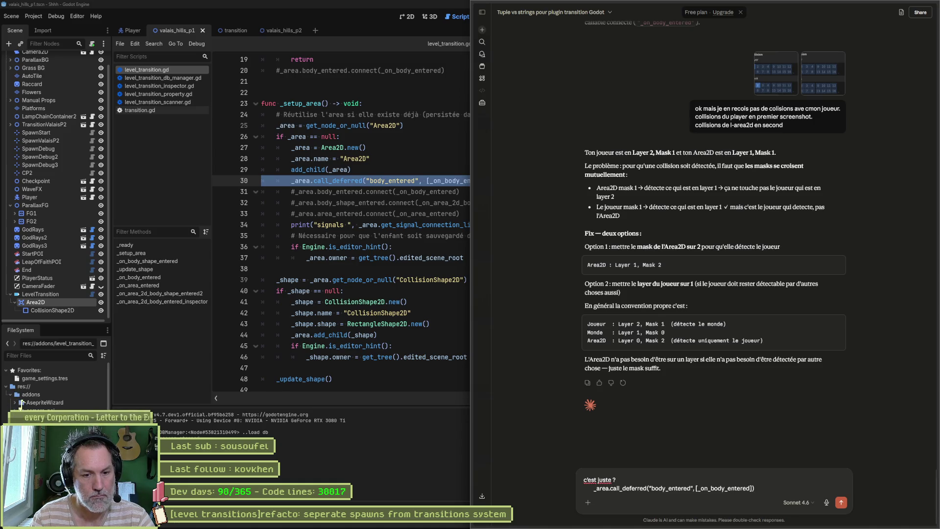
pyautogui.press('Return')
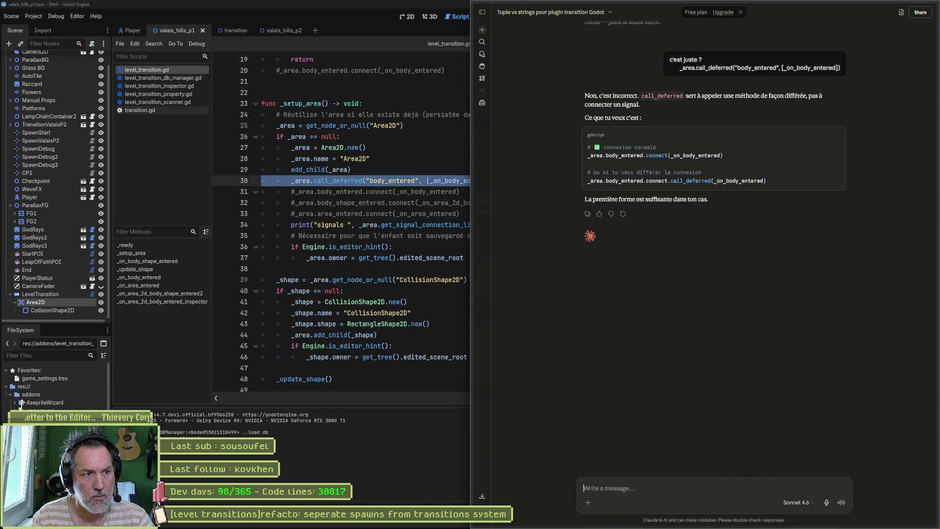
pyautogui.write('ça ne marche pas, ')
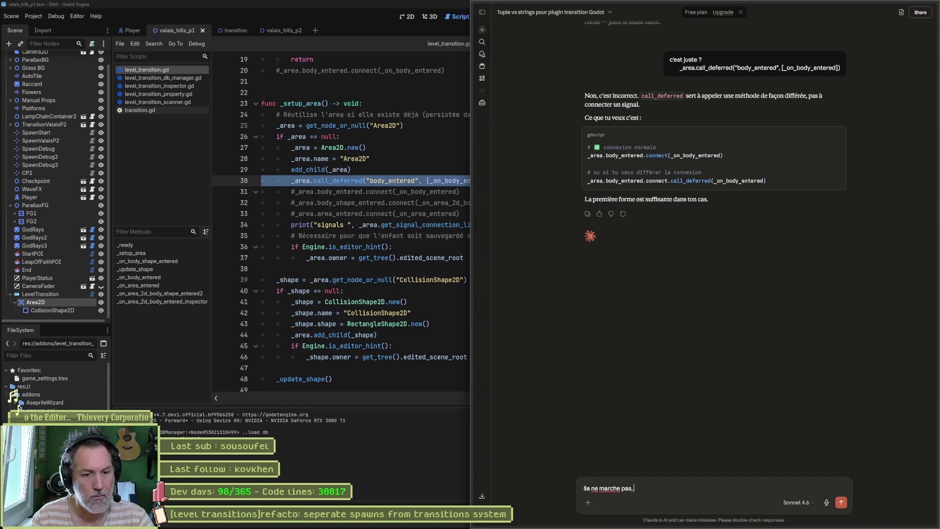
pyautogui.write('c-est pour ')
pyautogui.write('ca que je veux ')
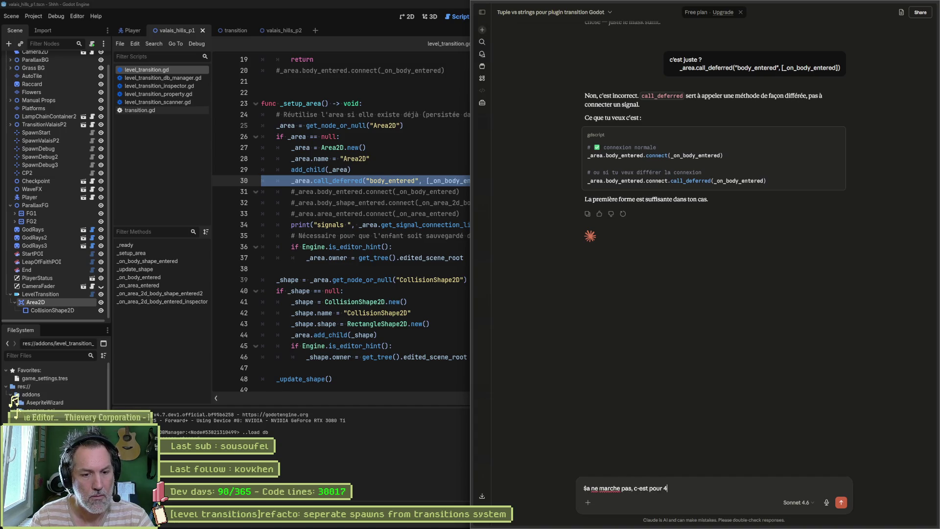
pyautogui.write('le differed')
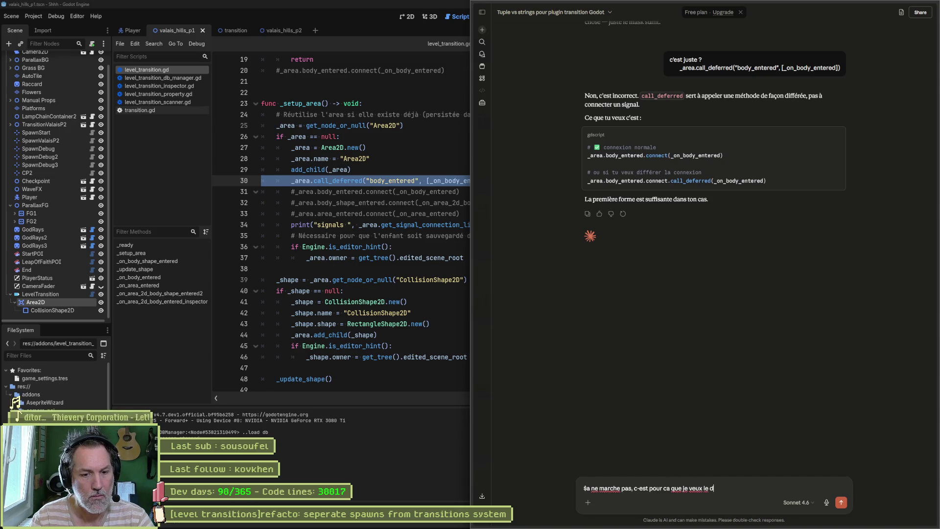
pyautogui.write('... cest quoi la bo')
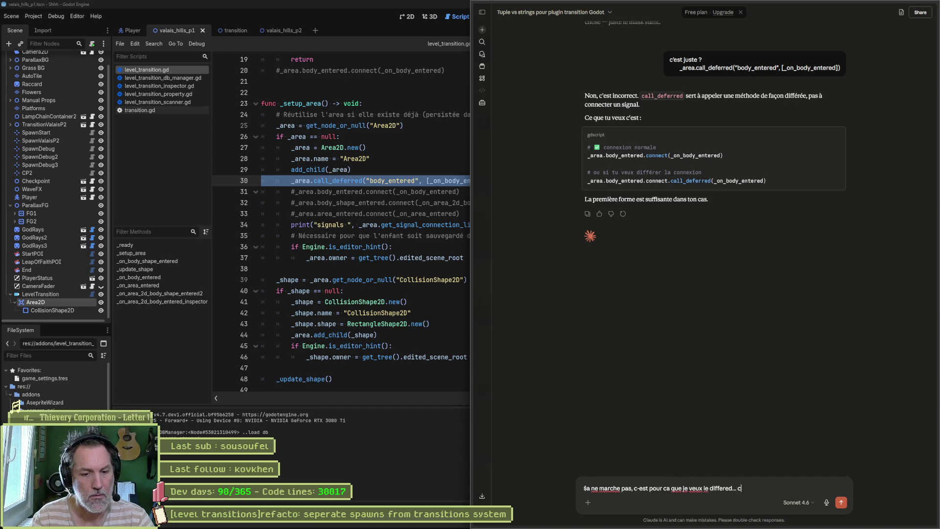
pyautogui.write('nne syn')
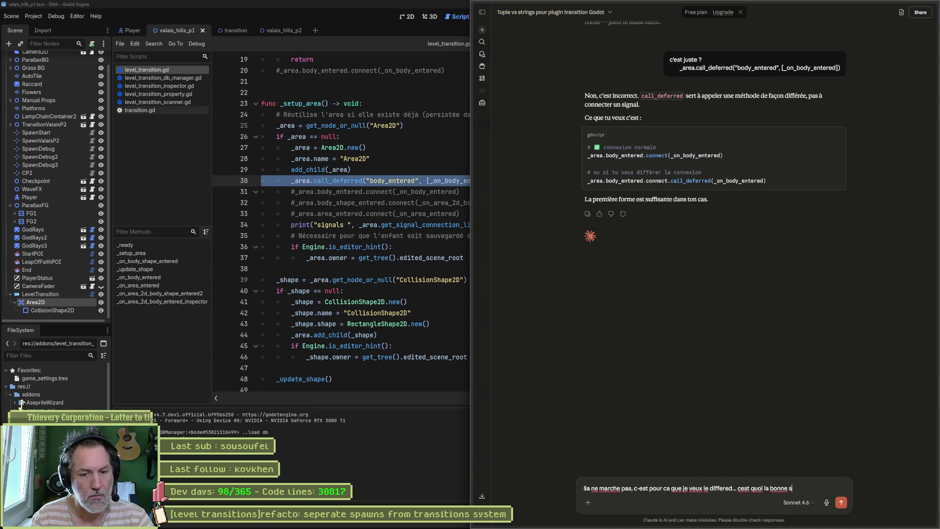
pyautogui.write('taxe')
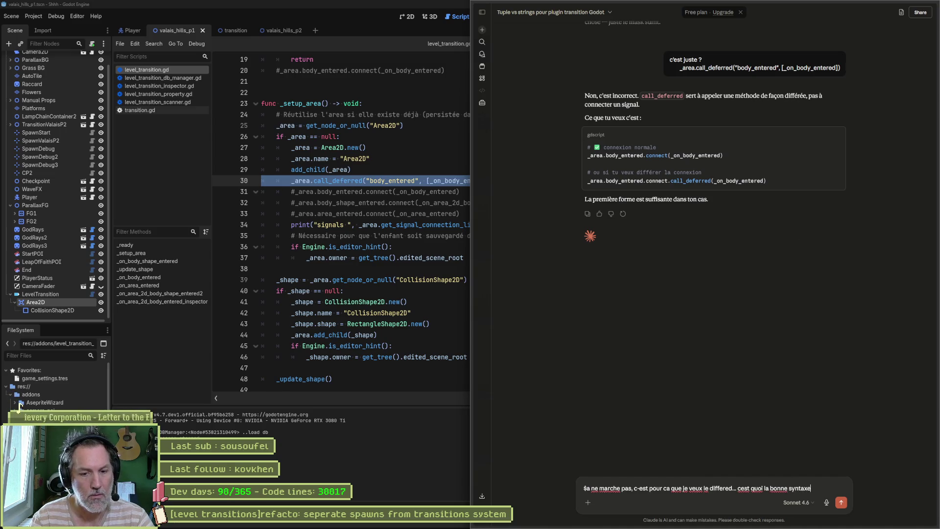
pyautogui.press('Return')
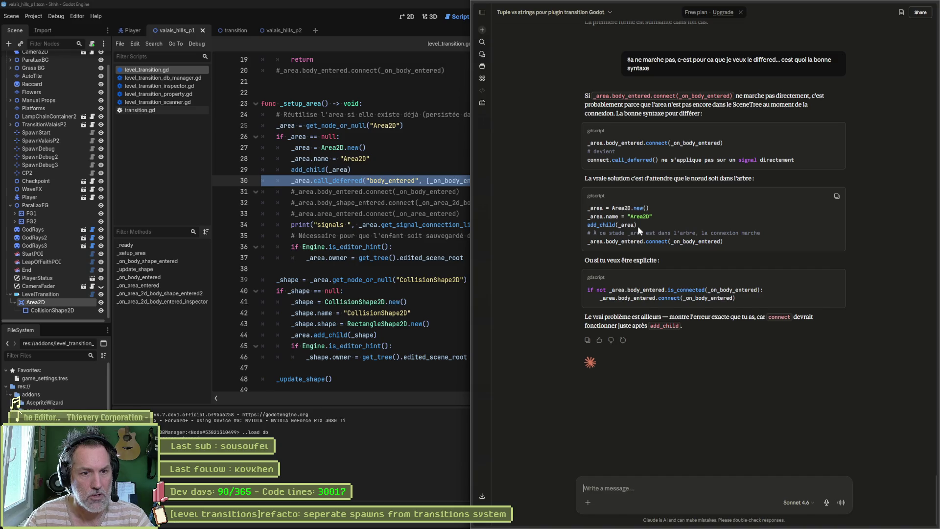
# Send Claude the whole level_transition.gd script, noting it only works when connected from the signals tab.
pyautogui.click(386, 180)
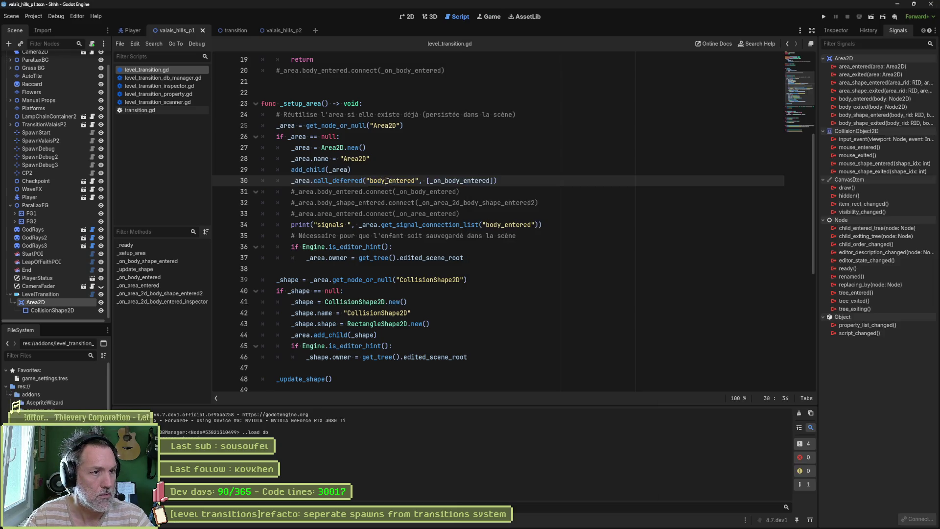
pyautogui.hotkey('ctrl', 'a')
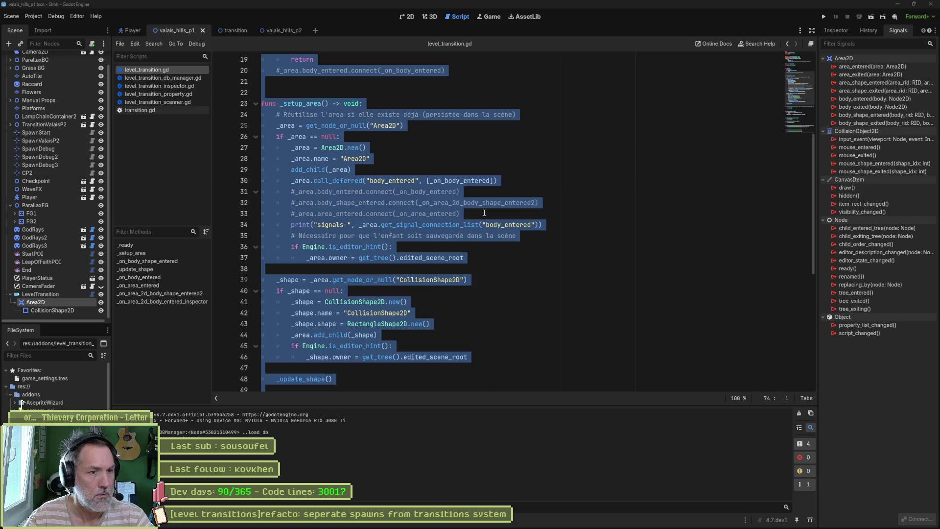
pyautogui.hotkey('alt', 'Tab')
pyautogui.write('mon c')
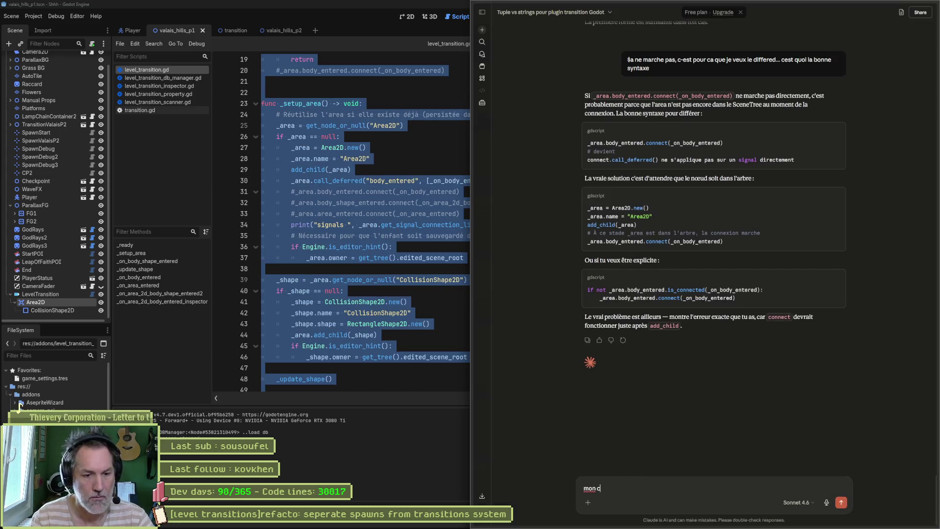
pyautogui.write('ode qui ne fonctionne pas')
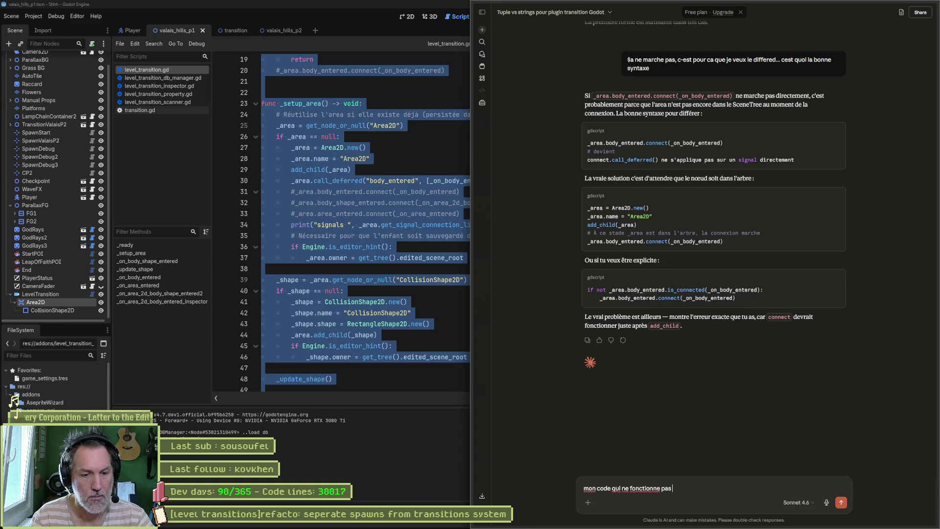
pyautogui.write(' mais qui fonctionne s')
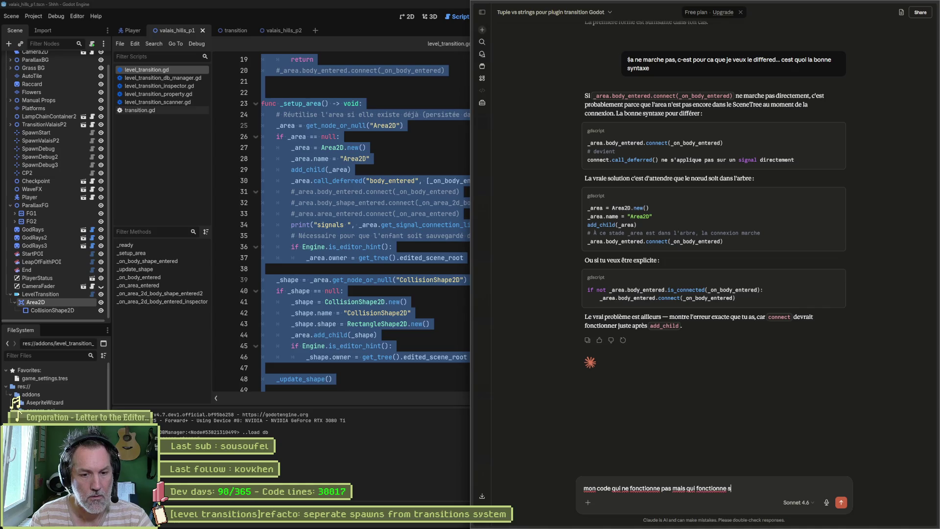
pyautogui.write("i je connecte depuis l'")
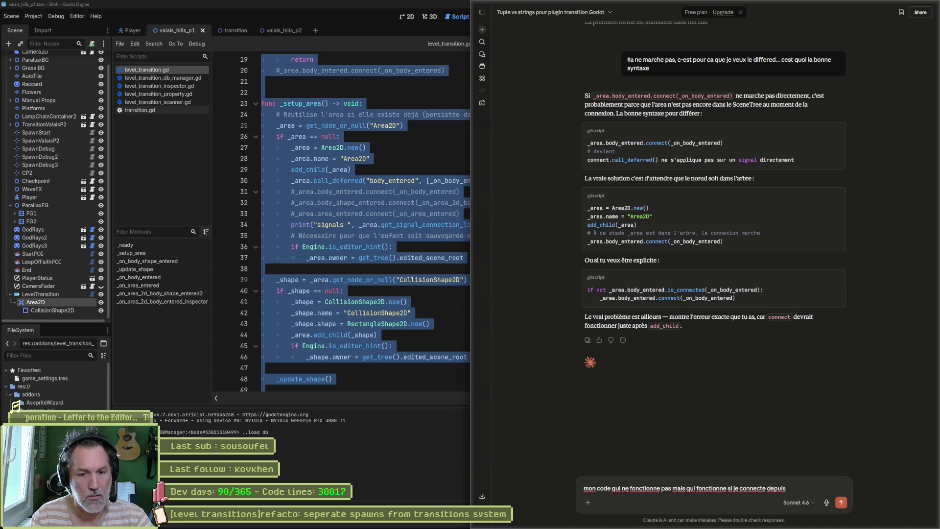
pyautogui.write('onglet signals d')
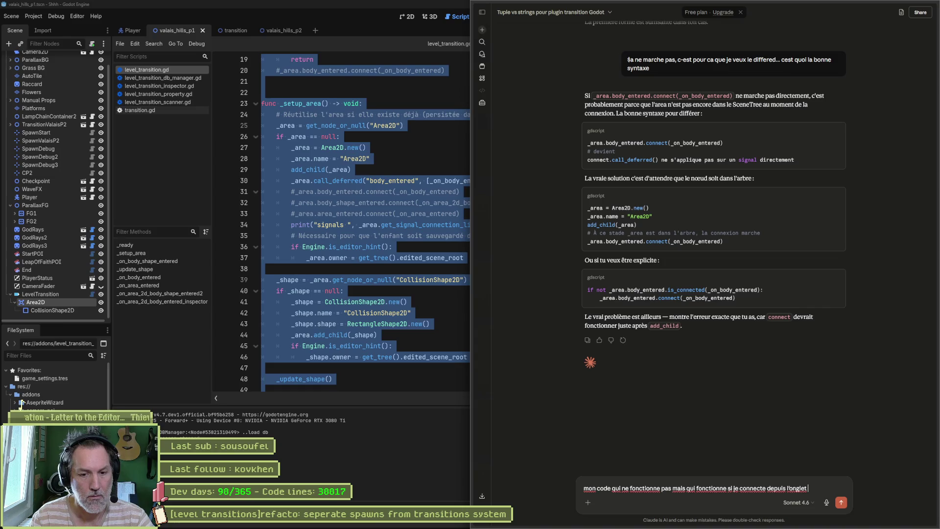
pyautogui.write("e l'é")
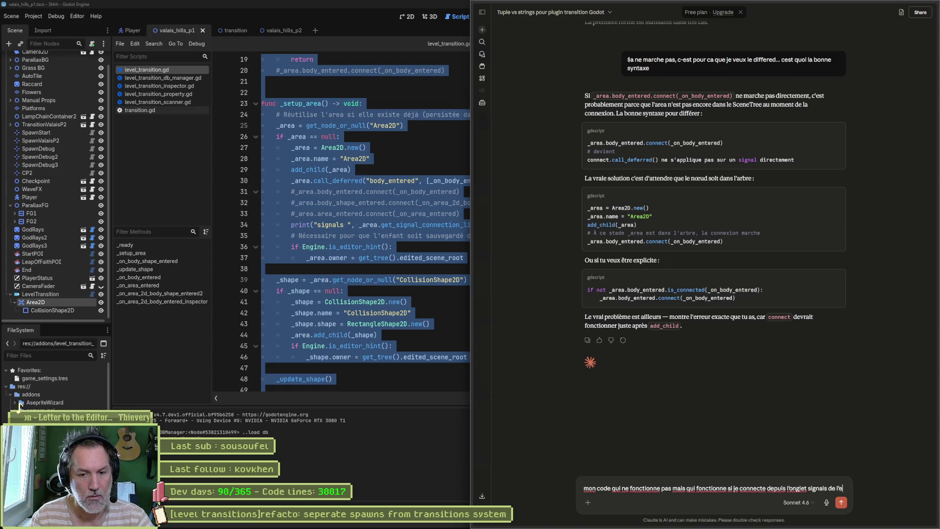
pyautogui.write('diteur:')
pyautogui.hotkey('shift', 'Return')
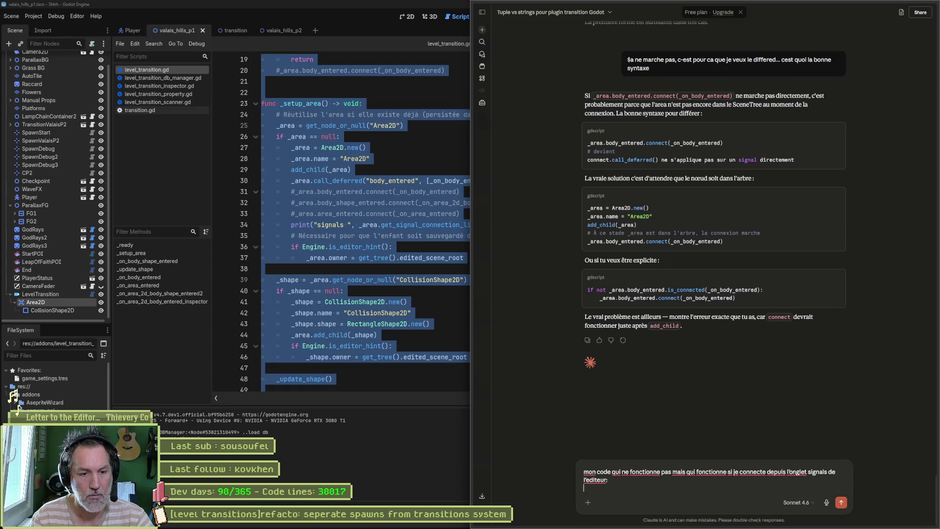
pyautogui.hotkey('ctrl', 'v')
pyautogui.press('Return')
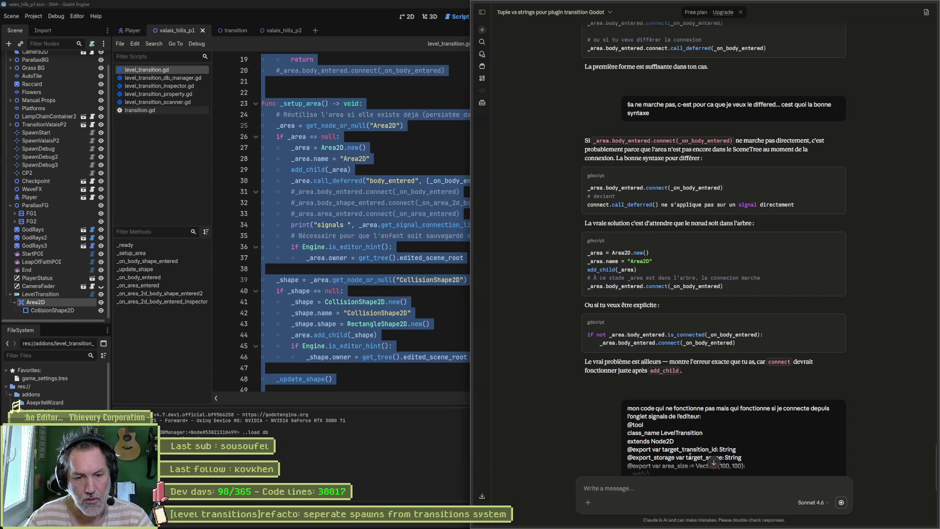
pyautogui.click(713, 464)
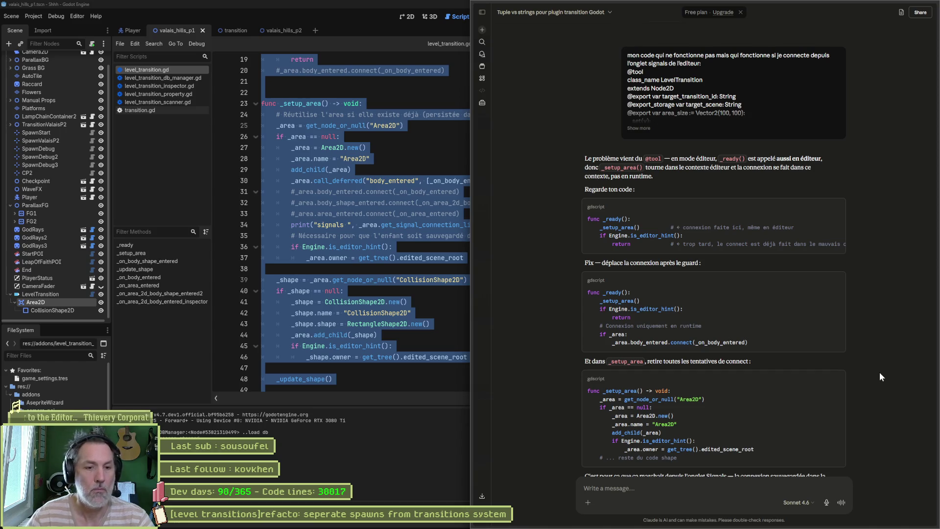
# Copy Claude's two 'if _area:' runtime connect lines and jump to _ready in level_transition.gd.
pyautogui.moveTo(483, 279)
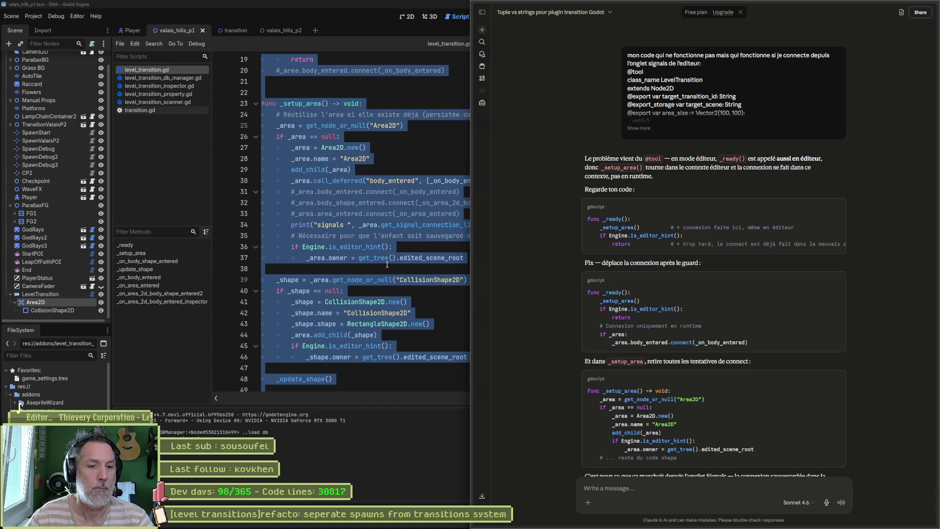
pyautogui.click(387, 264)
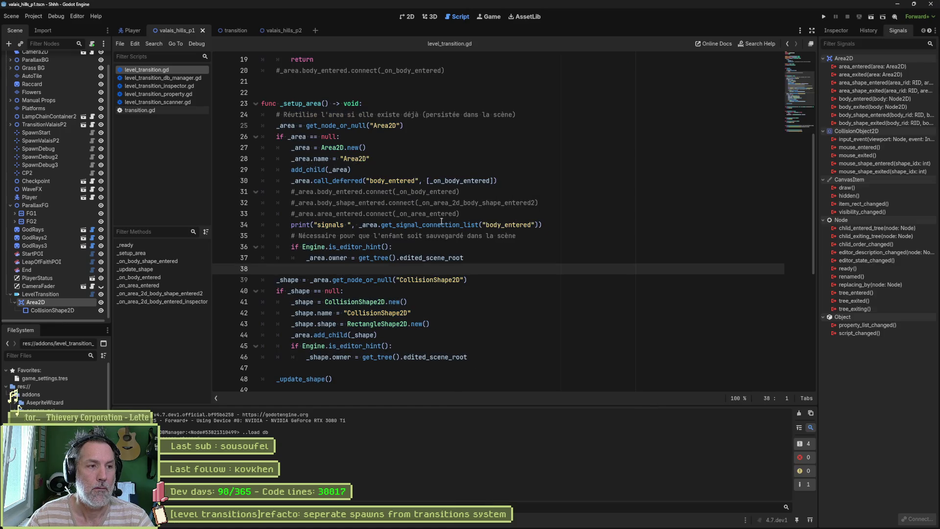
pyautogui.moveTo(513, 184); pyautogui.dragTo(517, 175)
pyautogui.hotkey('alt', 'Tab')
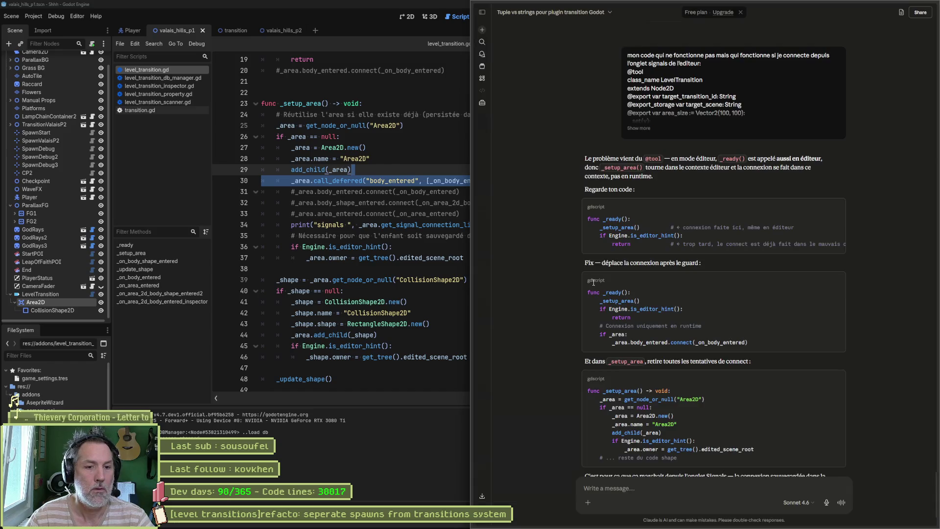
pyautogui.moveTo(756, 342); pyautogui.dragTo(753, 327)
pyautogui.hotkey('ctrl', 'c')
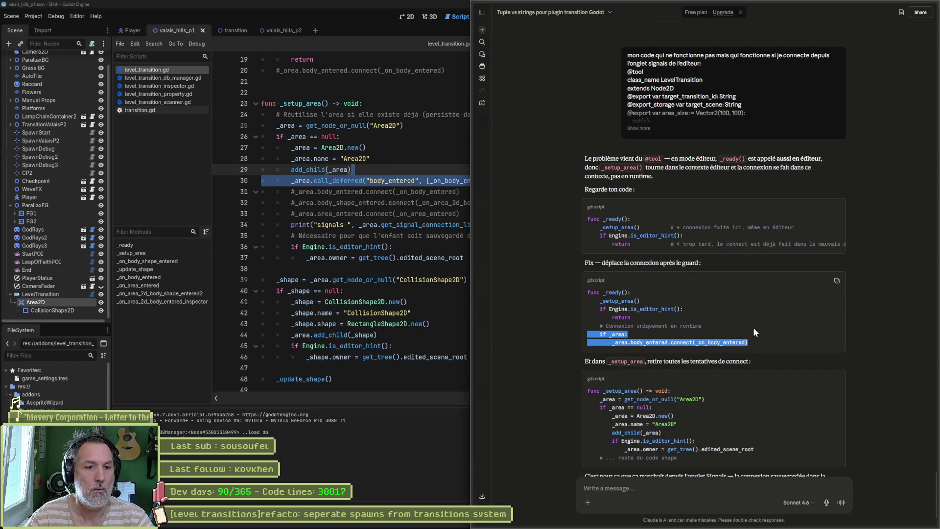
pyautogui.click(435, 223)
pyautogui.click(169, 245)
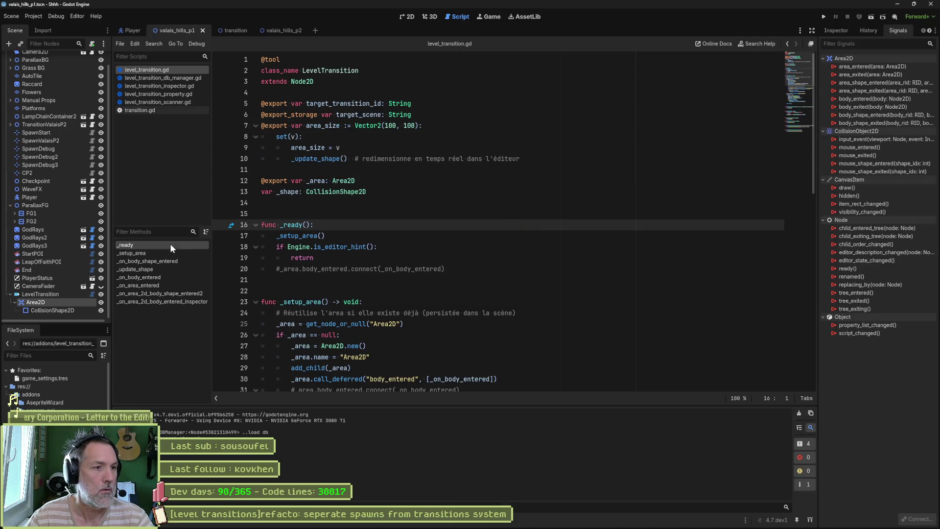
# Paste the if _area body_entered connection after the editor guard in _ready, drop the old commented connect, and test-run.
pyautogui.click(369, 259)
pyautogui.hotkey('ctrl', 'v')
pyautogui.click(351, 262)
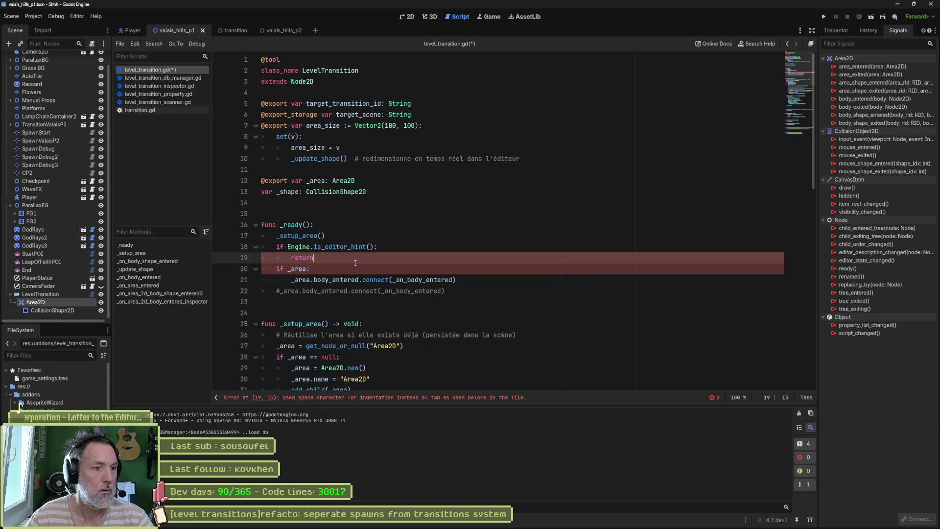
pyautogui.press('Return')
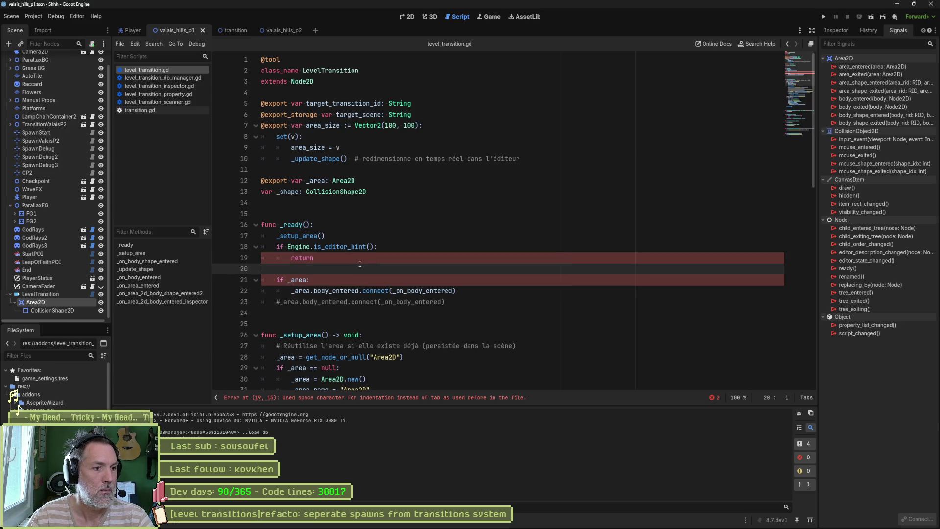
pyautogui.hotkey('ctrl', 'shift', 'i')
pyautogui.click(451, 301)
pyautogui.hotkey('ctrl', 'shift', 'k')
pyautogui.hotkey('ctrl', 's')
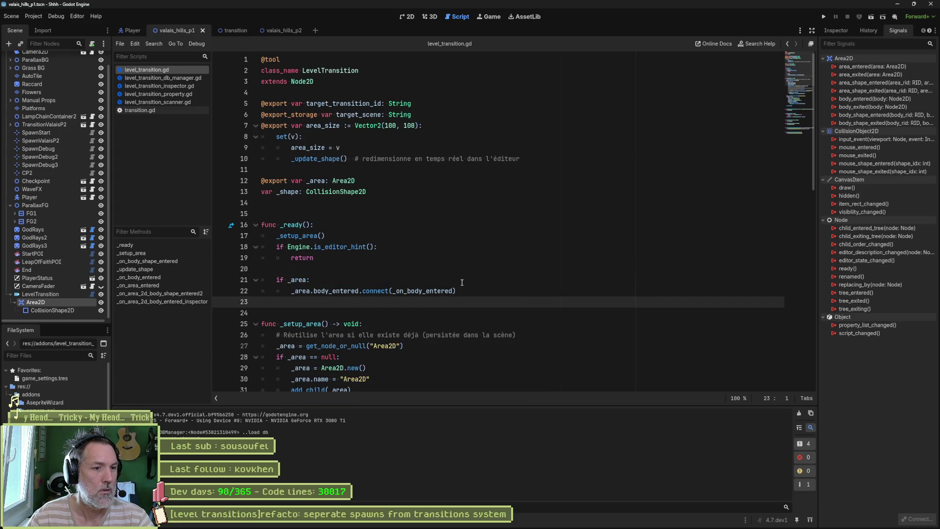
pyautogui.keyDown('ctrl'); pyautogui.click(434, 291); pyautogui.keyUp('ctrl')
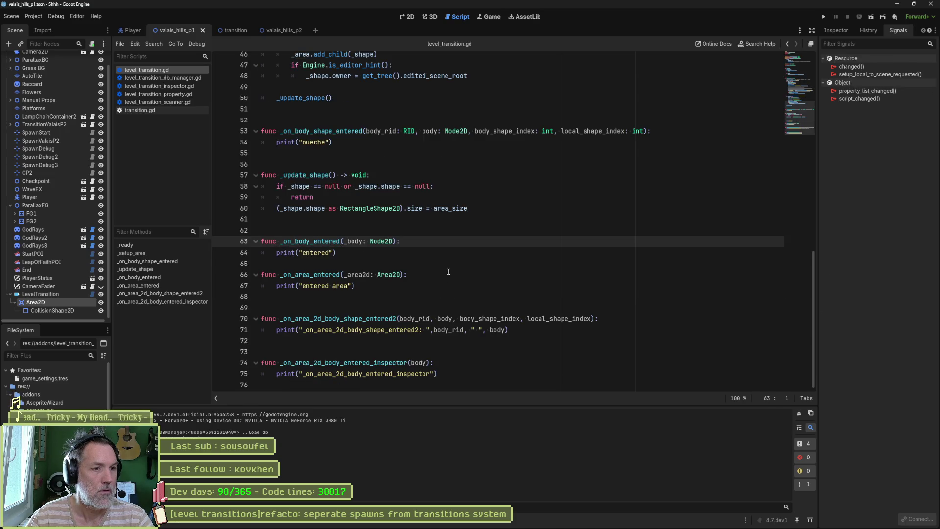
pyautogui.press('F6')
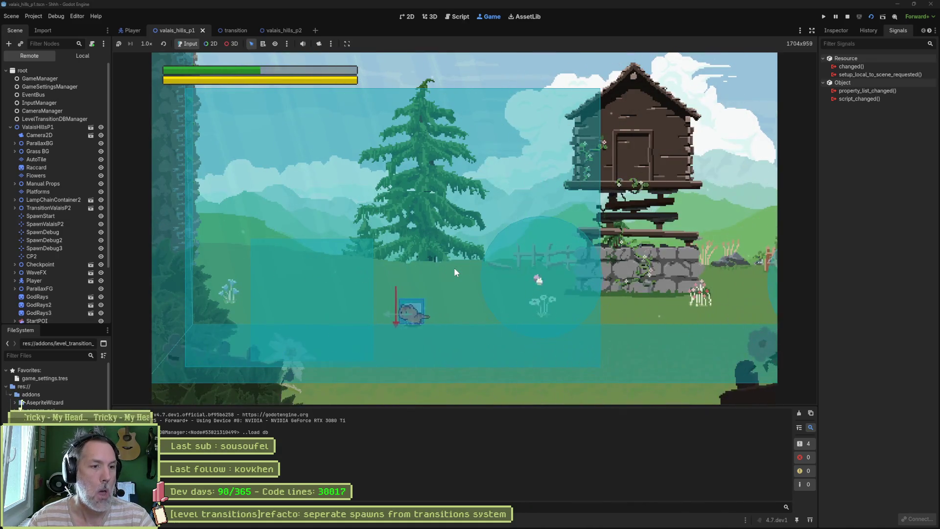
# Delete the unused debug signal handlers, the call_deferred and commented connects, and the signal debug print.
pyautogui.hotkey('ctrl', 'F3')
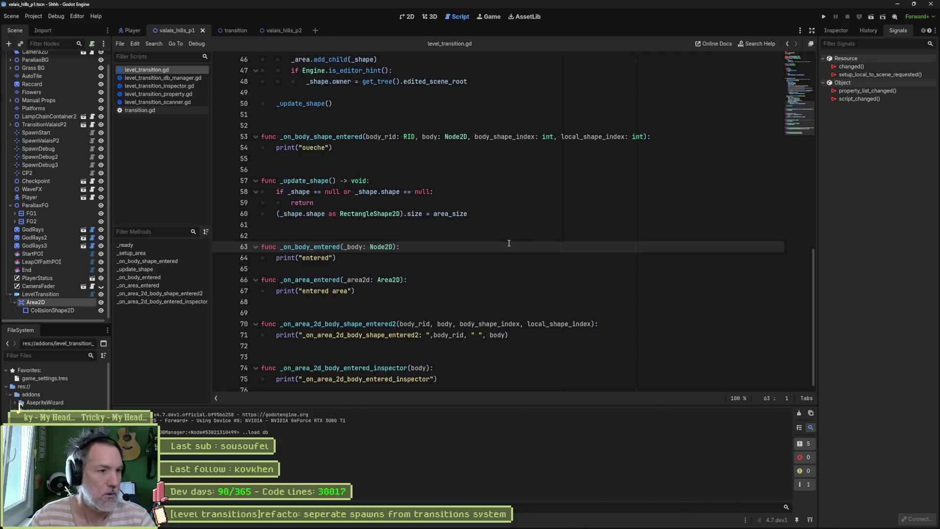
pyautogui.moveTo(451, 385); pyautogui.dragTo(461, 253)
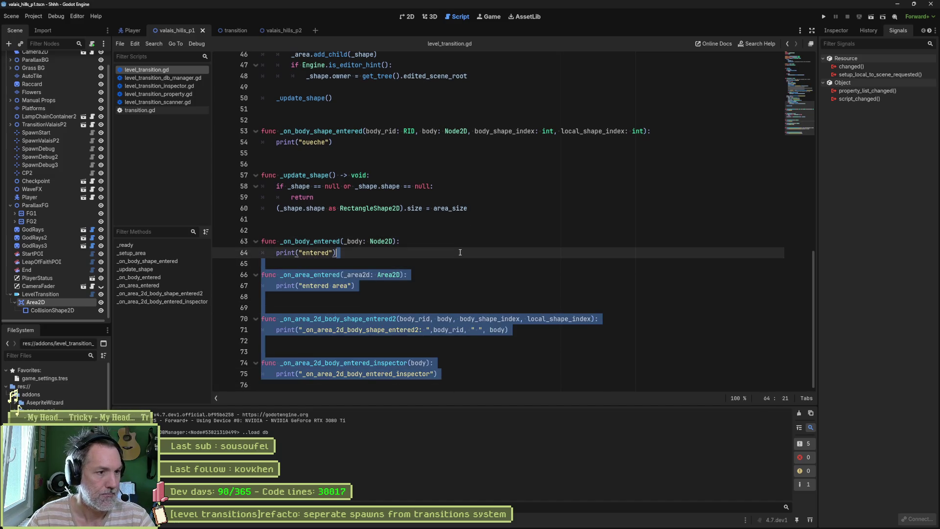
pyautogui.press('Delete')
pyautogui.scroll(9, 420, 194)
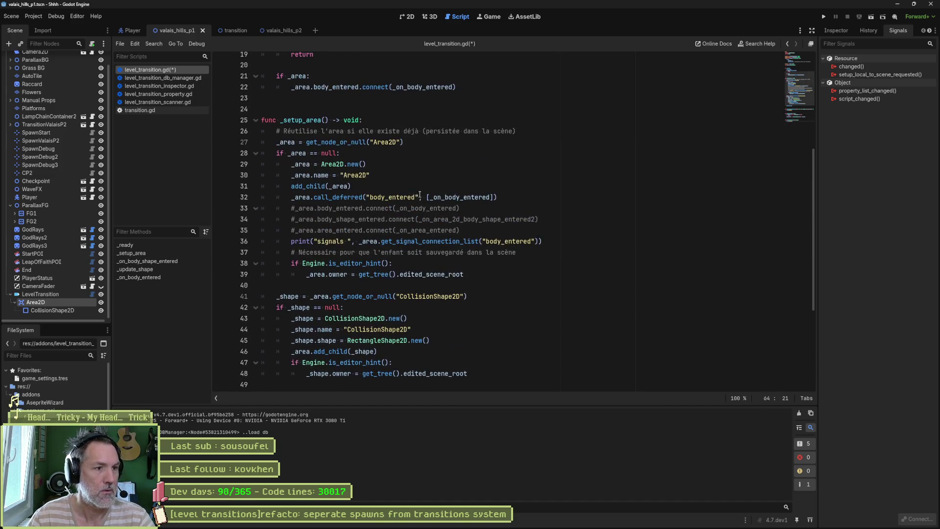
pyautogui.click(408, 199)
pyautogui.hotkey('ctrl', 'shift', 'k')
pyautogui.hotkey('ctrl', 'shift', 'k')
pyautogui.hotkey('ctrl', 'shift', 'k')
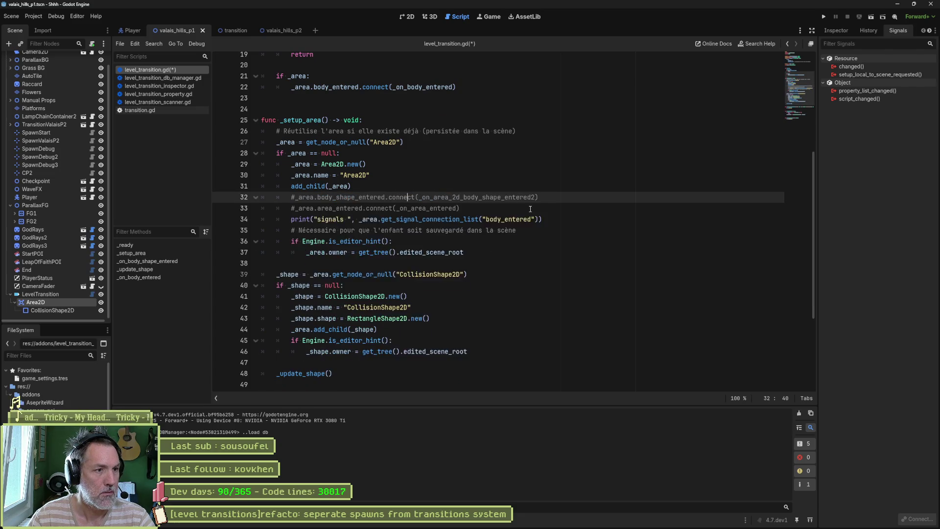
pyautogui.hotkey('ctrl', 'shift', 'k')
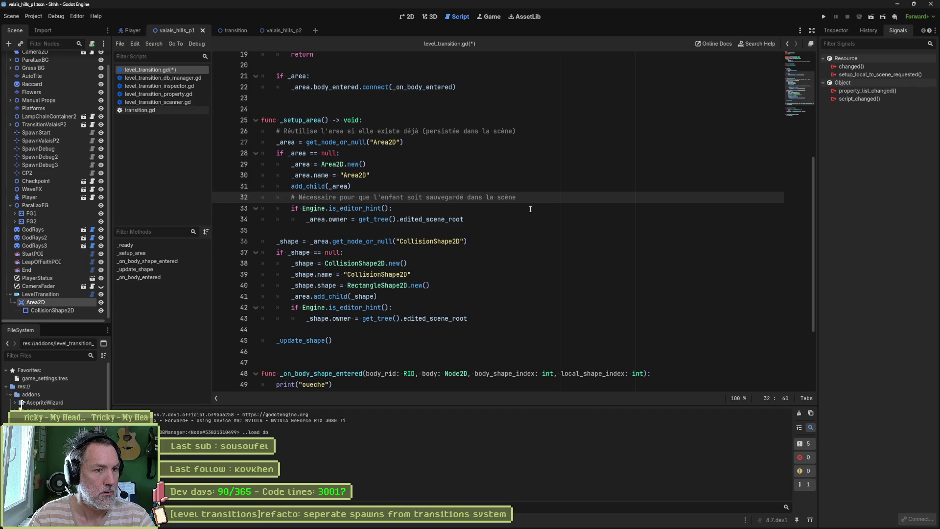
# Add spacing blank lines, remove the French comment about reusing the area, save, and test-run the scene.
pyautogui.click(510, 188)
pyautogui.press('Return')
pyautogui.hotkey('ctrl', 's')
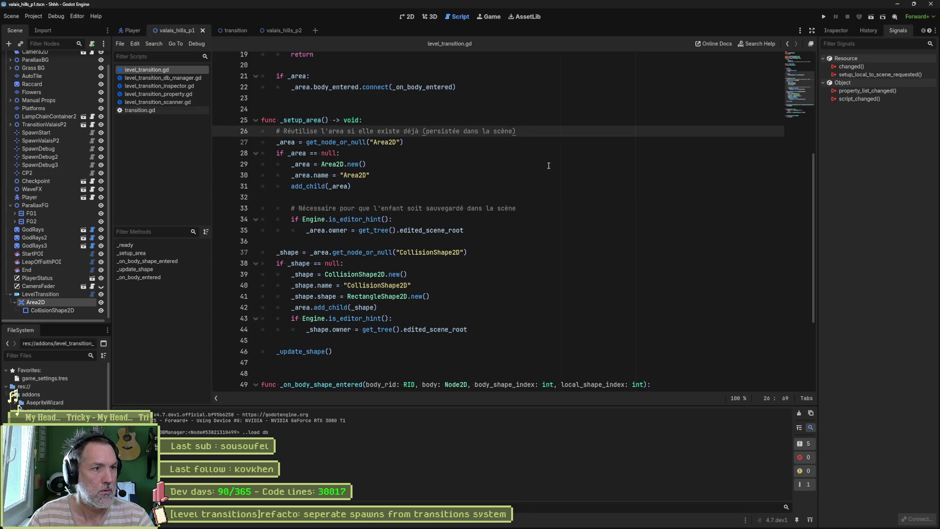
pyautogui.hotkey('ctrl', 'shift', 'k')
pyautogui.press('Return')
pyautogui.hotkey('ctrl', 's')
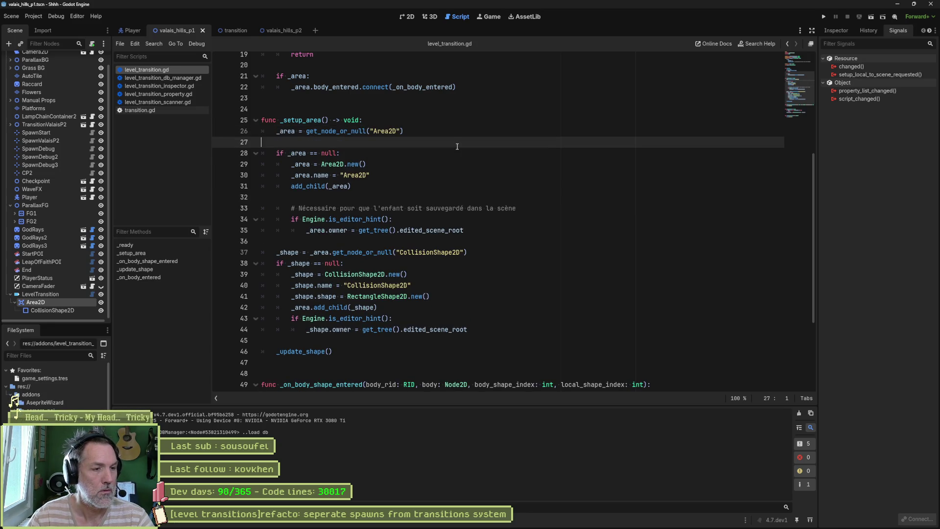
pyautogui.click(472, 255)
pyautogui.press('Return')
pyautogui.hotkey('ctrl', 's')
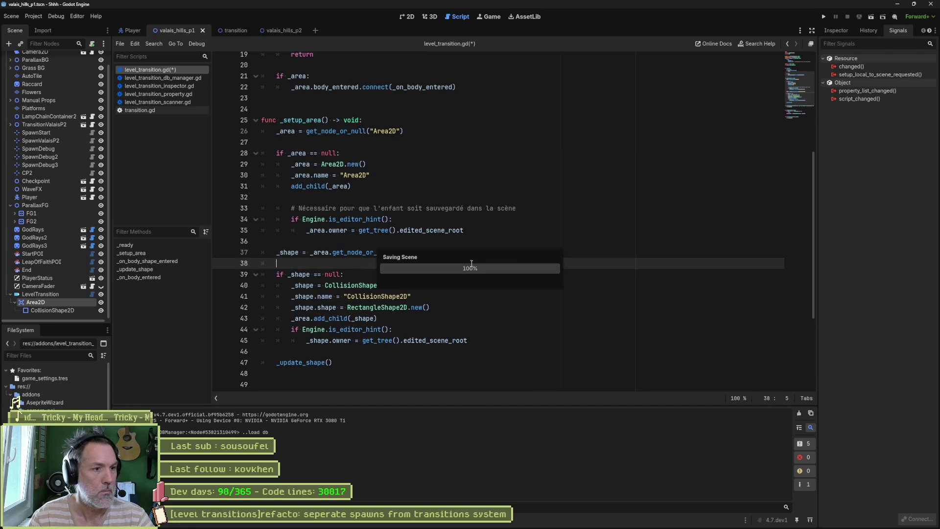
pyautogui.click(431, 318)
pyautogui.press('Return')
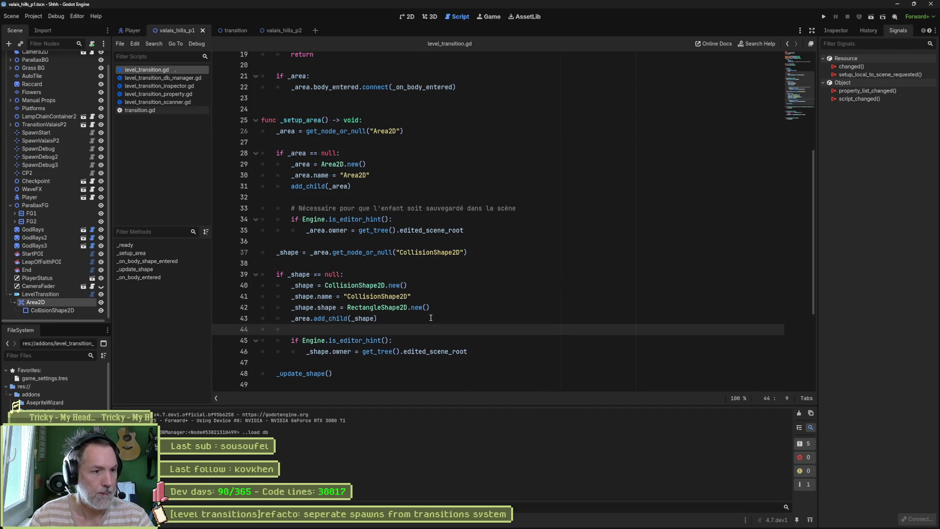
pyautogui.hotkey('ctrl', 's')
pyautogui.press('F6')
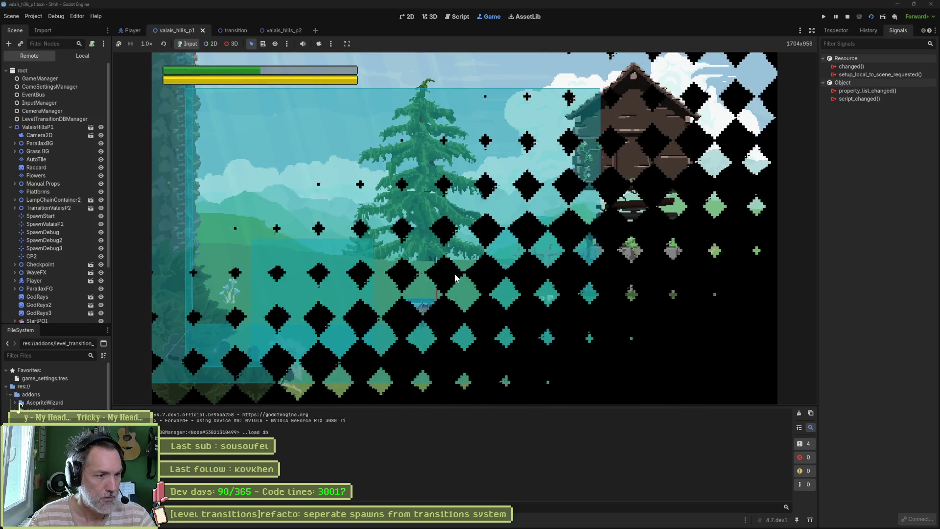
pyautogui.press('F8')
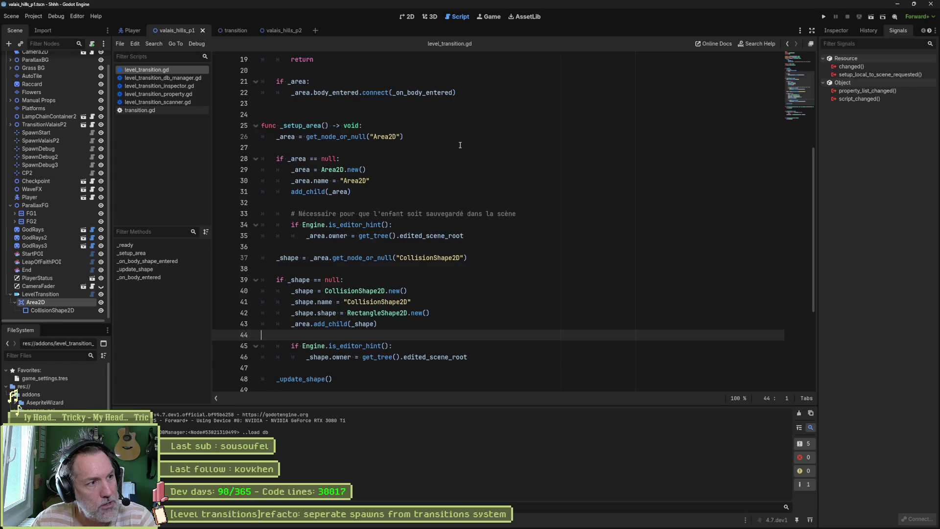
# Copy the on_body_entered body from transition.gd into level_transition.gd's _on_body_entered after the print.
pyautogui.click(155, 111)
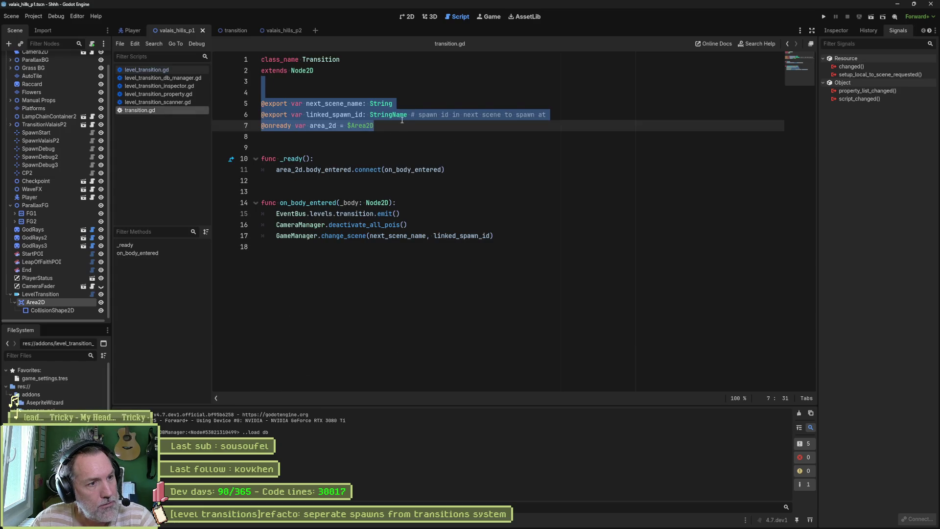
pyautogui.click(366, 153)
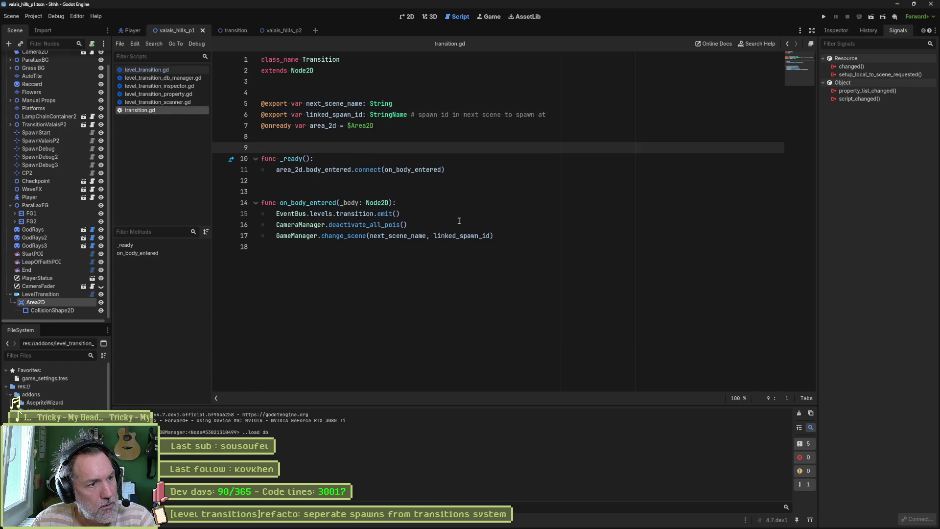
pyautogui.moveTo(495, 235); pyautogui.dragTo(397, 203)
pyautogui.hotkey('ctrl', 'c')
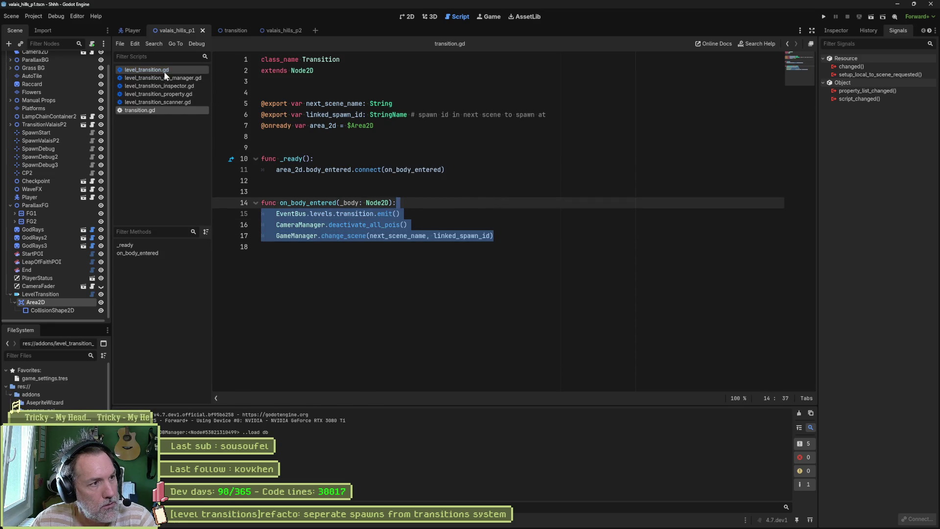
pyautogui.click(165, 71)
pyautogui.click(140, 277)
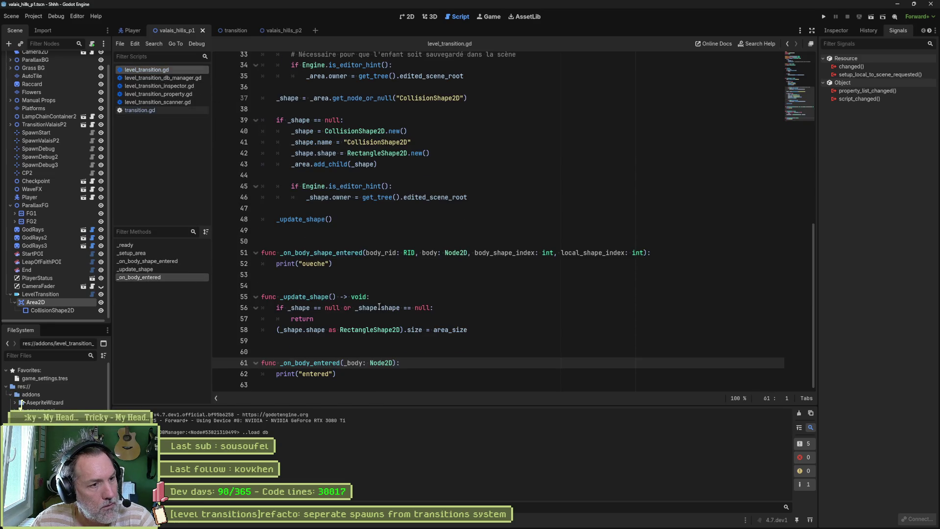
pyautogui.click(394, 371)
pyautogui.press('Return')
pyautogui.hotkey('ctrl', 'v')
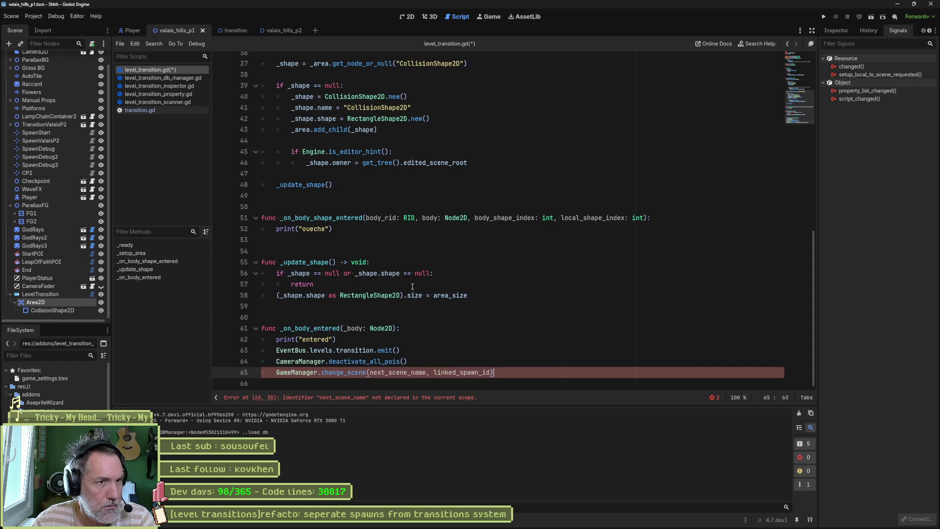
# Replace the undeclared next_scene_name argument with target_scene in the change_scene call.
pyautogui.doubleClick(406, 375)
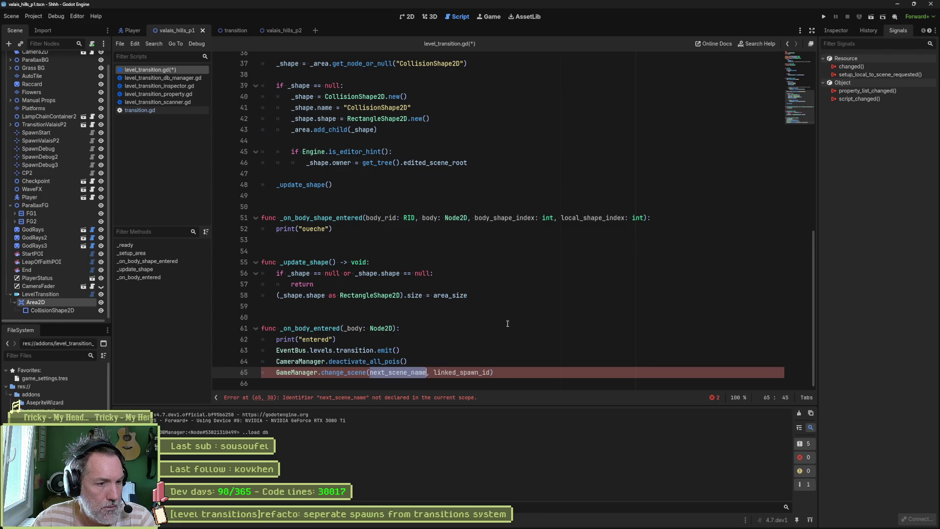
pyautogui.scroll(10, 535, 322)
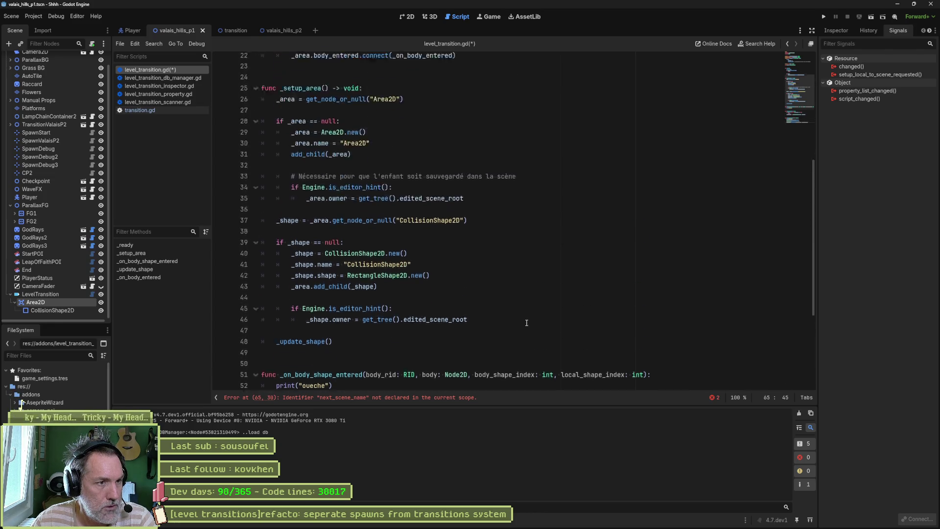
pyautogui.hotkey('ctrl', 'alt', 'f')
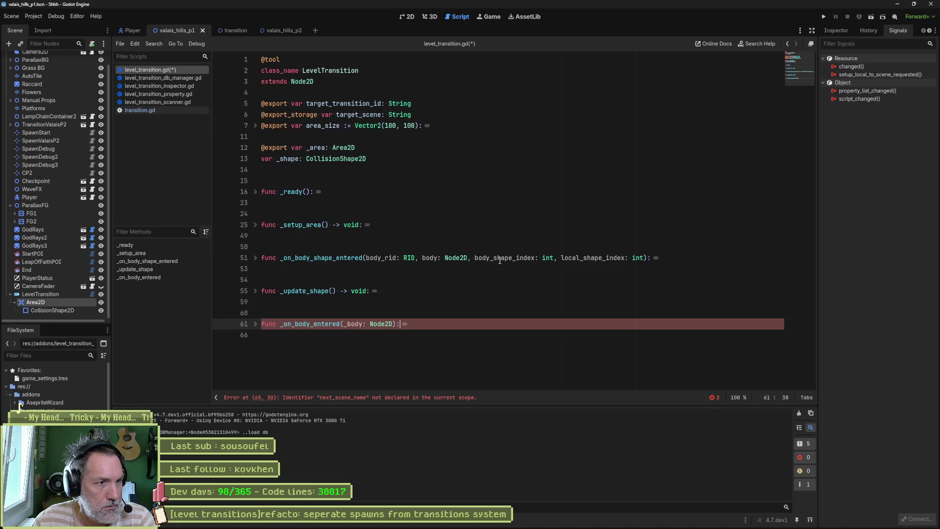
pyautogui.click(357, 117)
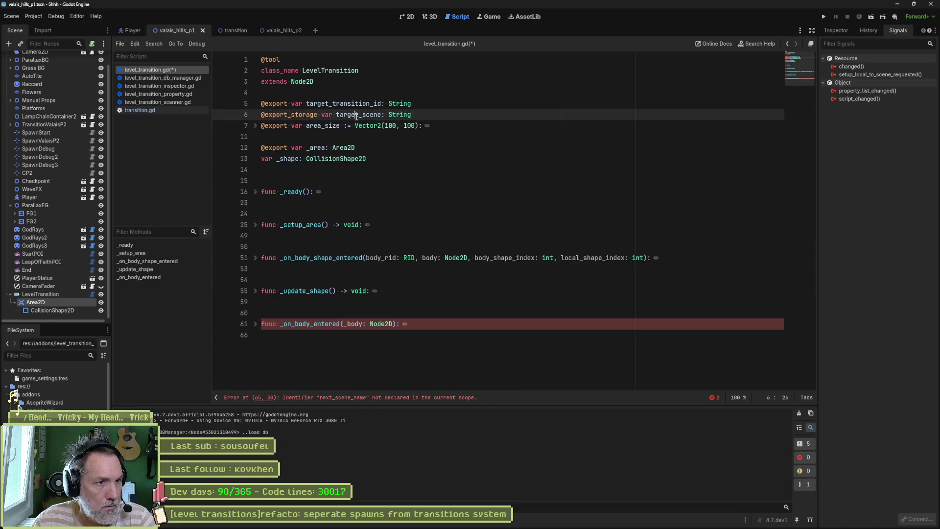
pyautogui.doubleClick(358, 115)
pyautogui.hotkey('ctrl', 'c')
pyautogui.click(255, 324)
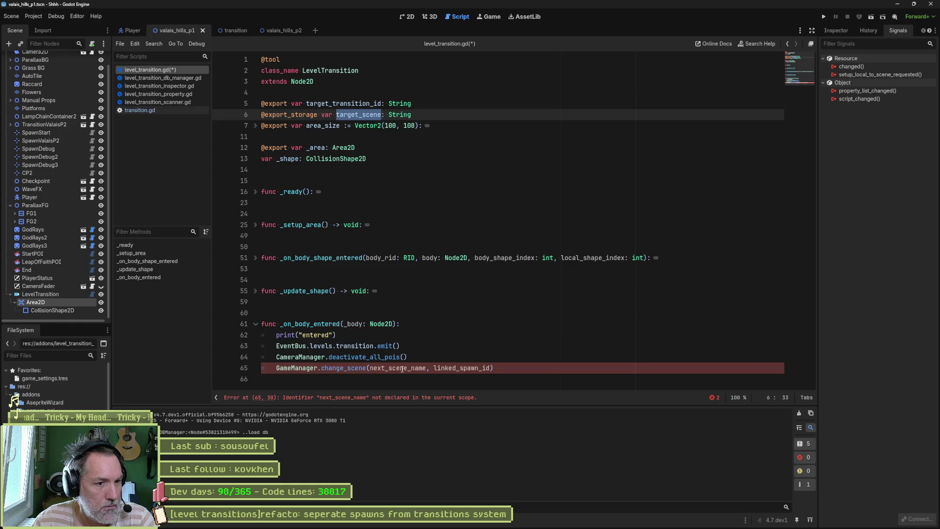
pyautogui.click(402, 369)
pyautogui.doubleClick(402, 369)
pyautogui.hotkey('ctrl', 'v')
# Replace linked_spawn_id with target_transition_id, save the script, and run the game.
pyautogui.doubleClick(361, 104)
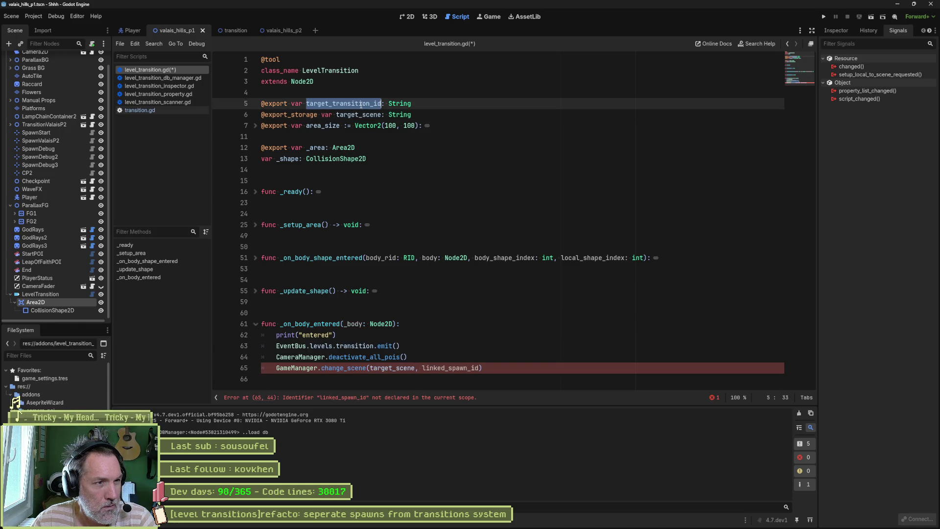
pyautogui.hotkey('ctrl', 'c')
pyautogui.moveTo(460, 368); pyautogui.dragTo(478, 368)
pyautogui.hotkey('ctrl', 'v')
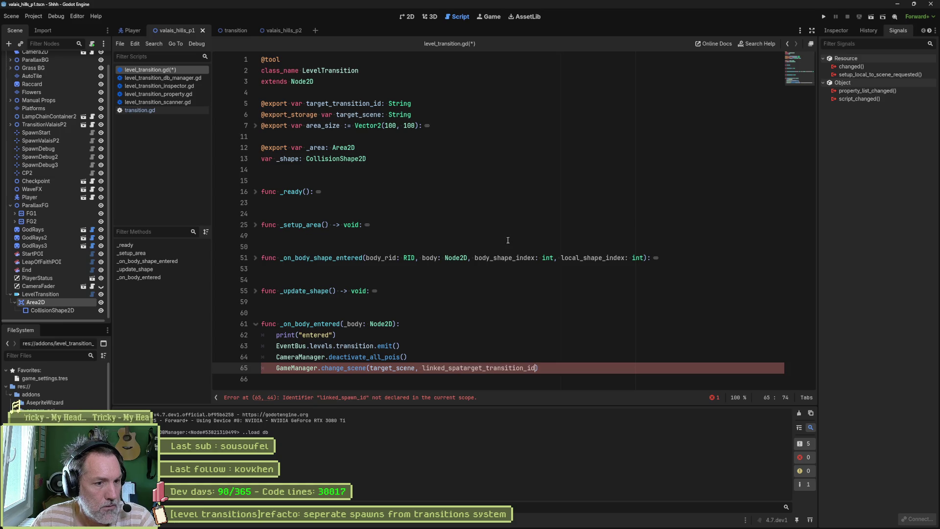
pyautogui.doubleClick(487, 368)
pyautogui.hotkey('ctrl', 'v')
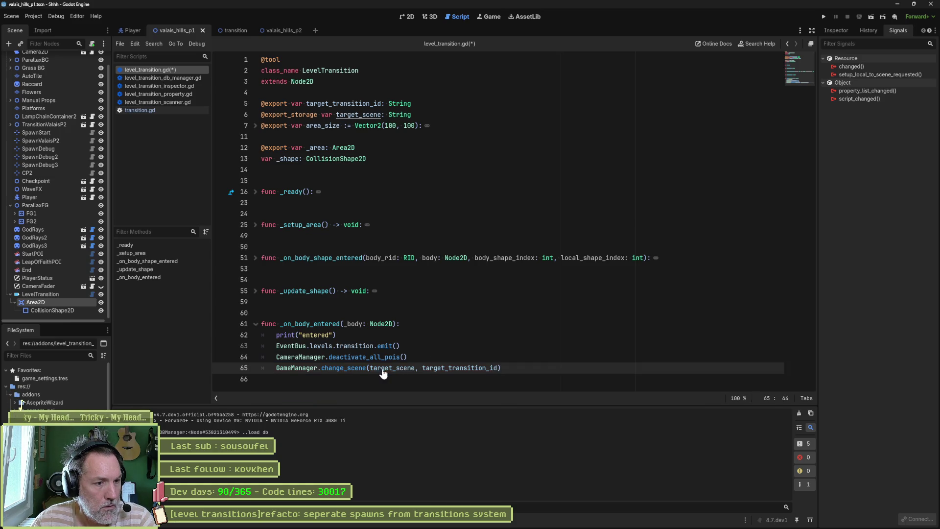
pyautogui.hotkey('ctrl', 's')
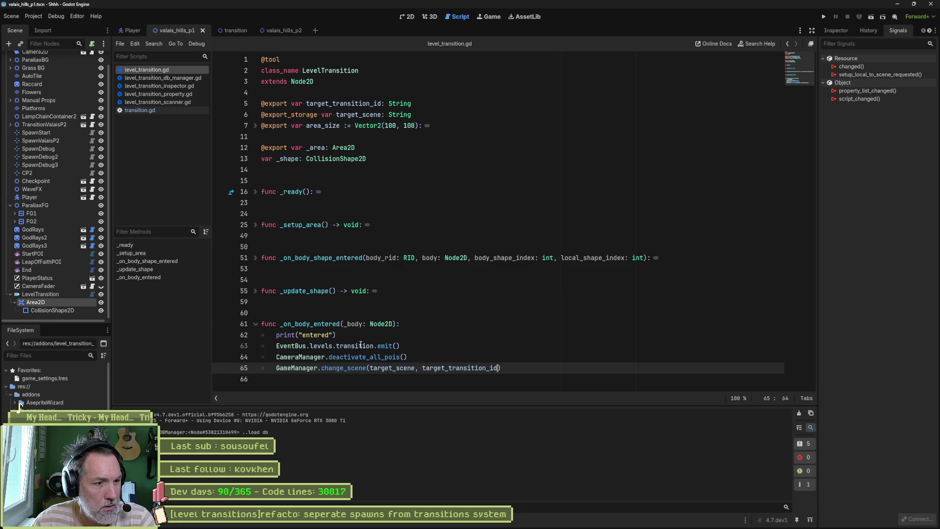
pyautogui.click(362, 335)
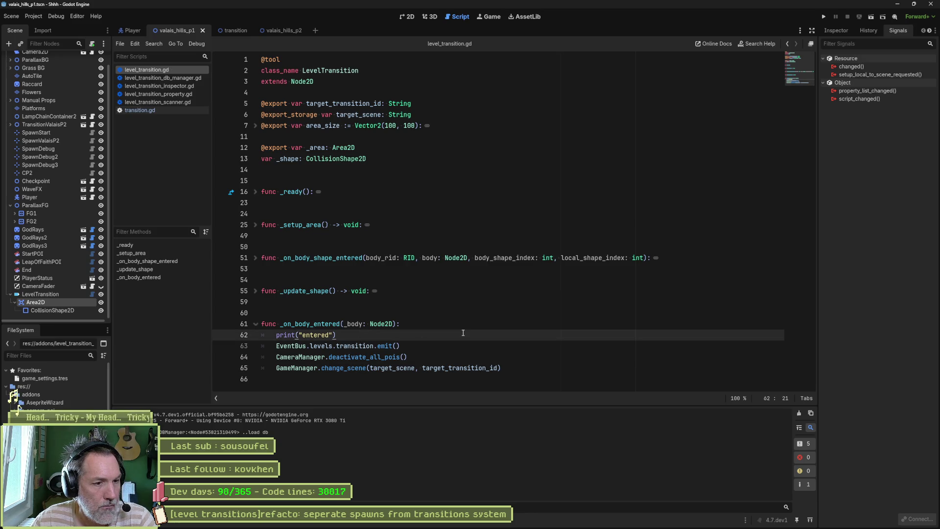
pyautogui.press('F5')
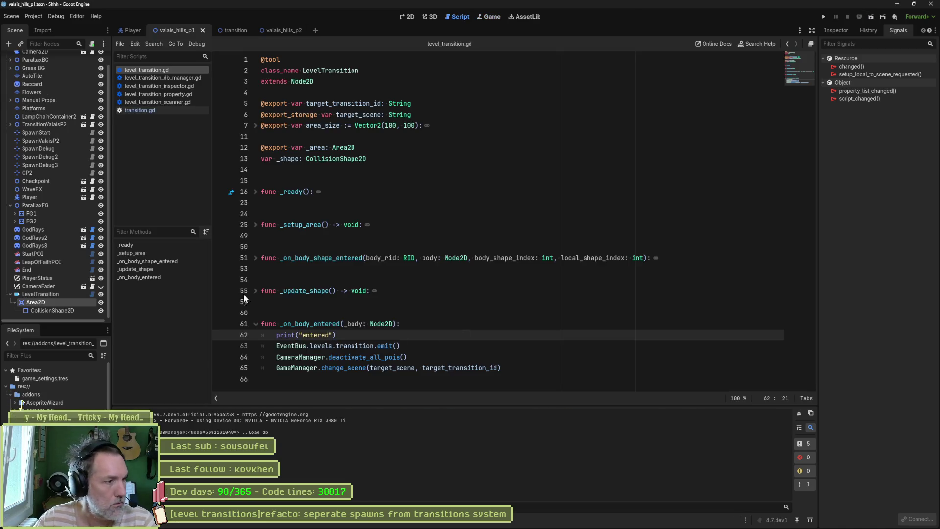
# Set LevelTransition's Target to valais_forrest_p1.tscn with transition id LevelTransition, save the level, and run the game.
pyautogui.click(55, 294)
pyautogui.click(837, 30)
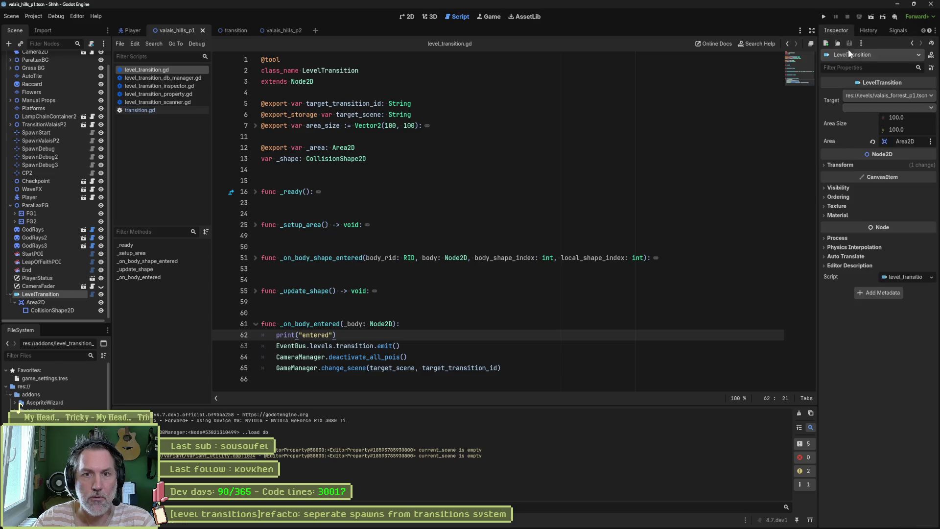
pyautogui.click(858, 96)
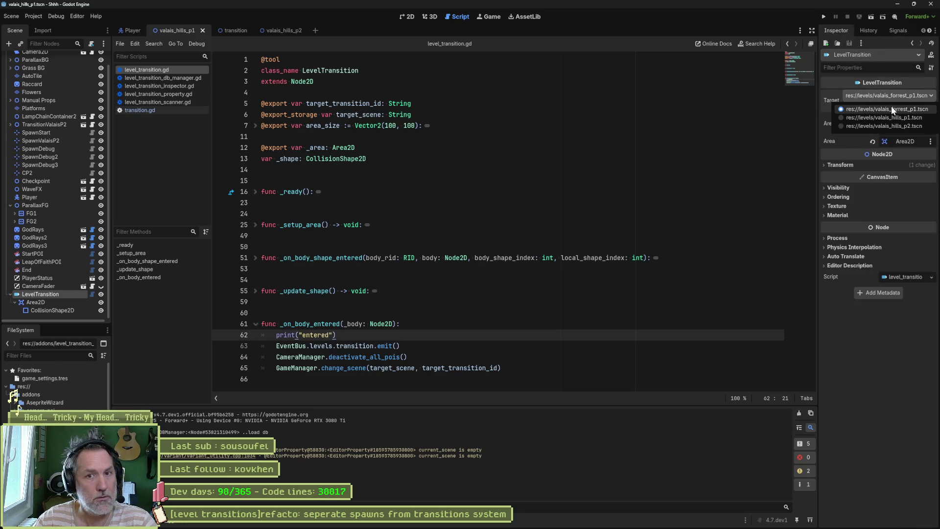
pyautogui.click(891, 109)
pyautogui.click(889, 96)
pyautogui.click(877, 118)
pyautogui.click(877, 96)
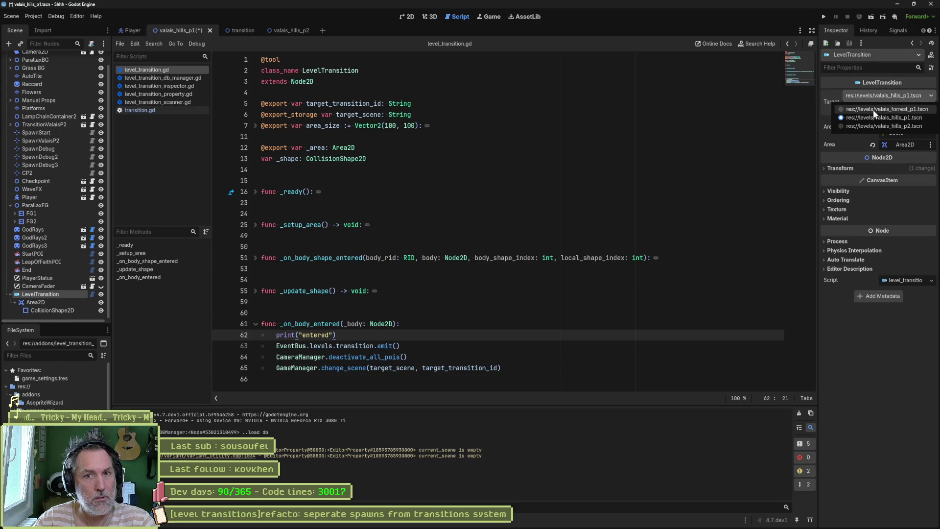
pyautogui.click(873, 109)
pyautogui.click(884, 108)
pyautogui.click(876, 122)
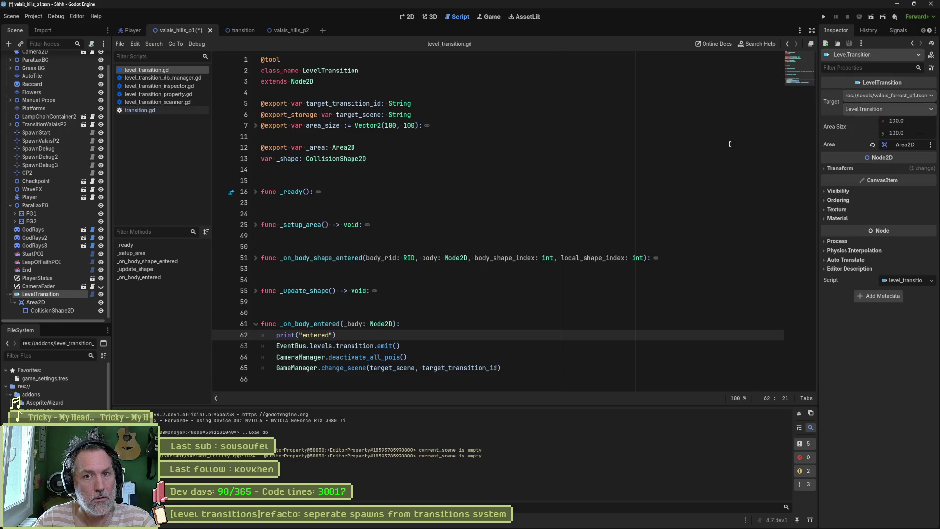
pyautogui.click(624, 192)
pyautogui.hotkey('ctrl', 's')
pyautogui.press('F5')
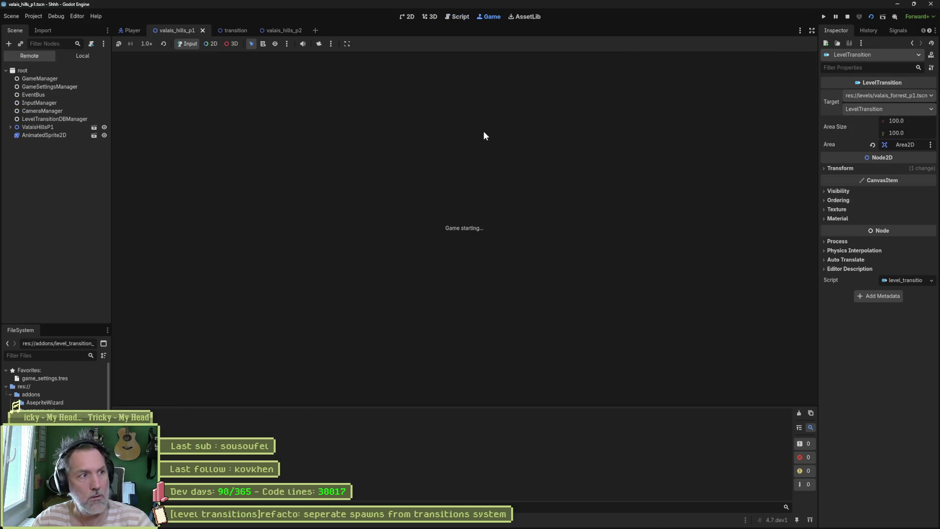